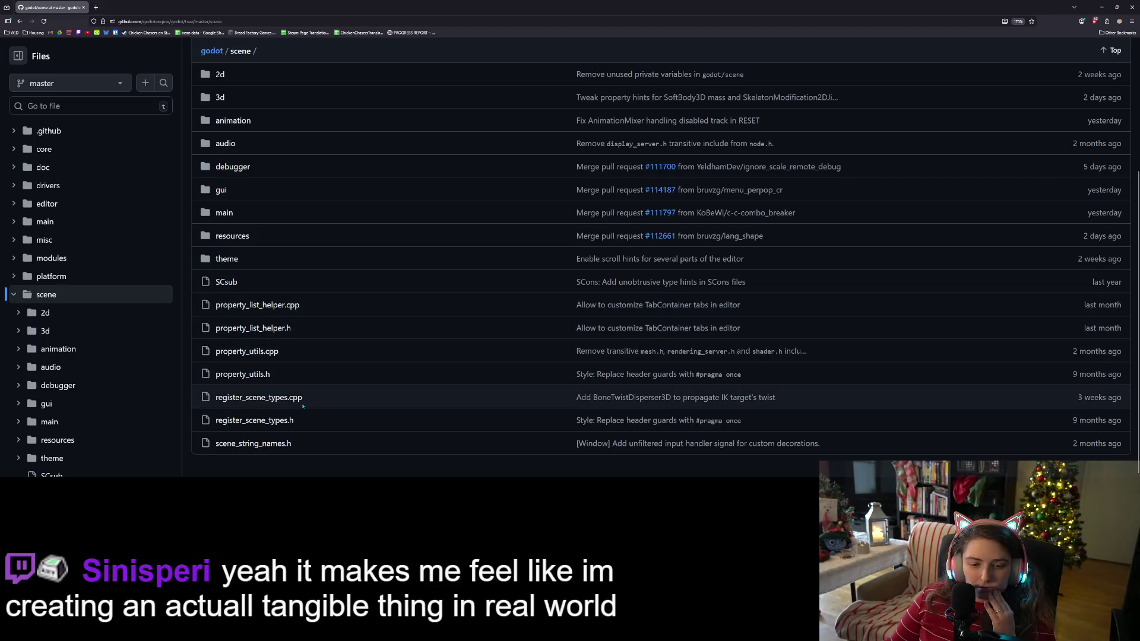
Step: Switch from the GitHub scene folder listing to the Godot editor showing cheat_console.gd
{"action": "scroll", "coordinate": [294, 390], "scroll_direction": "up", "scroll_amount": 2}
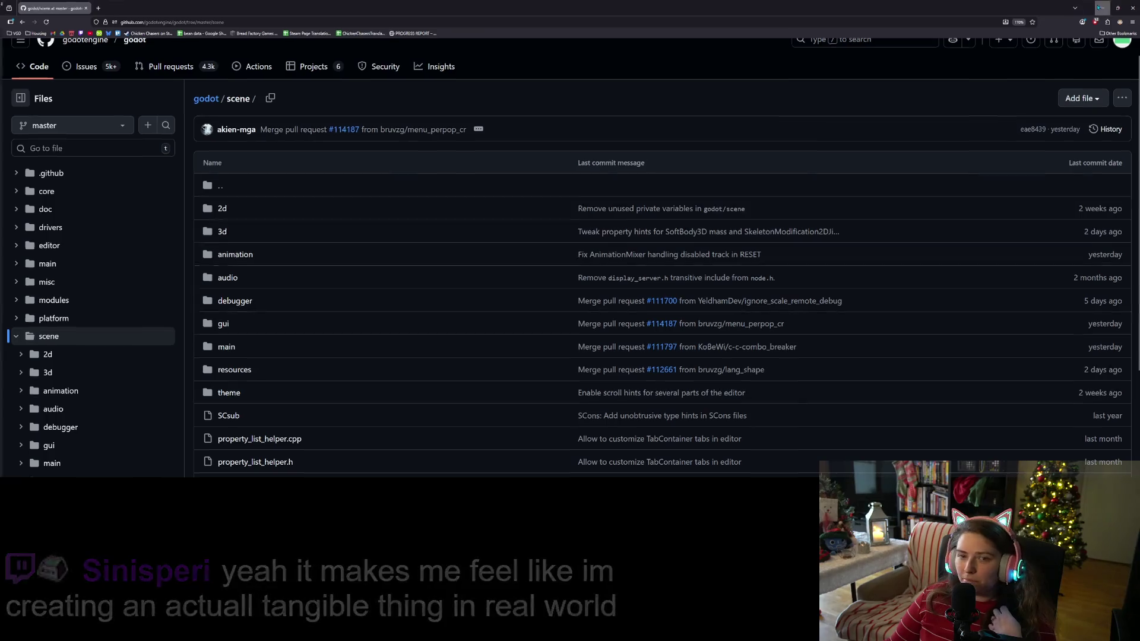
{"action": "key", "text": "alt+Tab"}
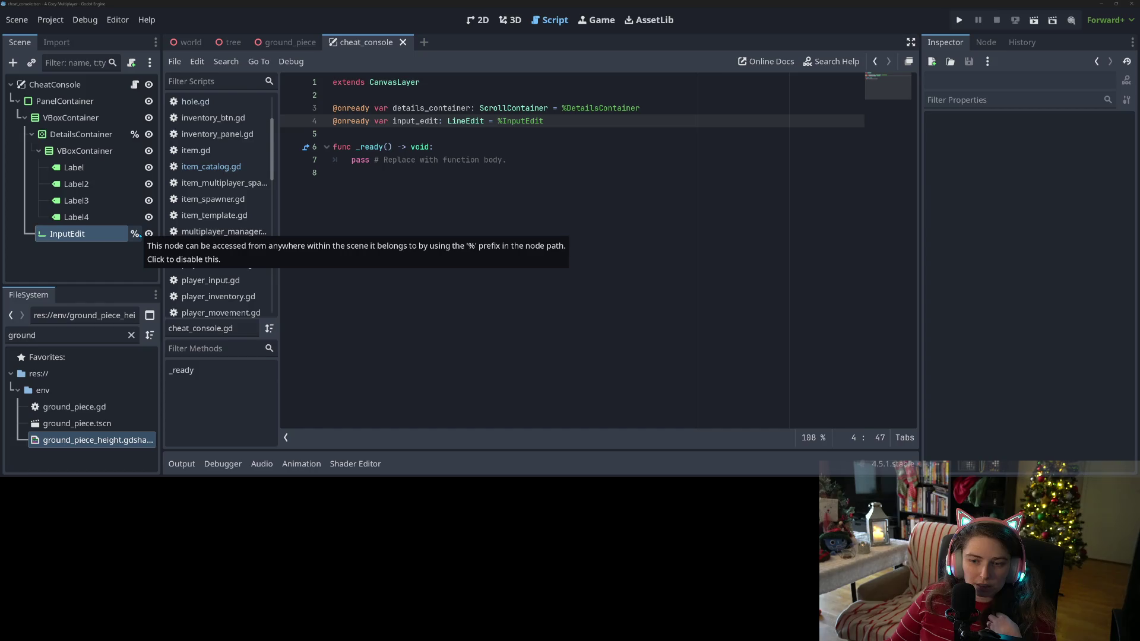
Step: Bring up and dismiss the InputEdit node's context menu, then return to the GitHub page
{"action": "right_click", "coordinate": [107, 237]}
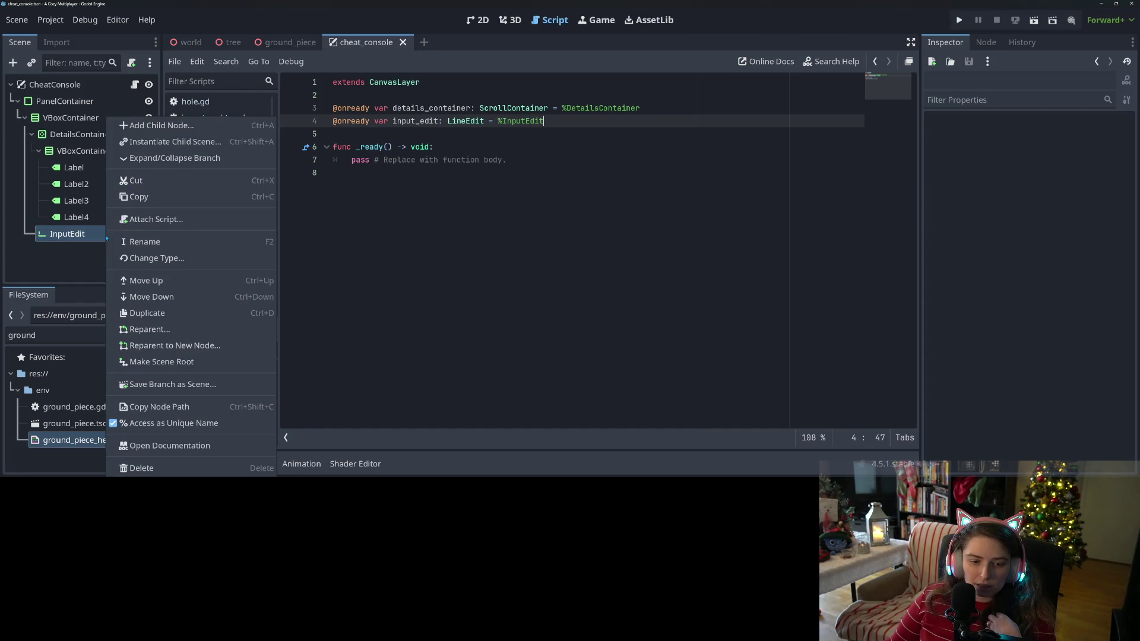
{"action": "key", "text": "Escape"}
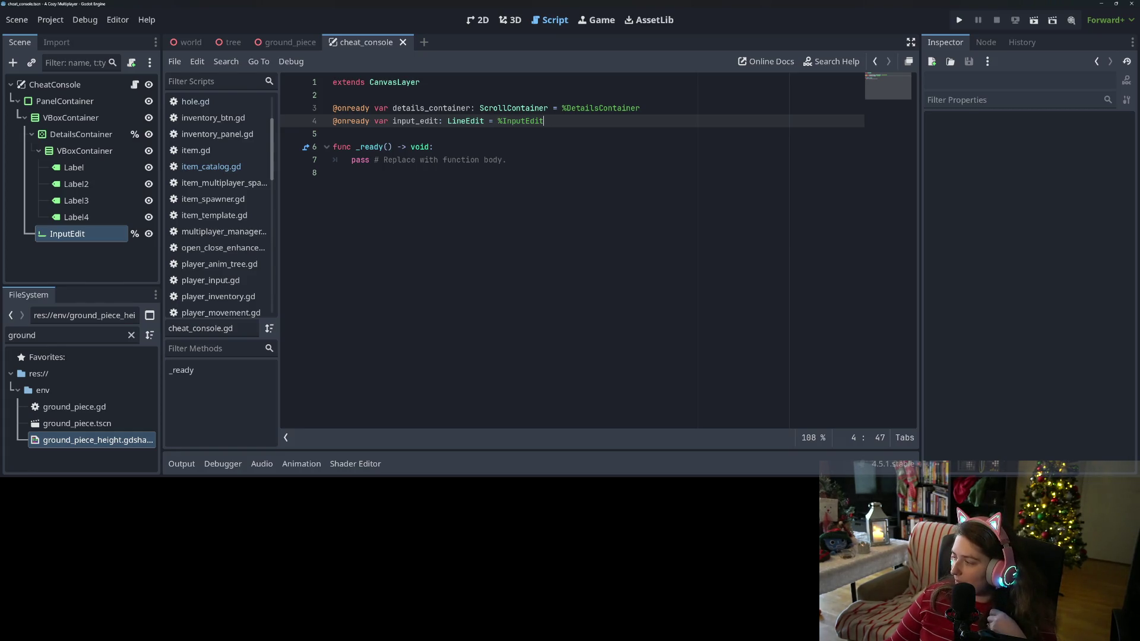
{"action": "key", "text": "alt+Tab"}
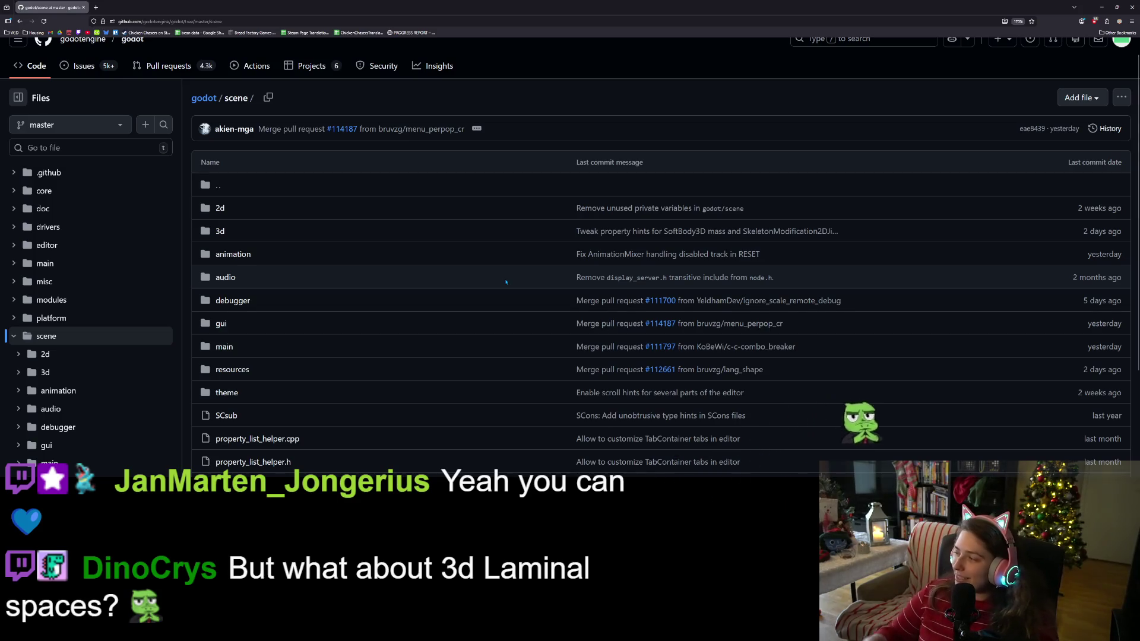
Step: Open scene_tree.h from the scene/main folder of the godot repository
{"action": "scroll", "coordinate": [201, 239], "scroll_direction": "down", "scroll_amount": 1}
{"action": "scroll", "coordinate": [202, 239], "scroll_direction": "up", "scroll_amount": 1}
{"action": "scroll", "coordinate": [253, 284], "scroll_direction": "down", "scroll_amount": 2}
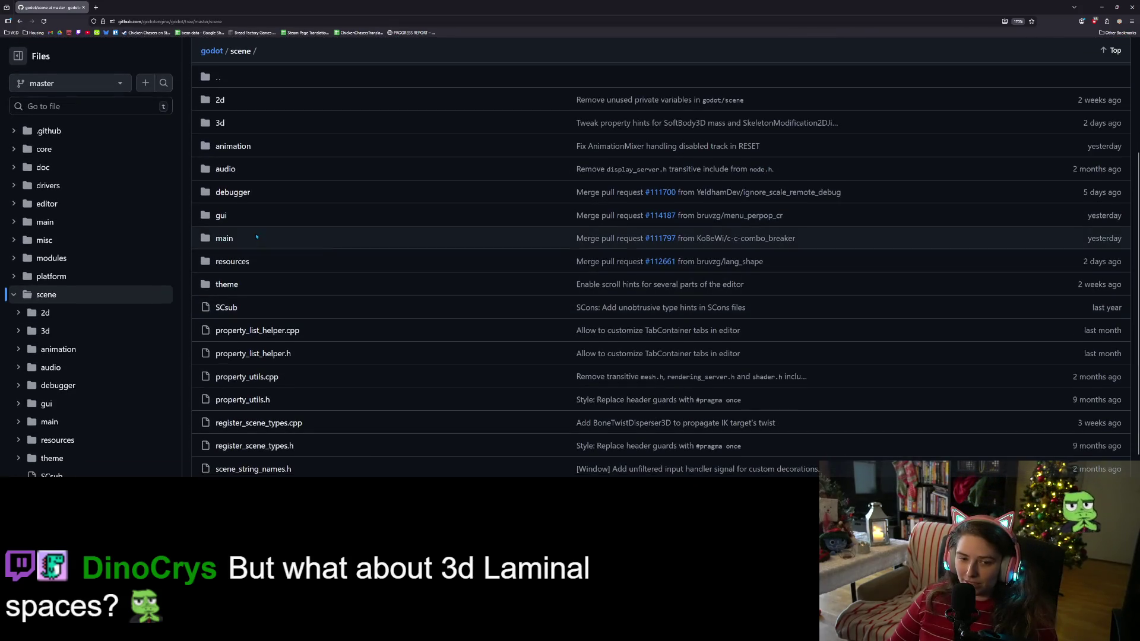
{"action": "left_click", "coordinate": [255, 247]}
{"action": "scroll", "coordinate": [292, 293], "scroll_direction": "down", "scroll_amount": 3}
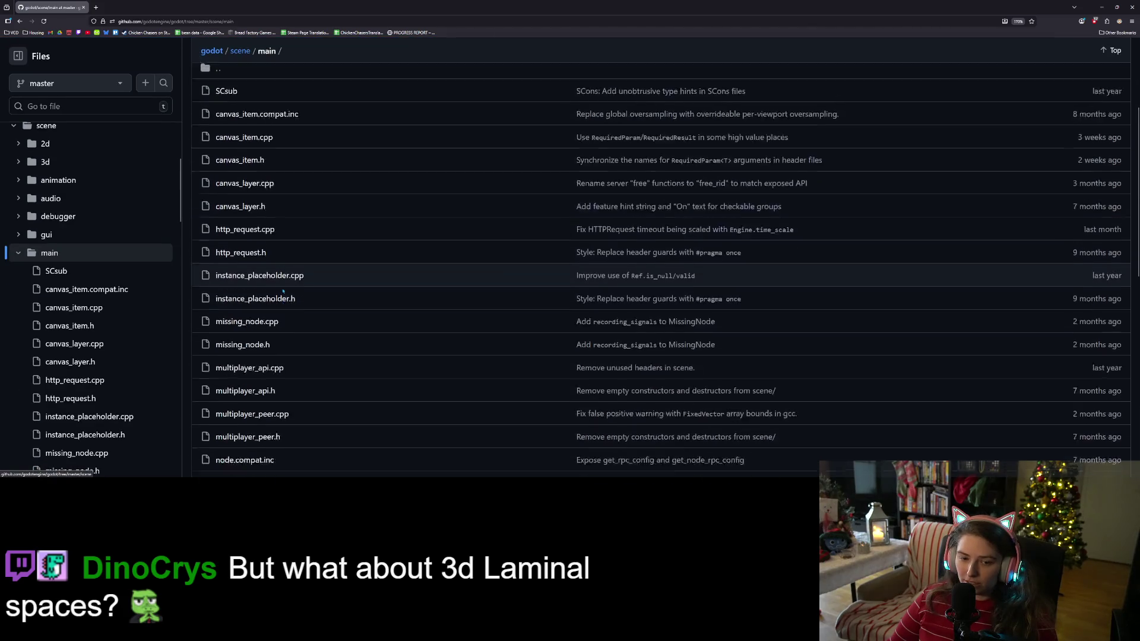
{"action": "scroll", "coordinate": [291, 292], "scroll_direction": "down", "scroll_amount": 5}
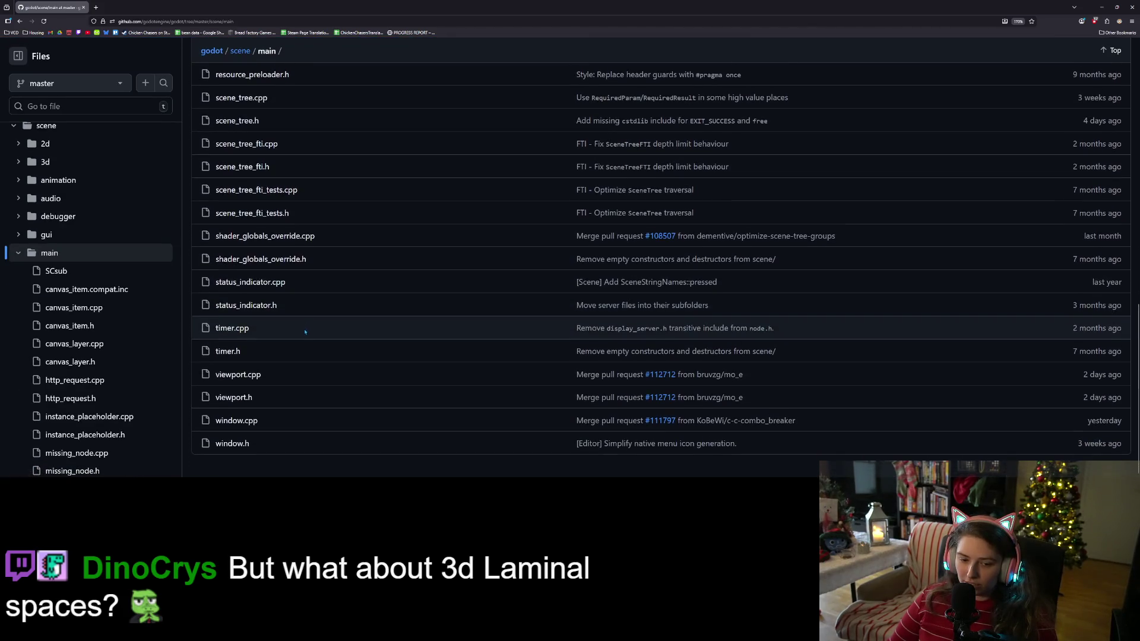
{"action": "scroll", "coordinate": [273, 362], "scroll_direction": "up", "scroll_amount": 1}
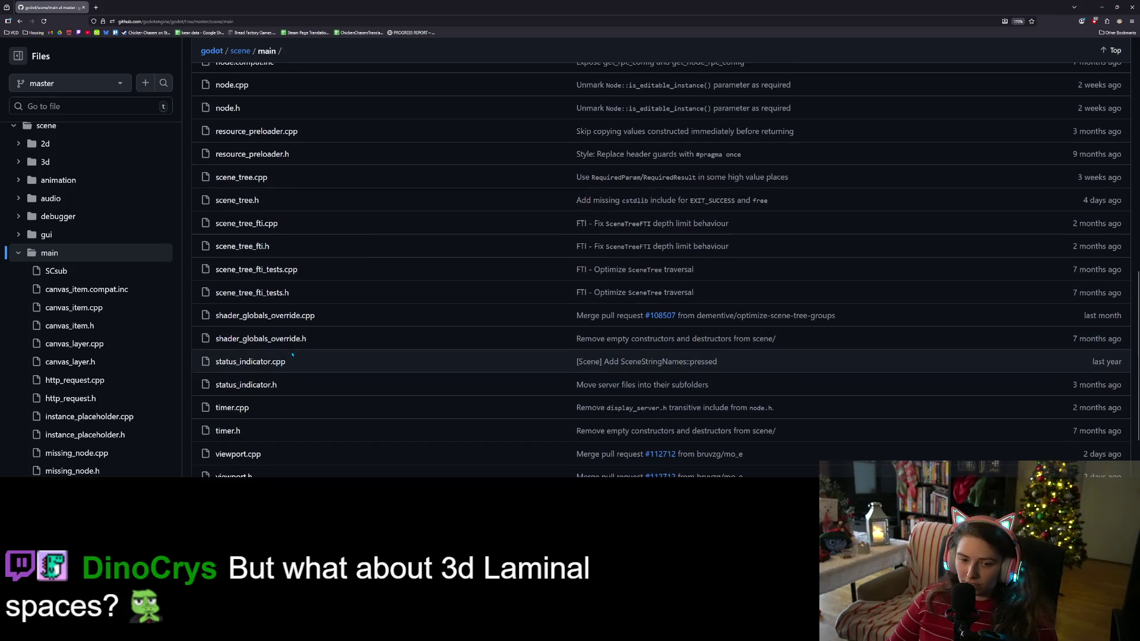
{"action": "scroll", "coordinate": [289, 354], "scroll_direction": "up", "scroll_amount": 1}
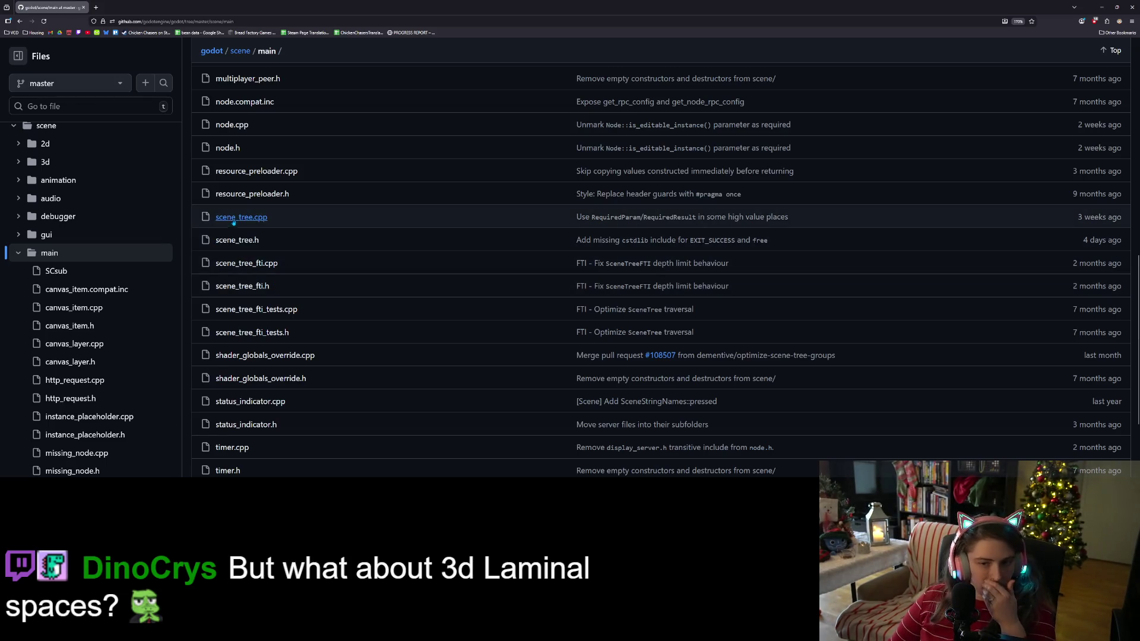
{"action": "left_click", "coordinate": [229, 241]}
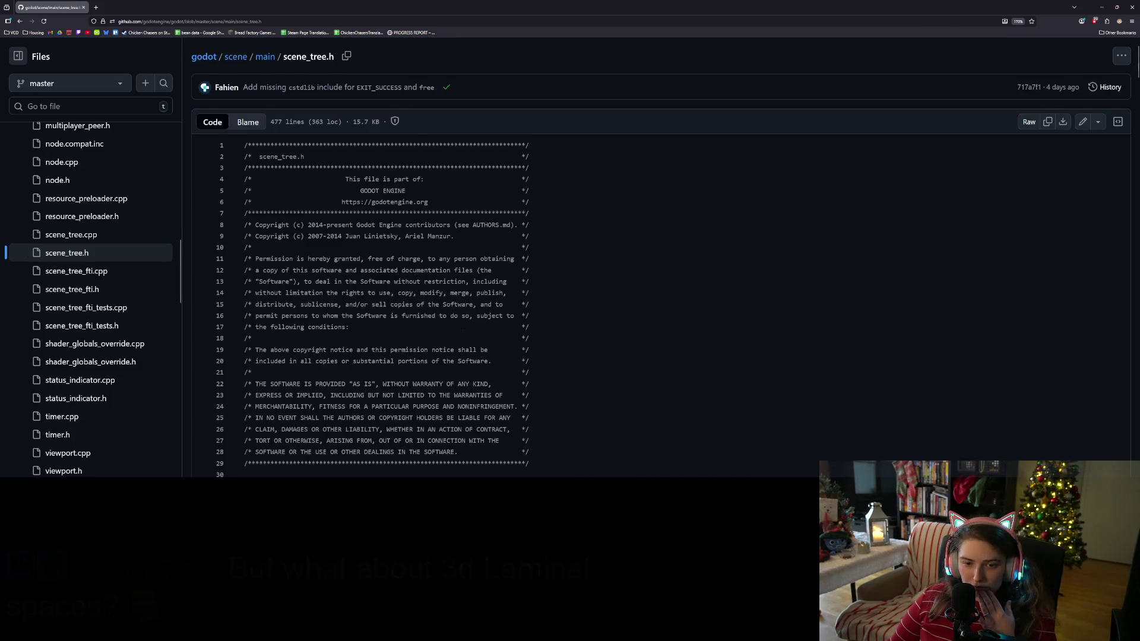
Step: Search scene_tree.h for 'un' and cycle matches back to unique_group_calls on line 196
{"action": "scroll", "coordinate": [463, 330], "scroll_direction": "down", "scroll_amount": 5}
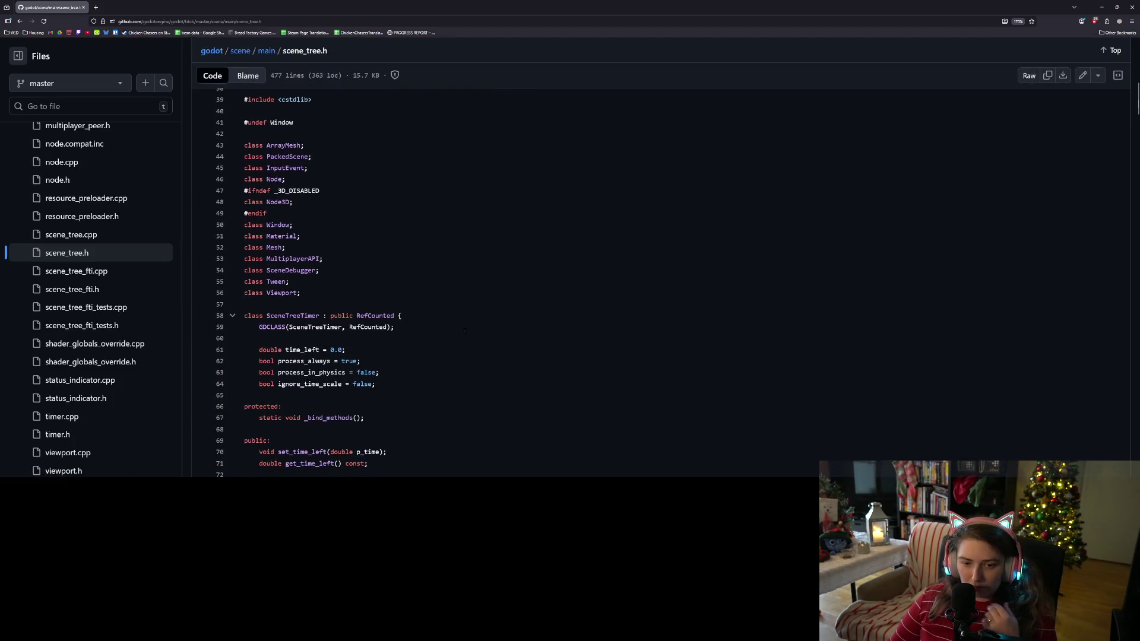
{"action": "key", "text": "ctrl+f"}
{"action": "type", "text": "uniqu"}
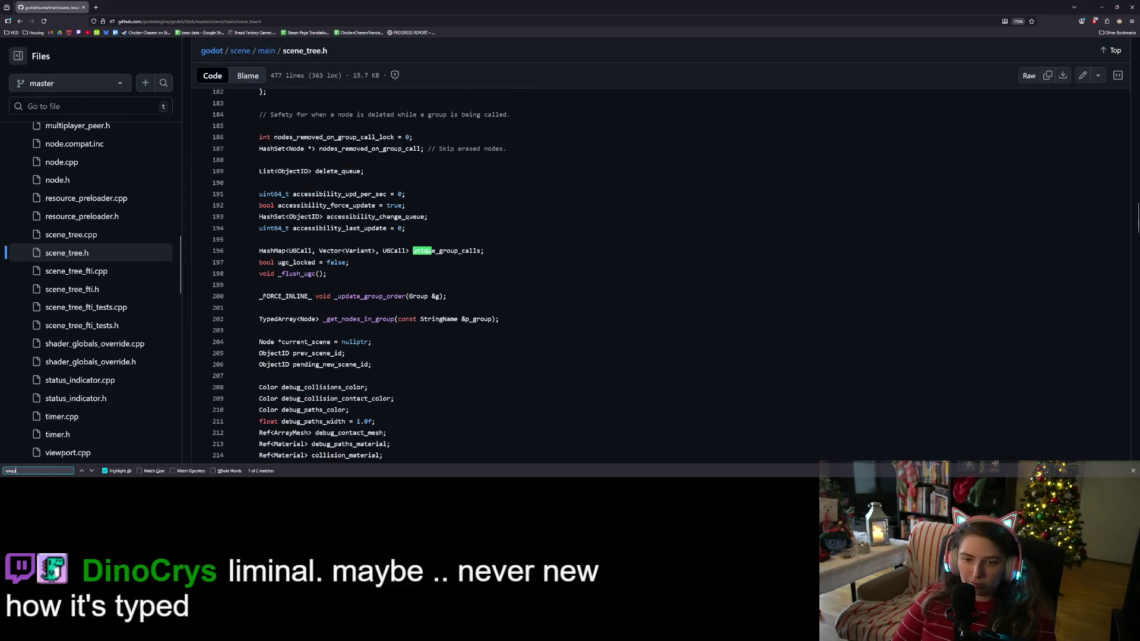
{"action": "key", "text": "Return"}
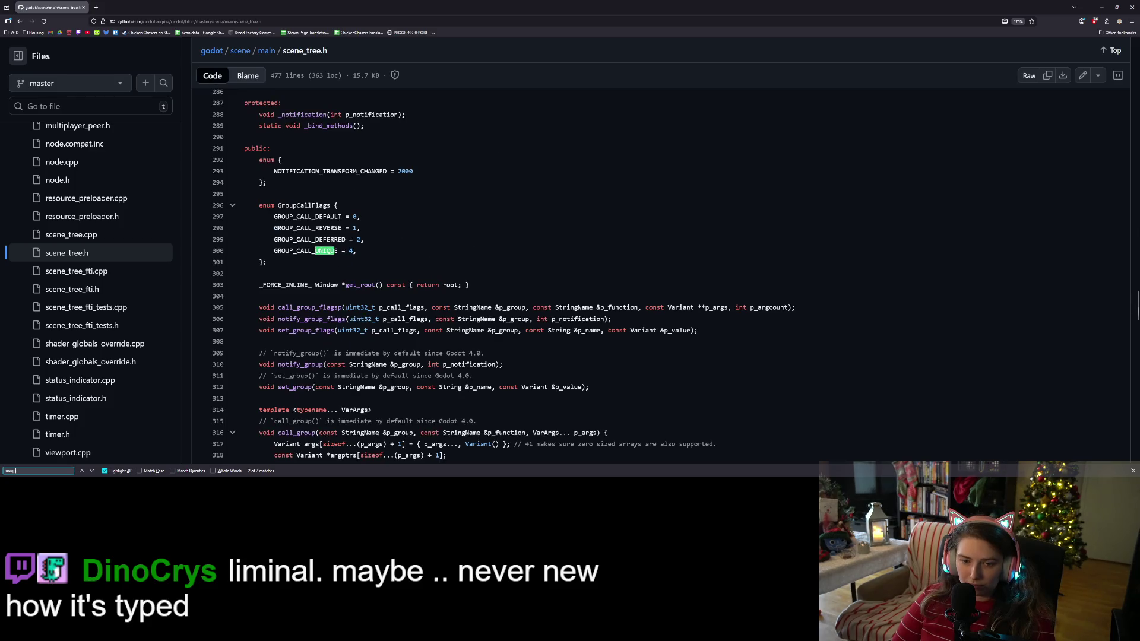
{"action": "key", "text": "Return"}
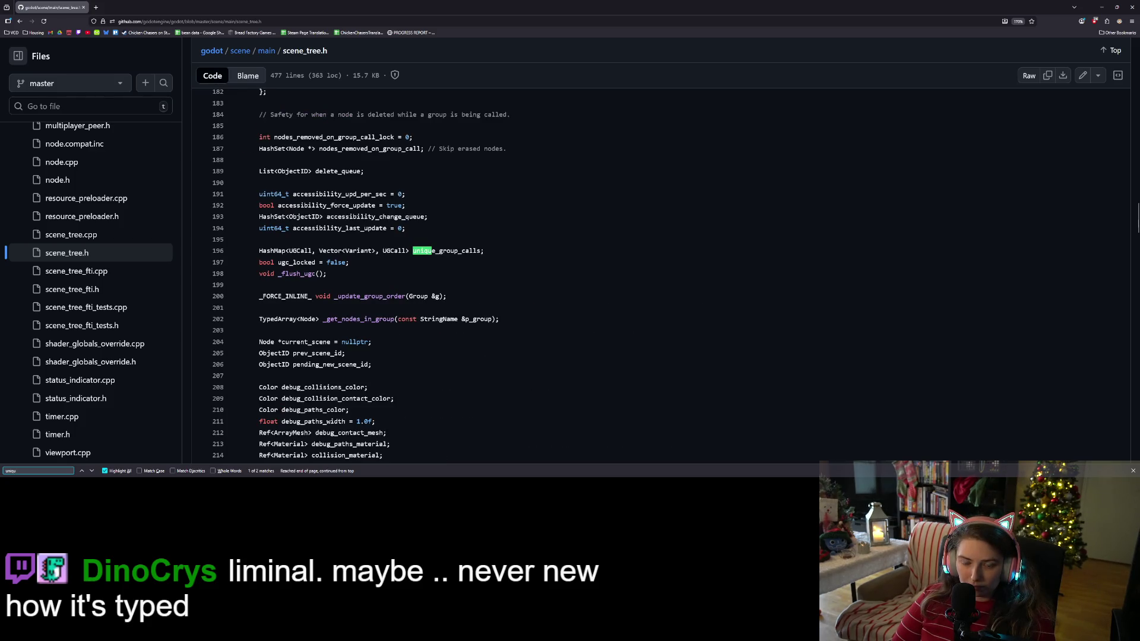
{"action": "key", "text": "Return"}
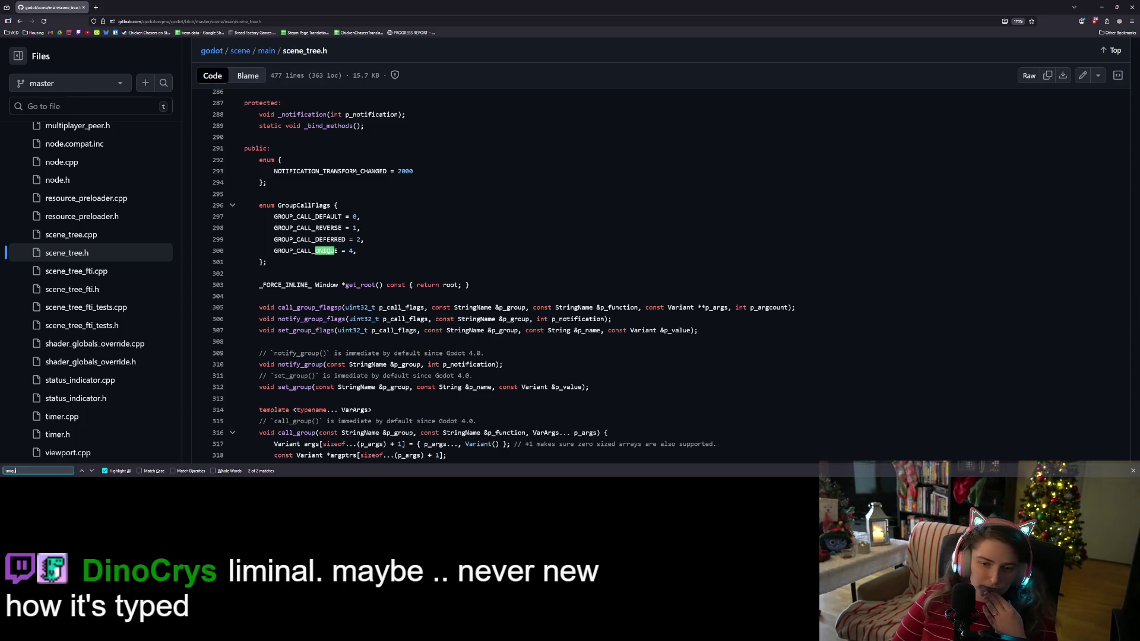
{"action": "key", "text": "Return"}
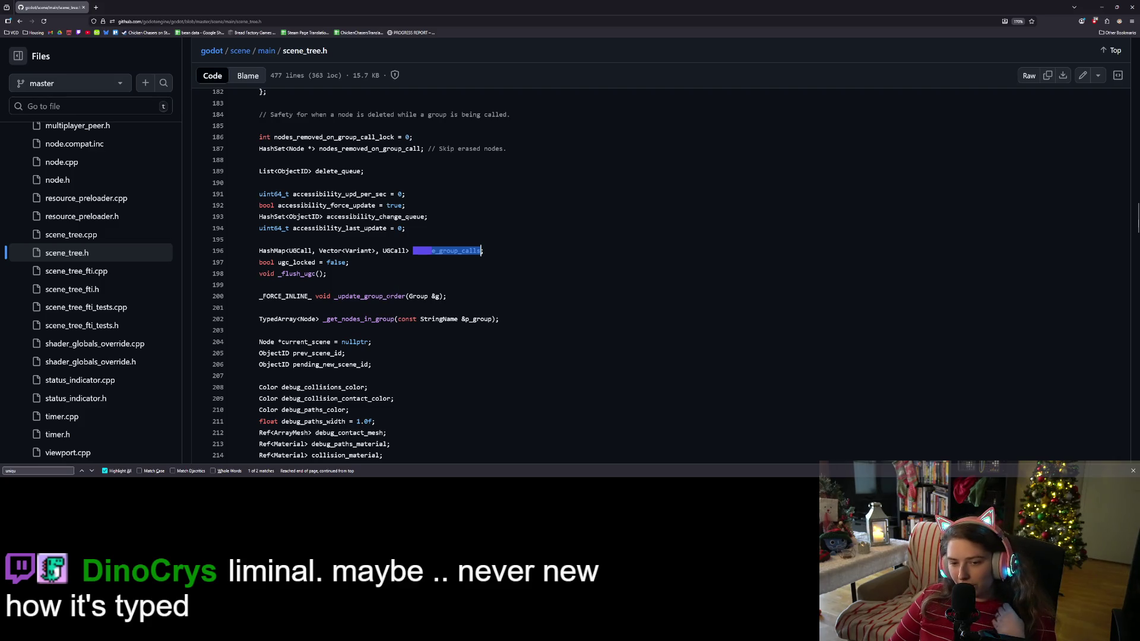
Step: Check the _update_group_order symbol details, select unique_group_calls, and open scene_tree.cpp
{"action": "double_click", "coordinate": [387, 295]}
{"action": "scroll", "coordinate": [387, 296], "scroll_direction": "down", "scroll_amount": 1}
{"action": "double_click", "coordinate": [424, 211]}
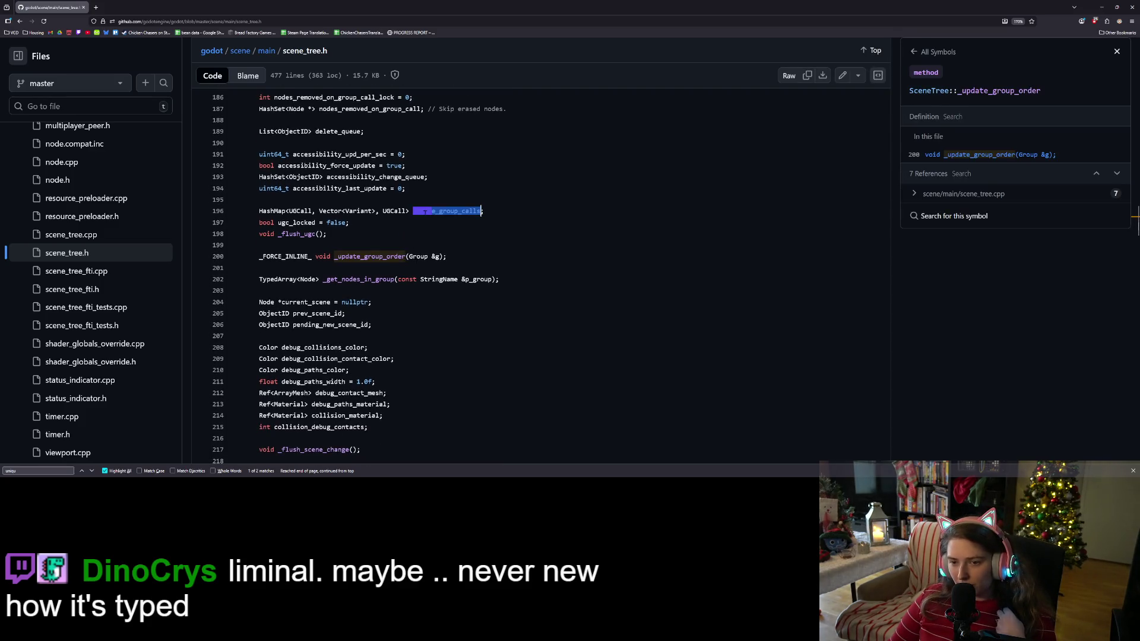
{"action": "scroll", "coordinate": [406, 270], "scroll_direction": "down", "scroll_amount": 1}
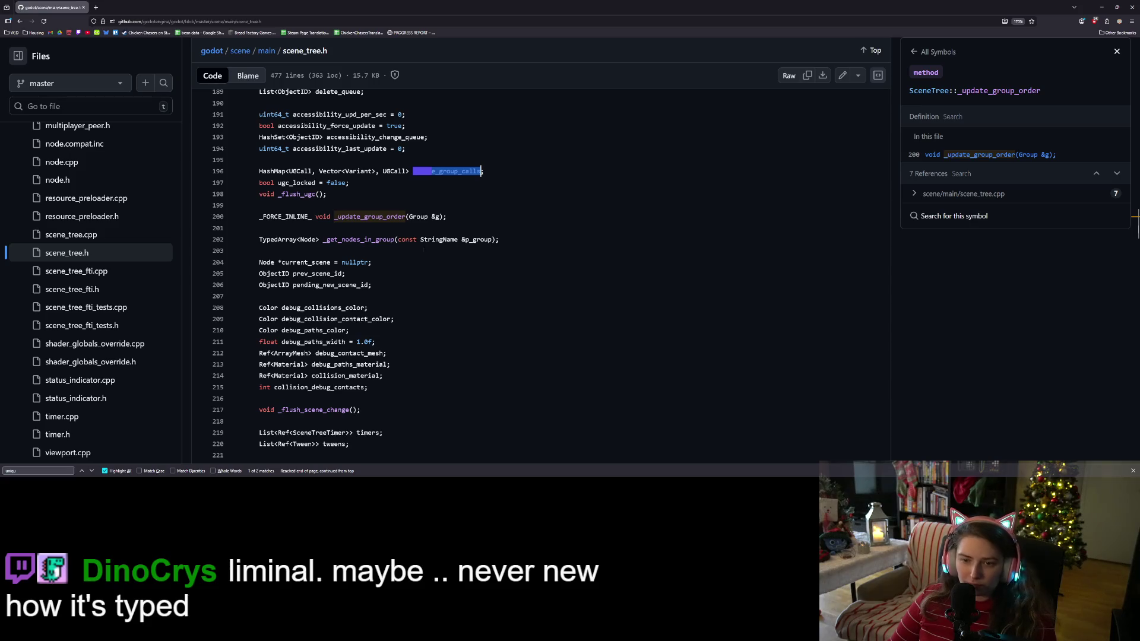
{"action": "key", "text": "ctrl+f"}
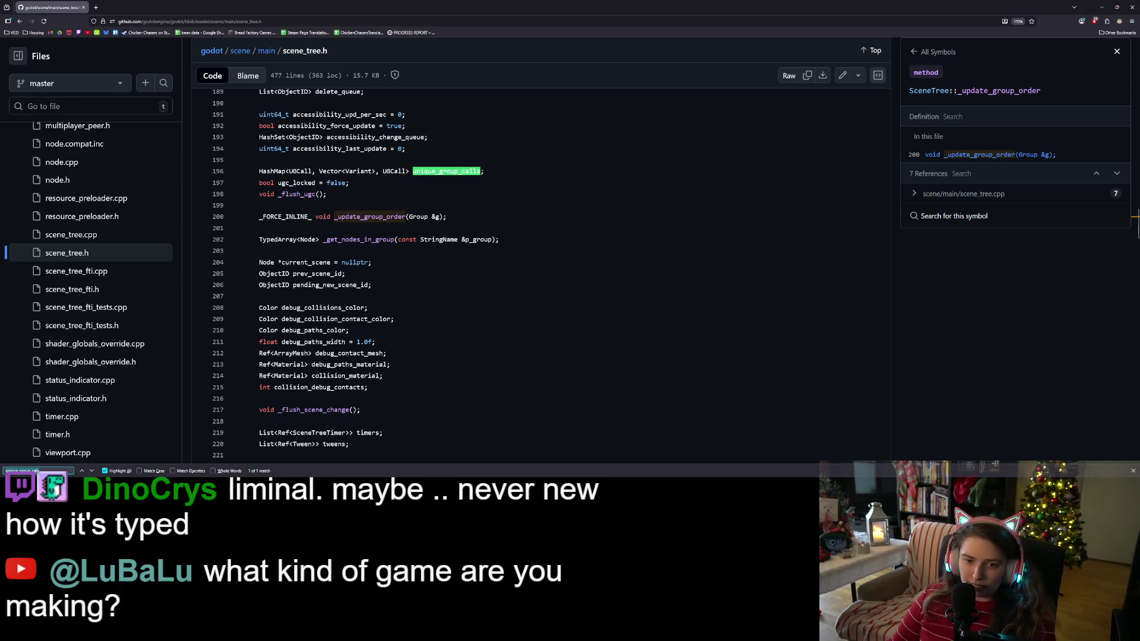
{"action": "left_click", "coordinate": [121, 235]}
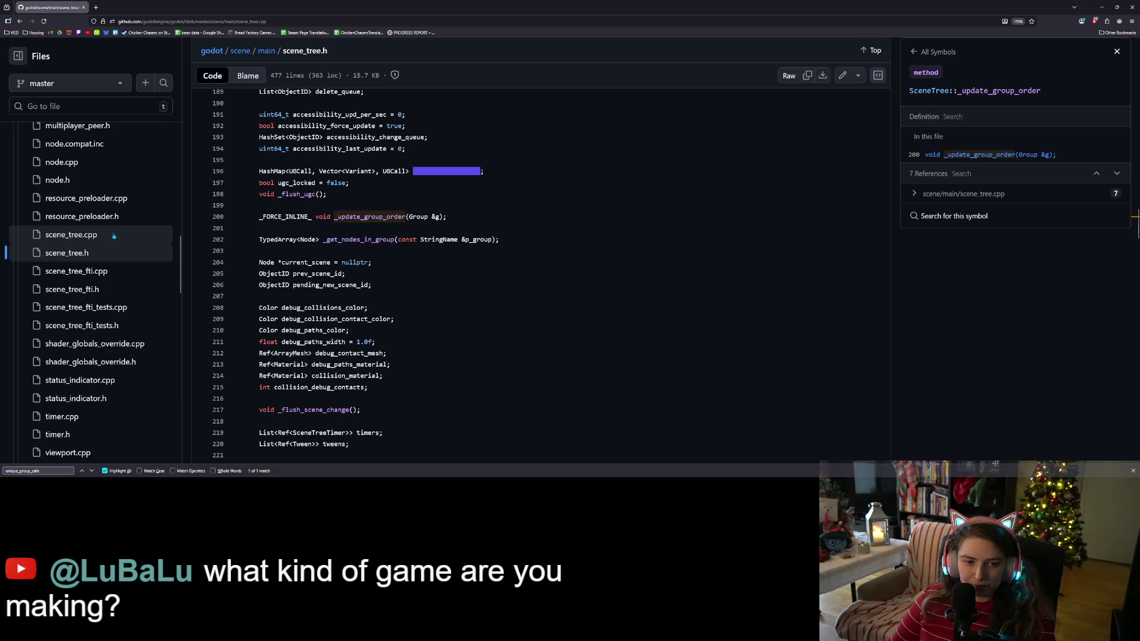
Step: Search scene_tree.cpp for 'unique' and step through matches at lines 365, 372 and 1968
{"action": "scroll", "coordinate": [473, 316], "scroll_direction": "down", "scroll_amount": 5}
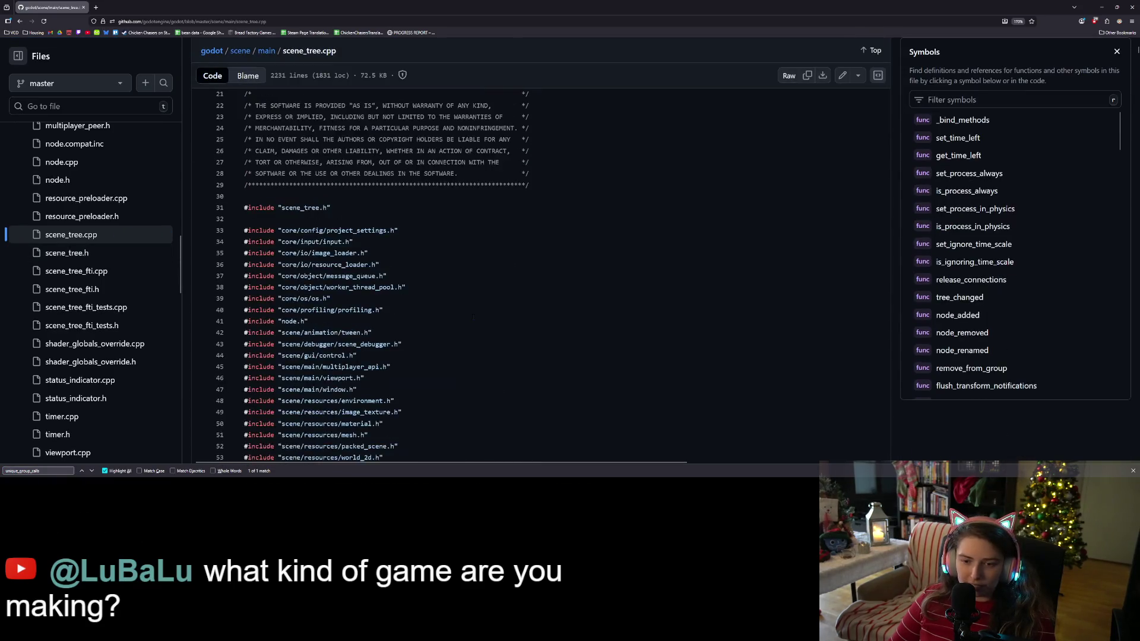
{"action": "key", "text": "ctrl+f"}
{"action": "type", "text": "u"}
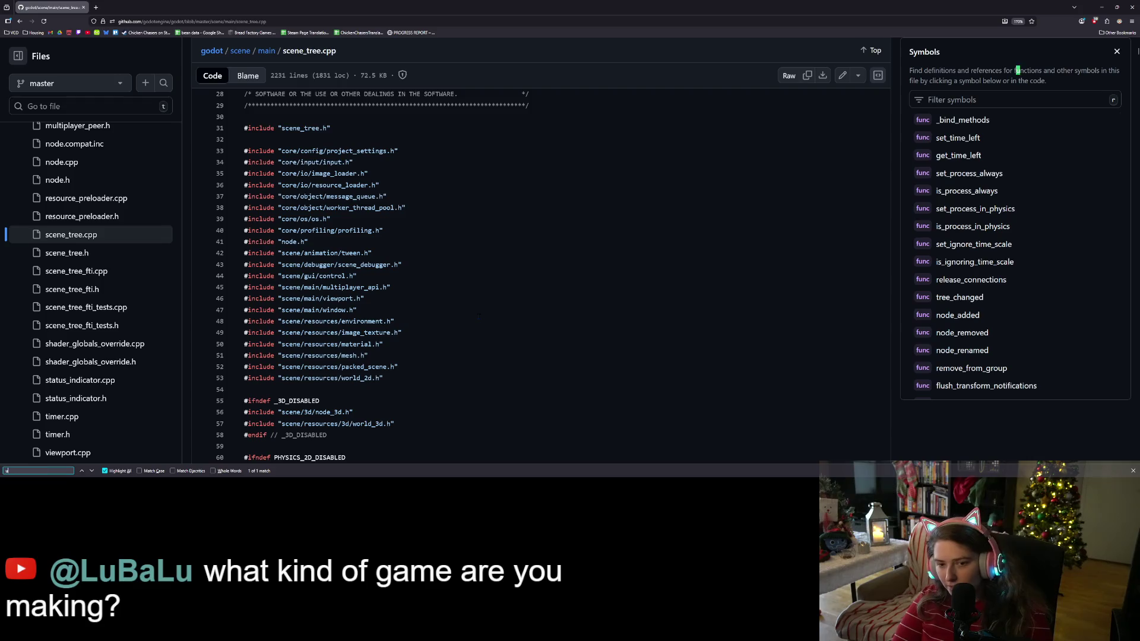
{"action": "type", "text": "nique"}
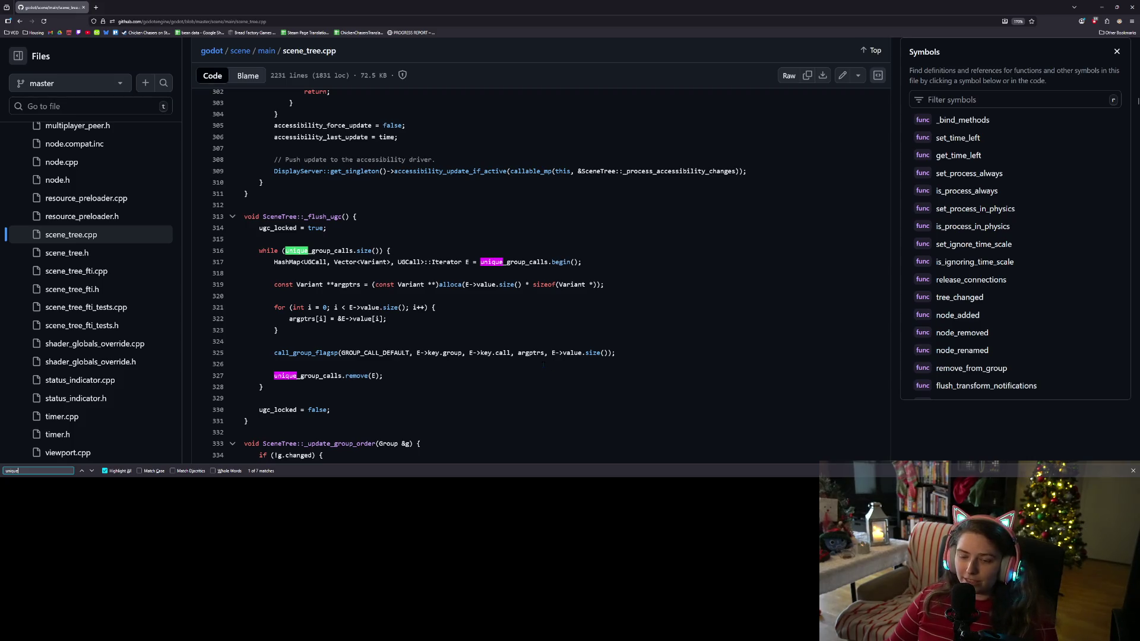
{"action": "scroll", "coordinate": [479, 273], "scroll_direction": "down", "scroll_amount": 2}
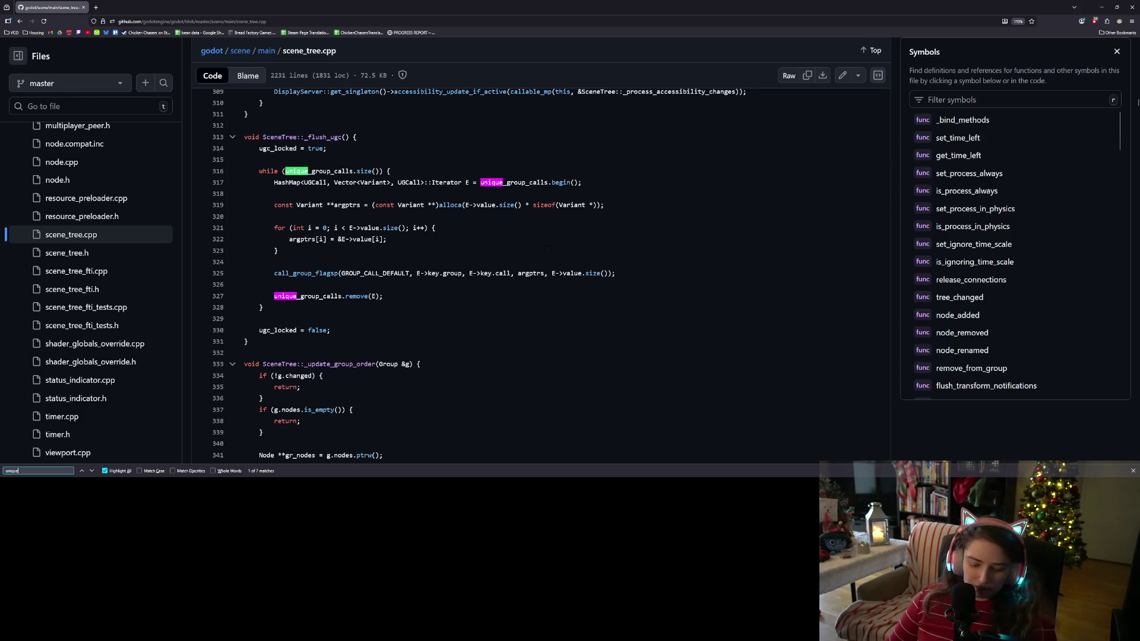
{"action": "left_click", "coordinate": [90, 471]}
{"action": "left_click", "coordinate": [91, 471]}
{"action": "left_click", "coordinate": [91, 471]}
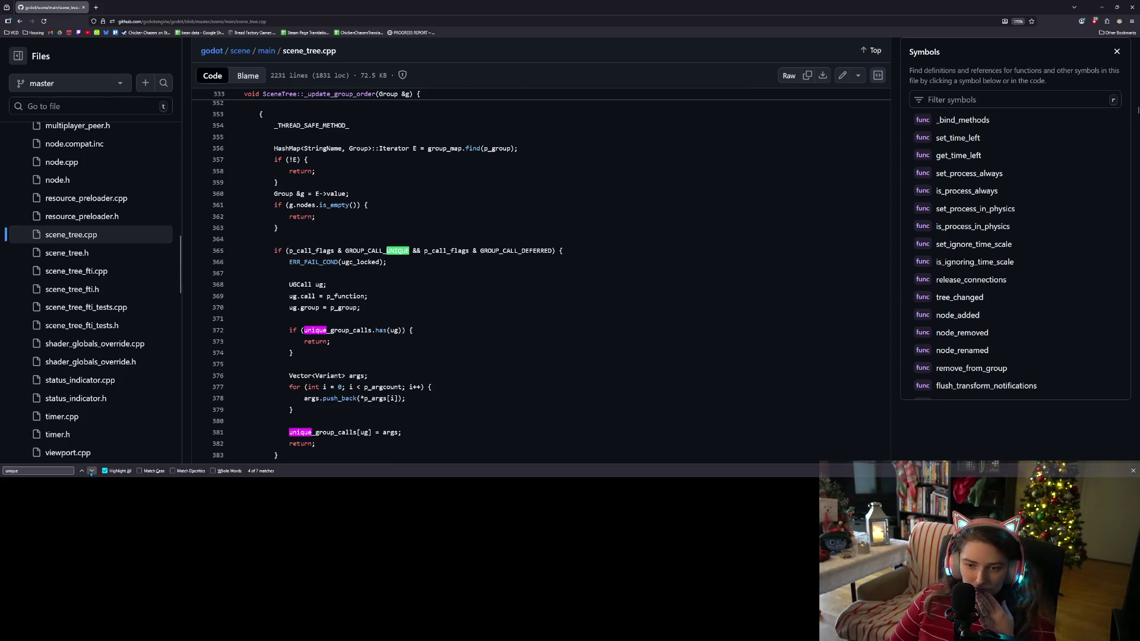
{"action": "left_click", "coordinate": [91, 471]}
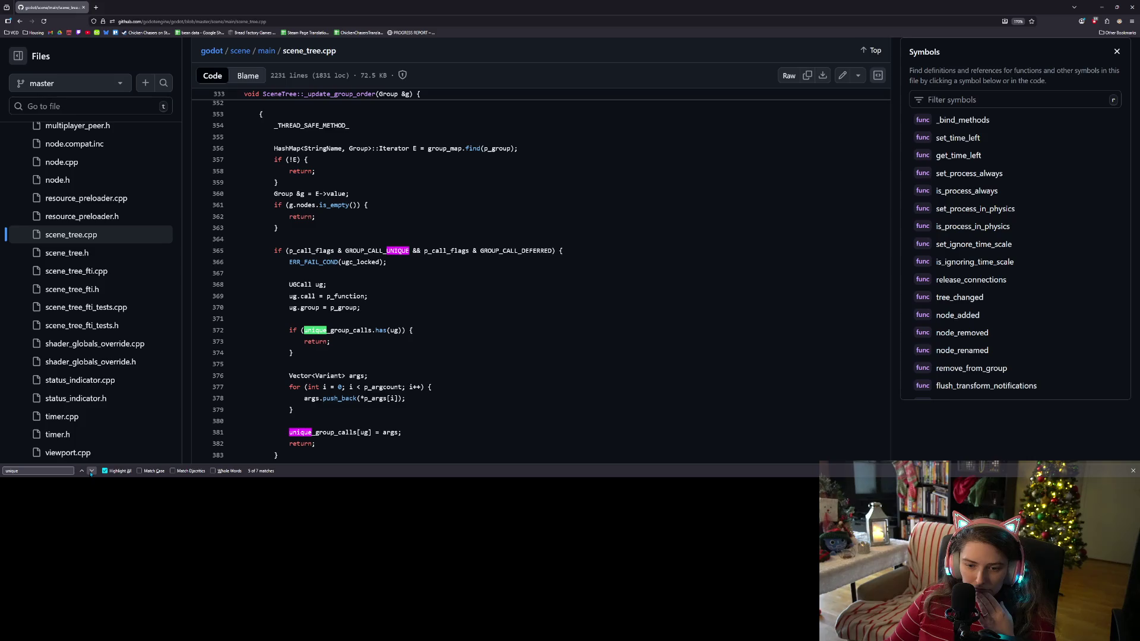
{"action": "left_click", "coordinate": [91, 471]}
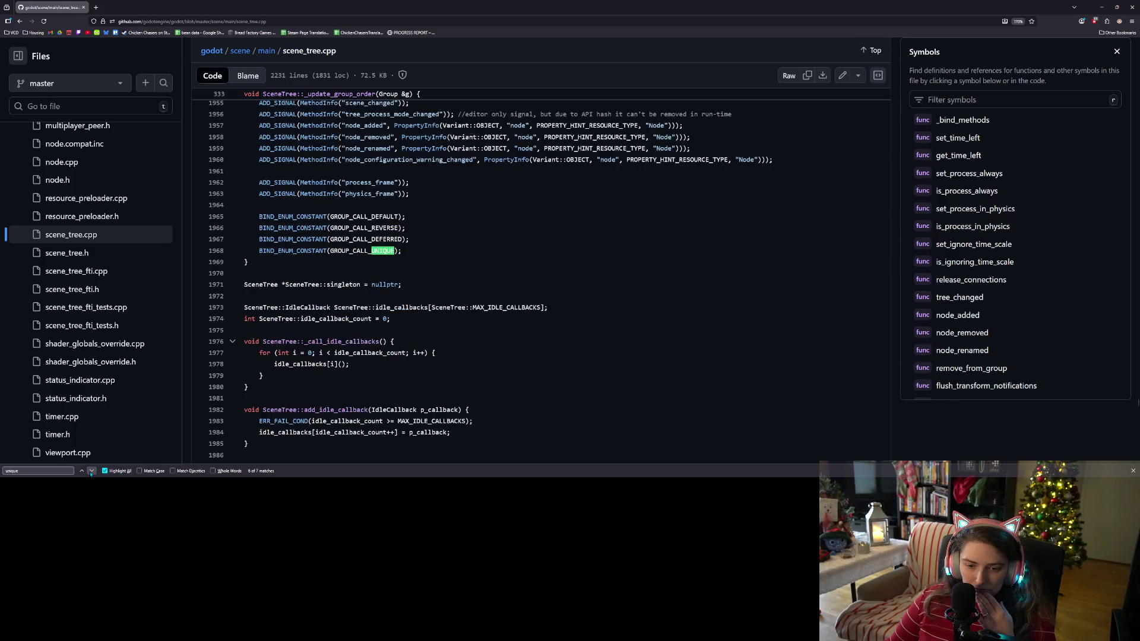
{"action": "left_click", "coordinate": [90, 471]}
Step: Jump to the end of scene_tree.cpp, then go up to the scene folder listing
{"action": "left_click", "coordinate": [244, 398]}
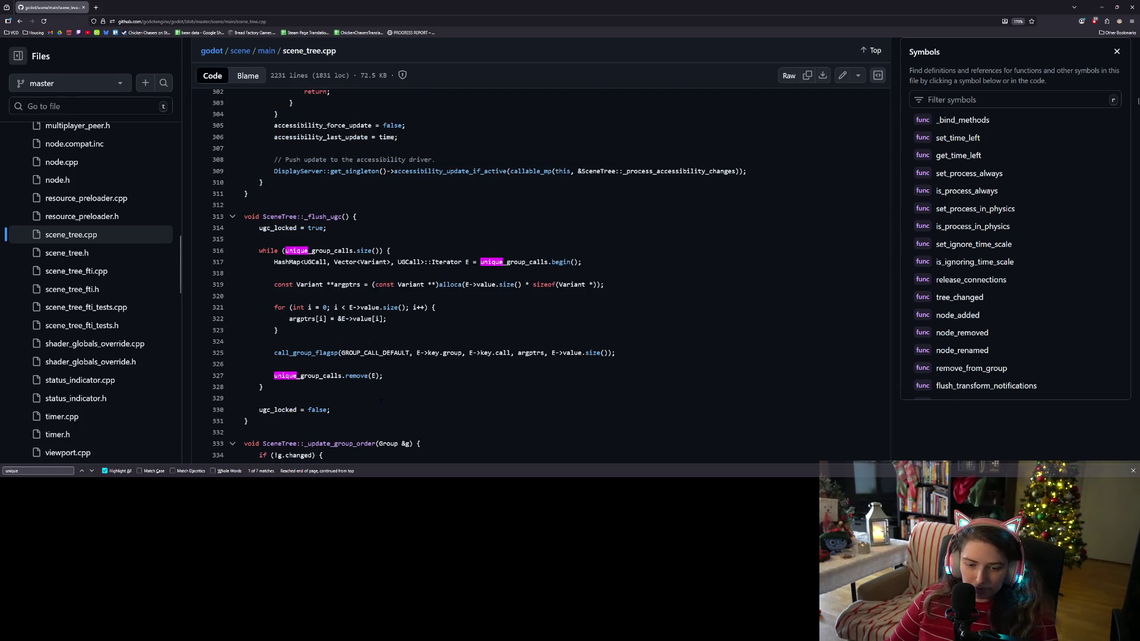
{"action": "key", "text": "ctrl+End"}
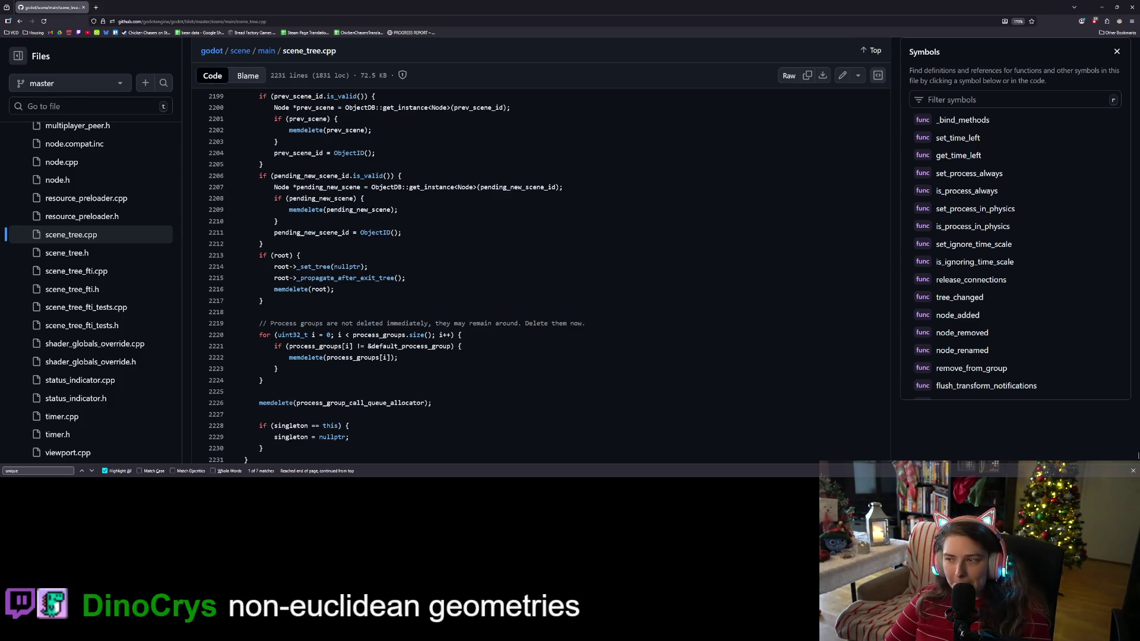
{"action": "left_click", "coordinate": [233, 52]}
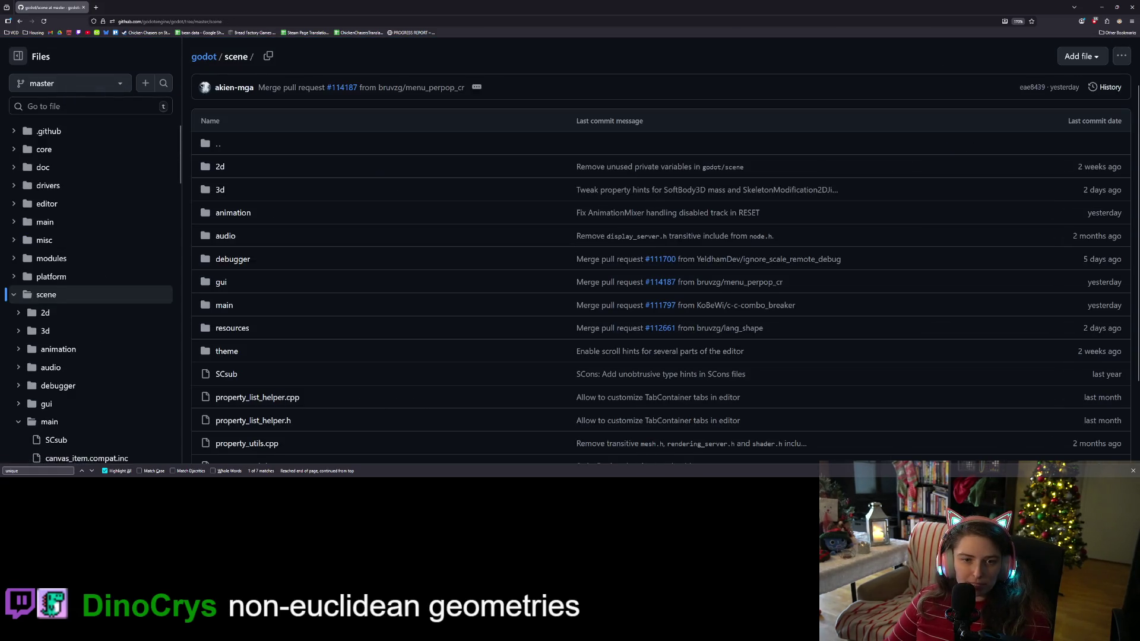
Step: Search the godotengine/godot repository code for "%", returning 992 matching files
{"action": "key", "text": "slash"}
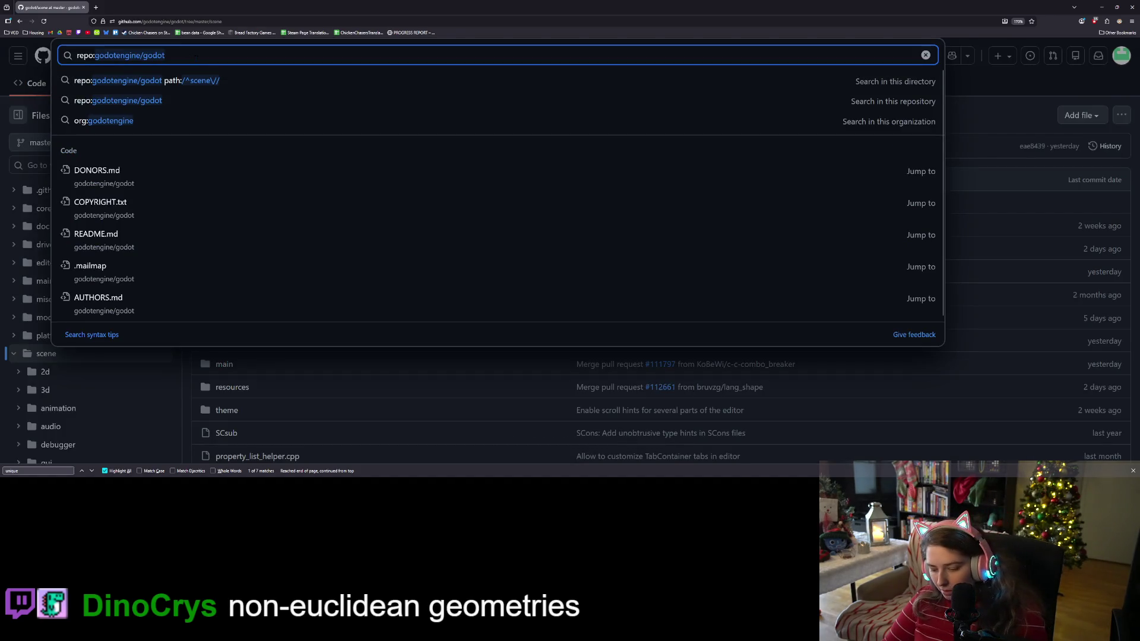
{"action": "type", "text": "\"%"}
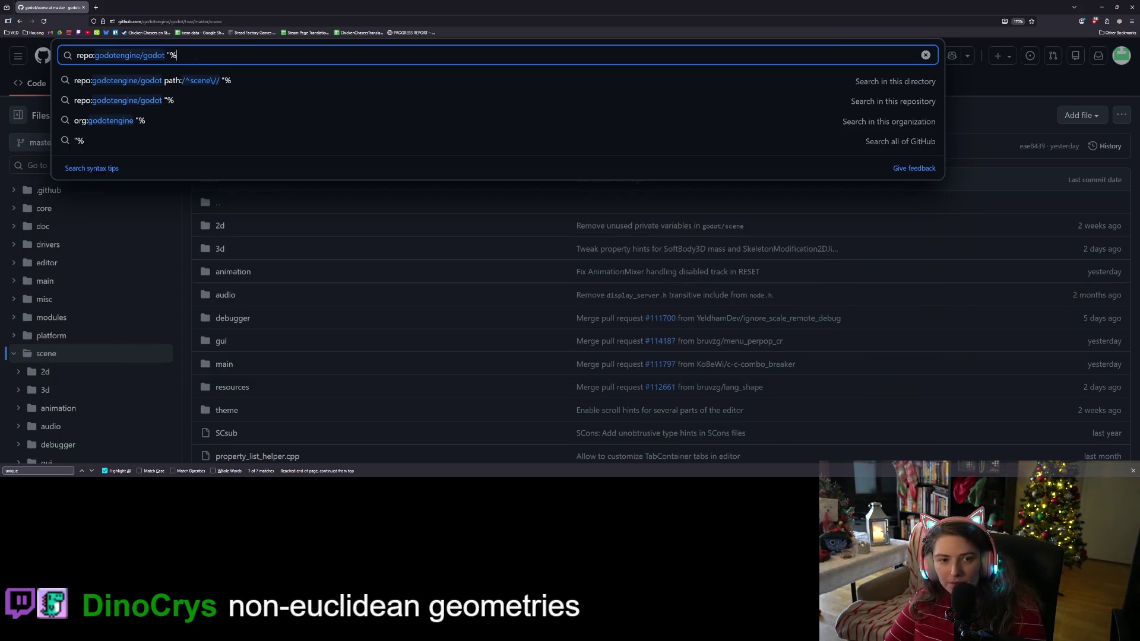
{"action": "key", "text": "Return"}
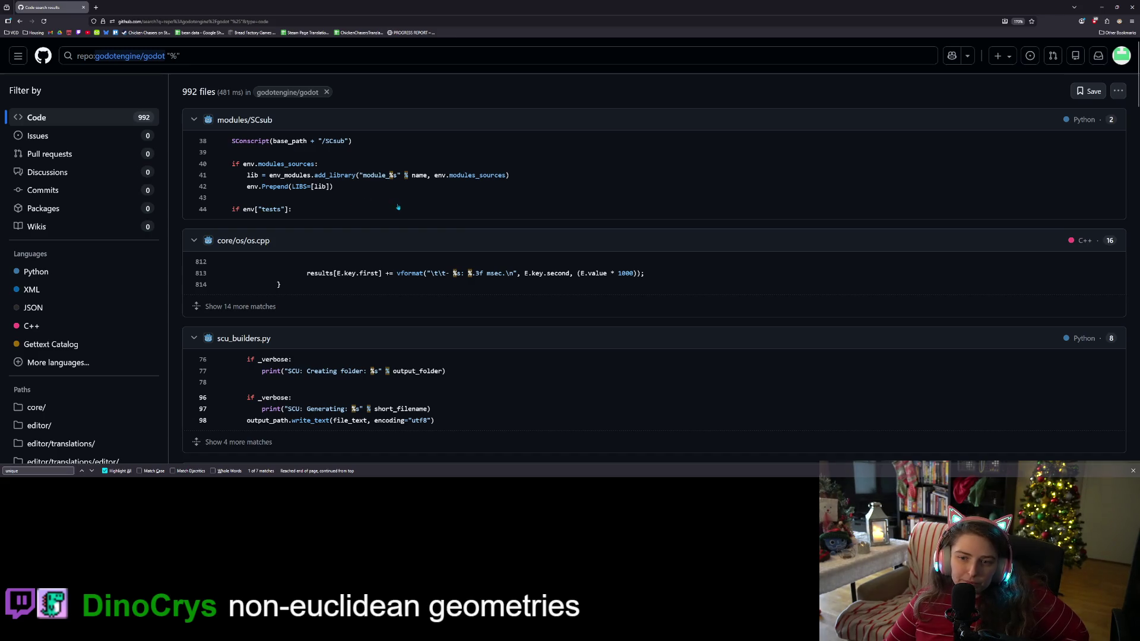
{"action": "scroll", "coordinate": [414, 221], "scroll_direction": "down", "scroll_amount": 1}
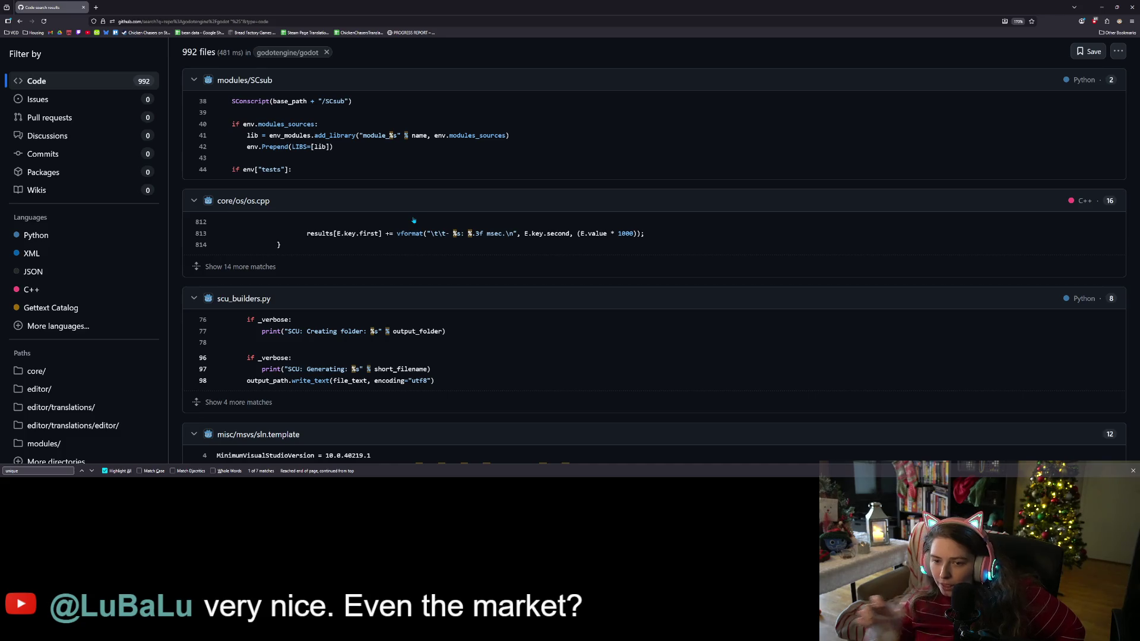
{"action": "scroll", "coordinate": [414, 220], "scroll_direction": "down", "scroll_amount": 3}
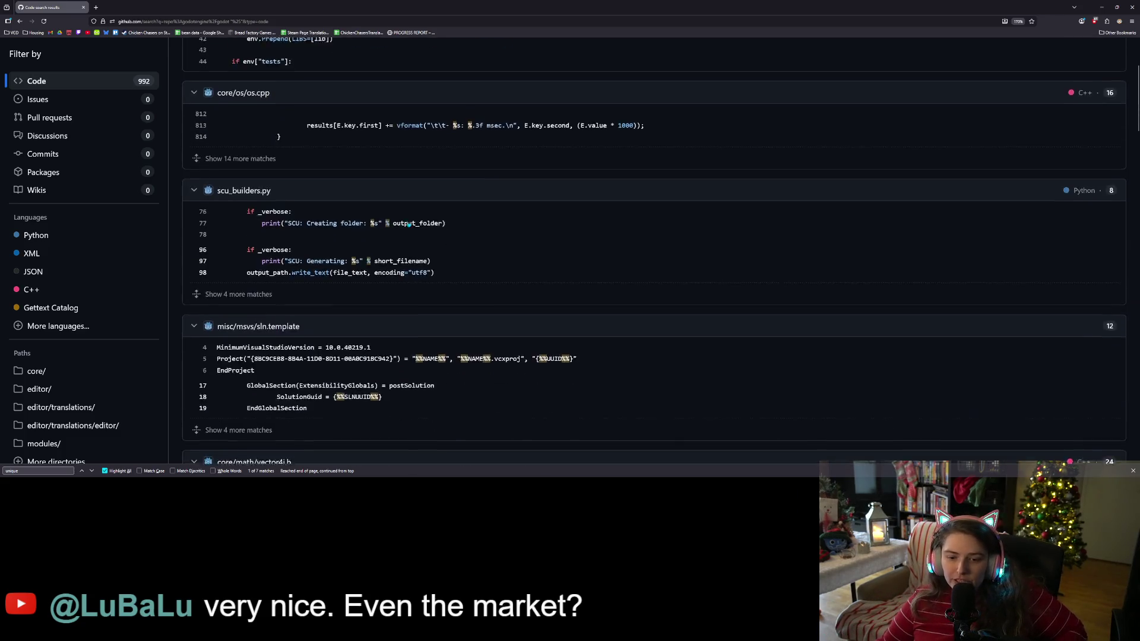
{"action": "scroll", "coordinate": [411, 228], "scroll_direction": "up", "scroll_amount": 4}
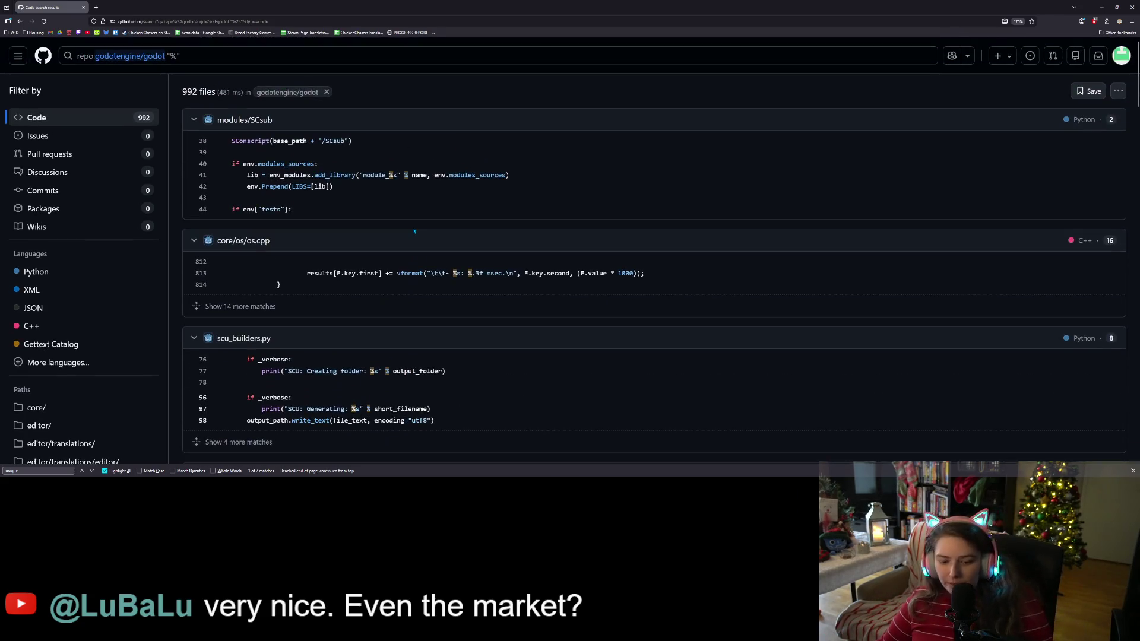
{"action": "left_click", "coordinate": [176, 57]}
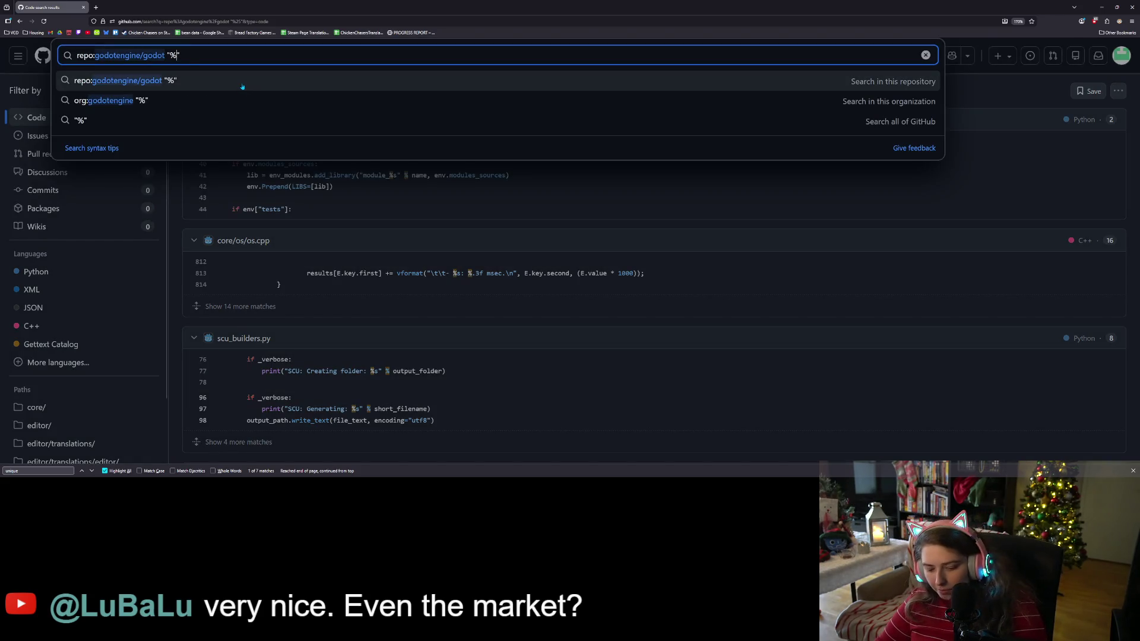
Step: Narrow the code search to "%%" (25 files) and open methods.py at line 1200
{"action": "type", "text": "%"}
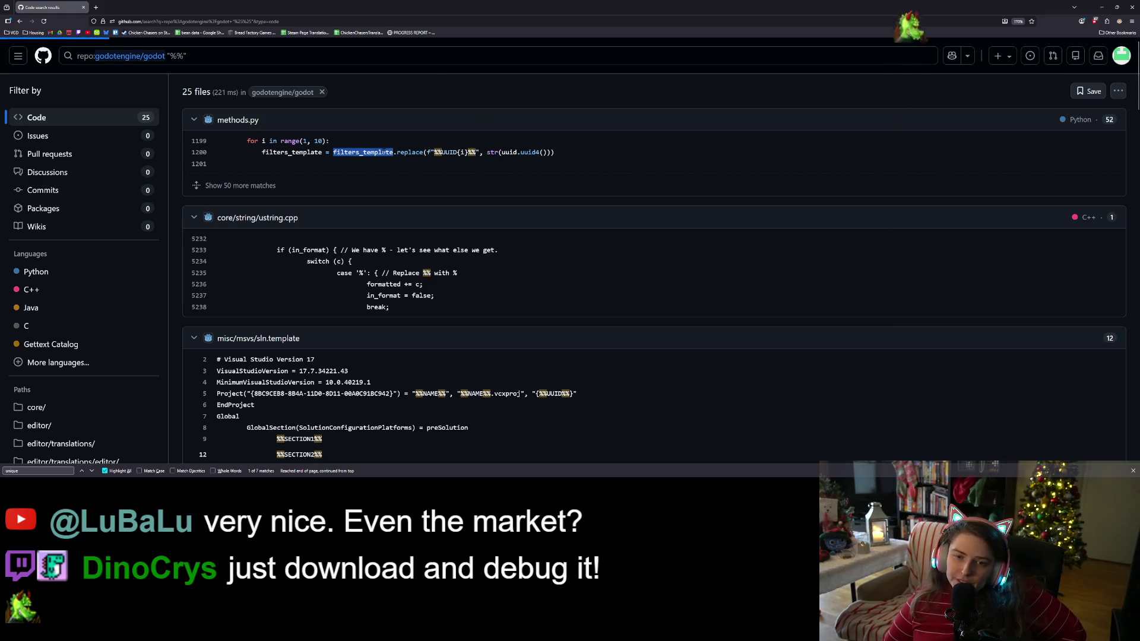
{"action": "double_click", "coordinate": [410, 152]}
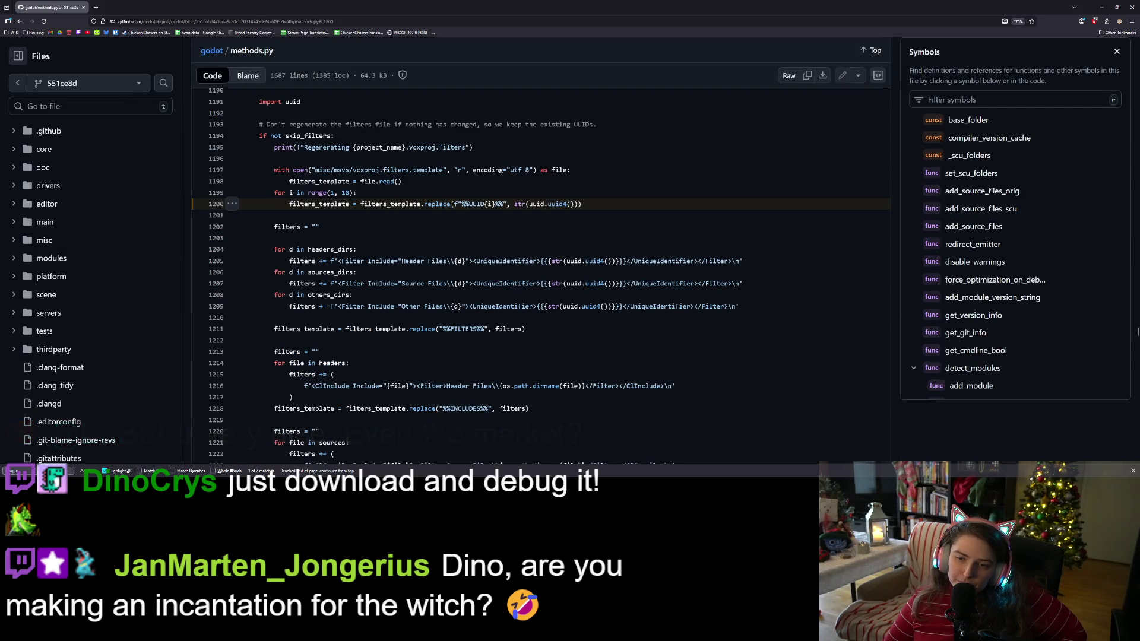
{"action": "left_click", "coordinate": [20, 22]}
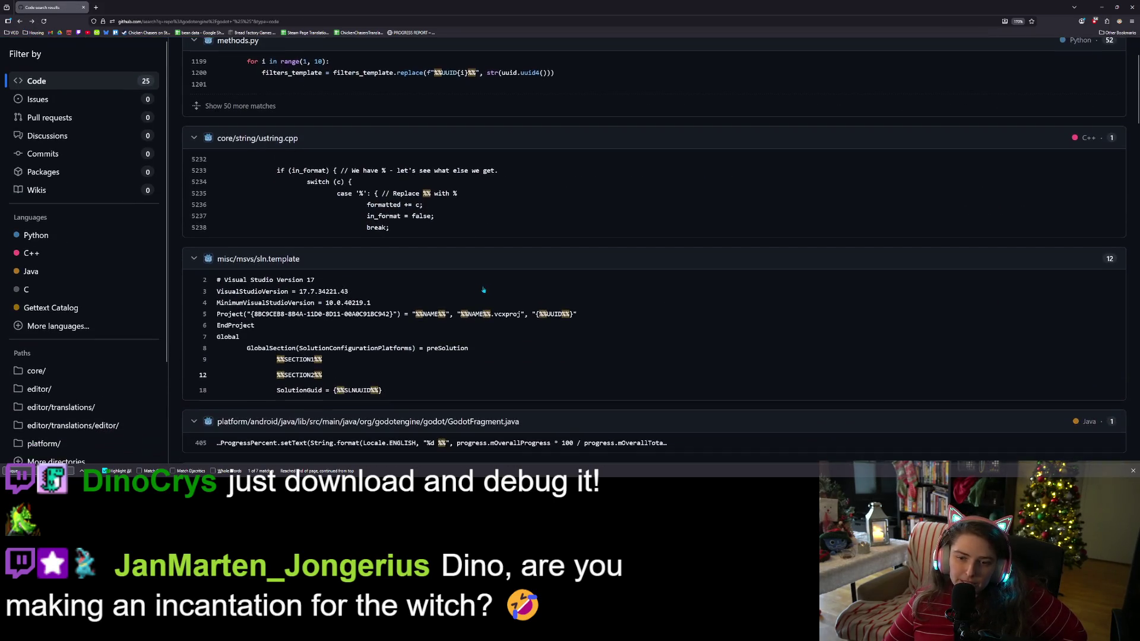
Step: Scroll the "%%" results to the ustring.cpp and sln.template matches
{"action": "scroll", "coordinate": [489, 283], "scroll_direction": "down", "scroll_amount": 1}
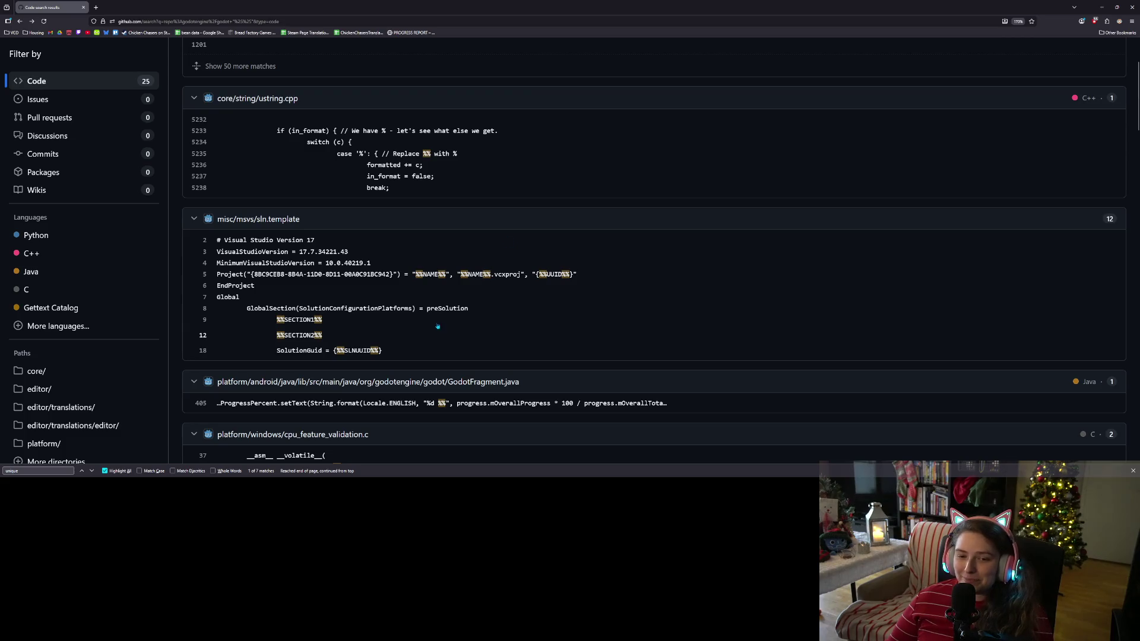
{"action": "scroll", "coordinate": [438, 327], "scroll_direction": "down", "scroll_amount": 3}
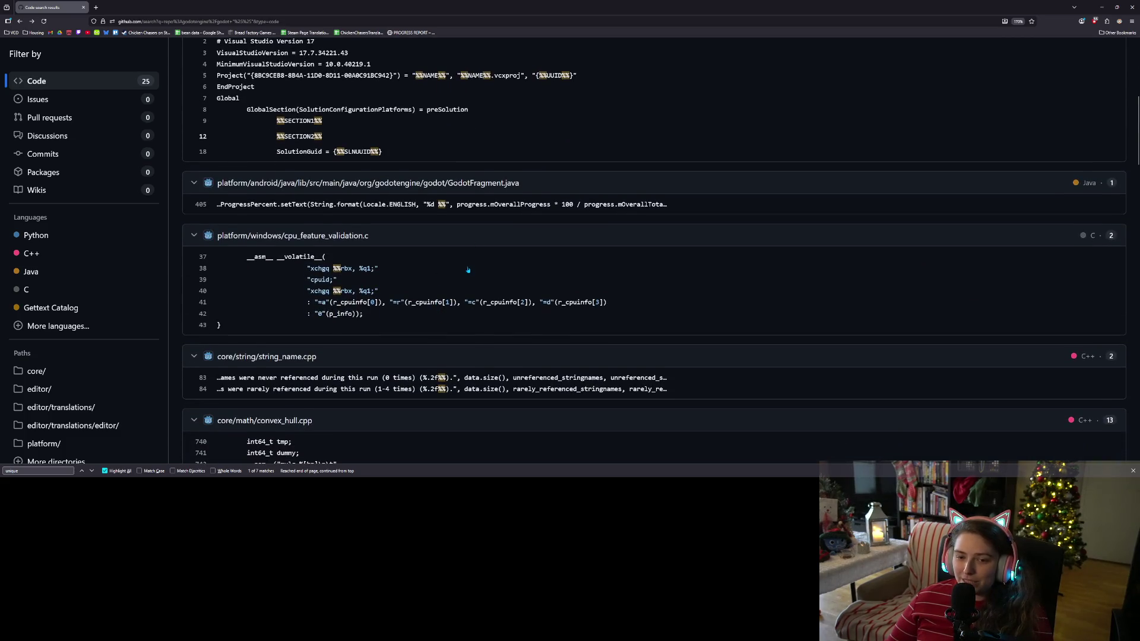
{"action": "scroll", "coordinate": [468, 270], "scroll_direction": "down", "scroll_amount": 2}
{"action": "scroll", "coordinate": [528, 303], "scroll_direction": "down", "scroll_amount": 1}
{"action": "scroll", "coordinate": [528, 304], "scroll_direction": "down", "scroll_amount": 1}
{"action": "scroll", "coordinate": [524, 303], "scroll_direction": "down", "scroll_amount": 1}
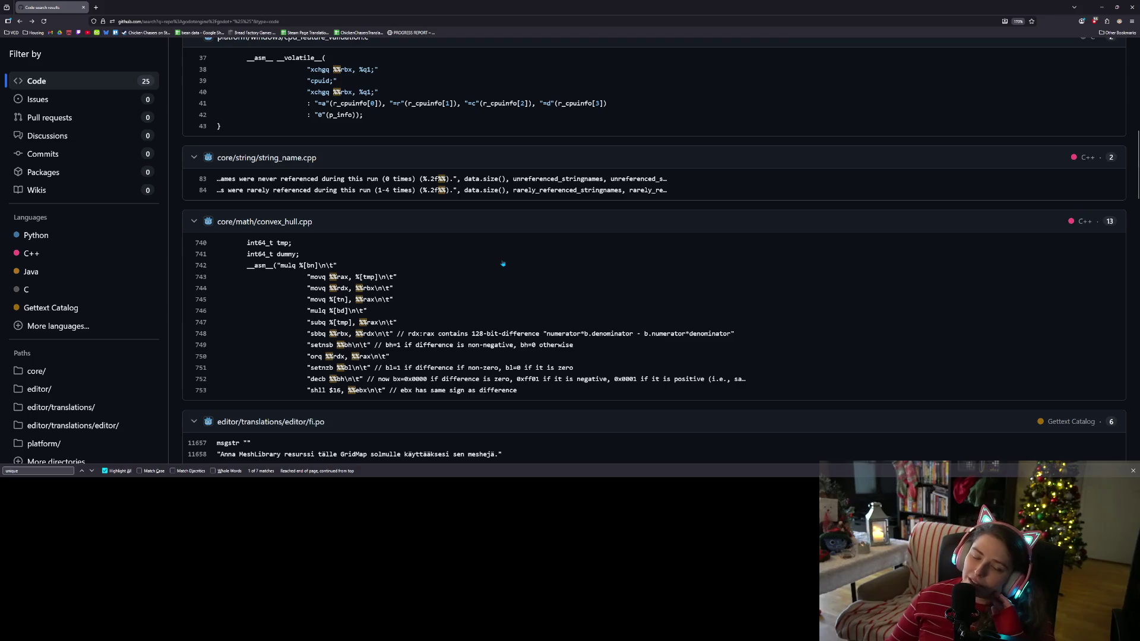
{"action": "scroll", "coordinate": [503, 263], "scroll_direction": "down", "scroll_amount": 3}
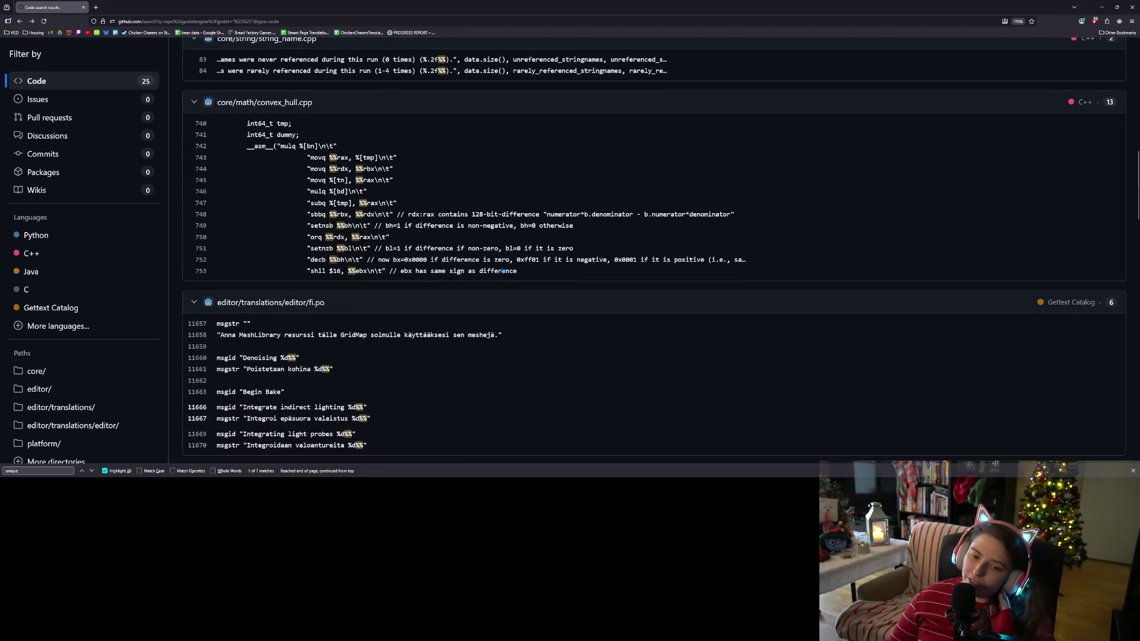
{"action": "scroll", "coordinate": [503, 271], "scroll_direction": "down", "scroll_amount": 5}
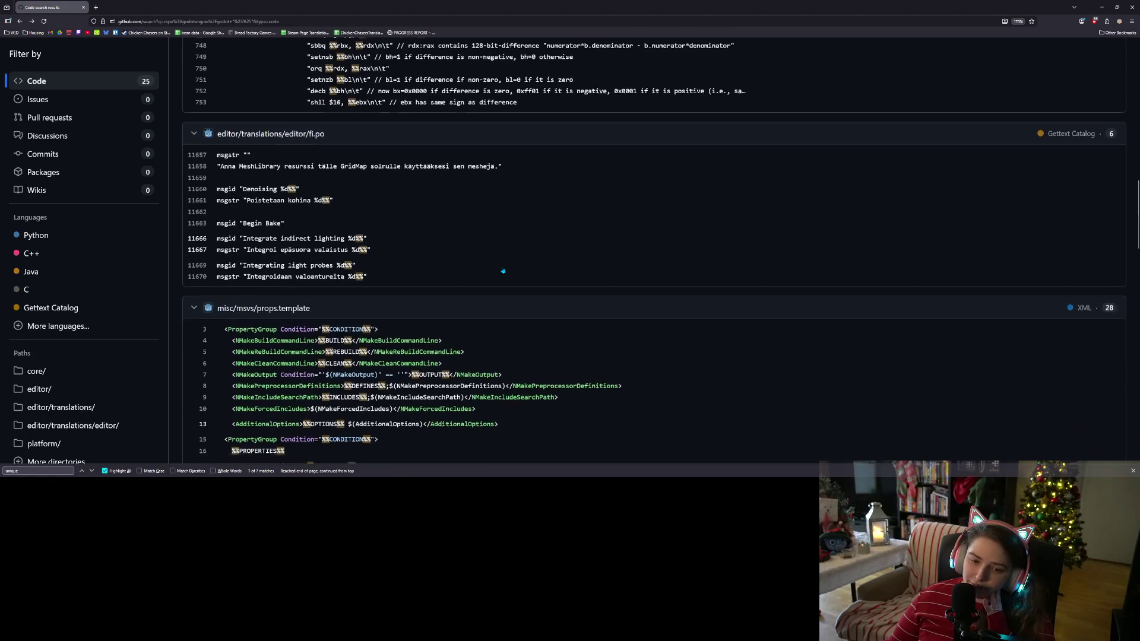
{"action": "scroll", "coordinate": [499, 269], "scroll_direction": "down", "scroll_amount": 3}
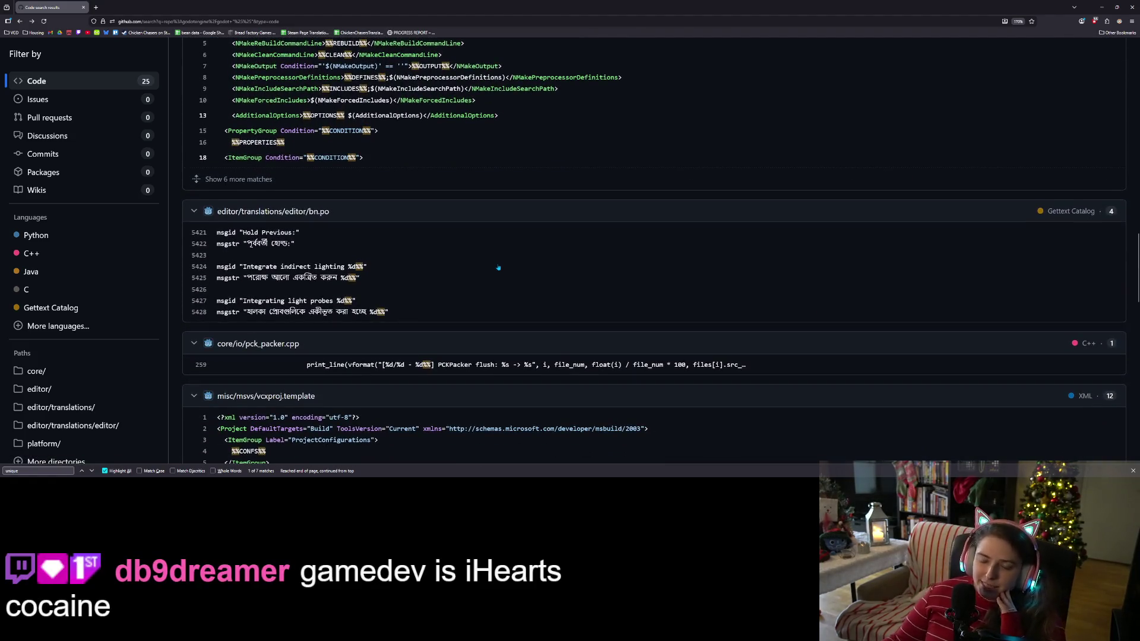
{"action": "scroll", "coordinate": [482, 268], "scroll_direction": "down", "scroll_amount": 2}
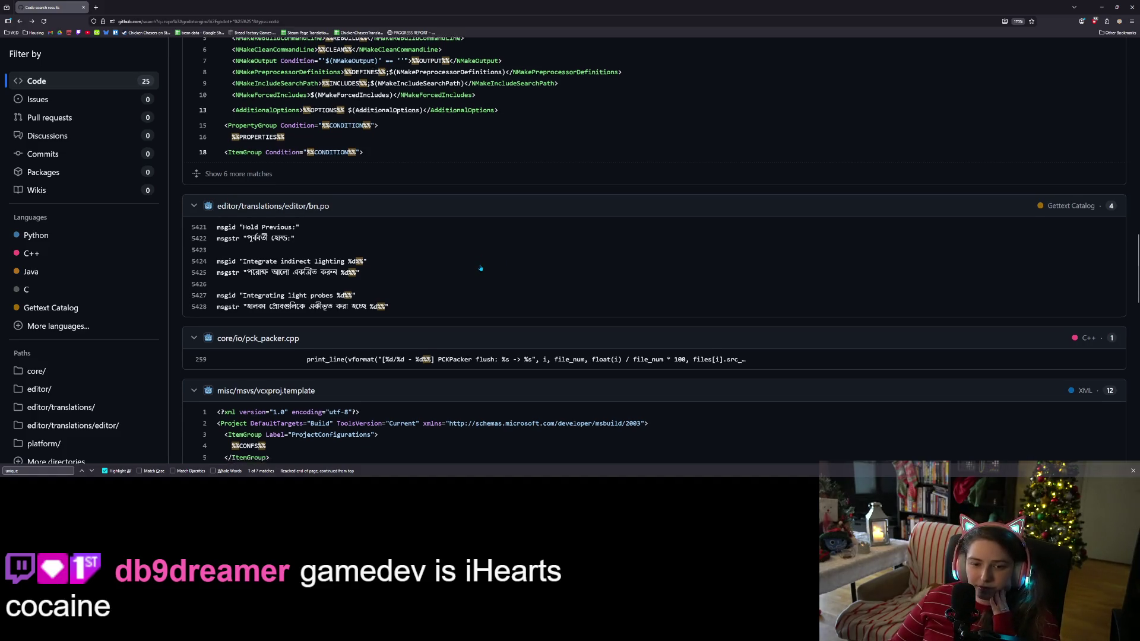
{"action": "scroll", "coordinate": [479, 265], "scroll_direction": "down", "scroll_amount": 3}
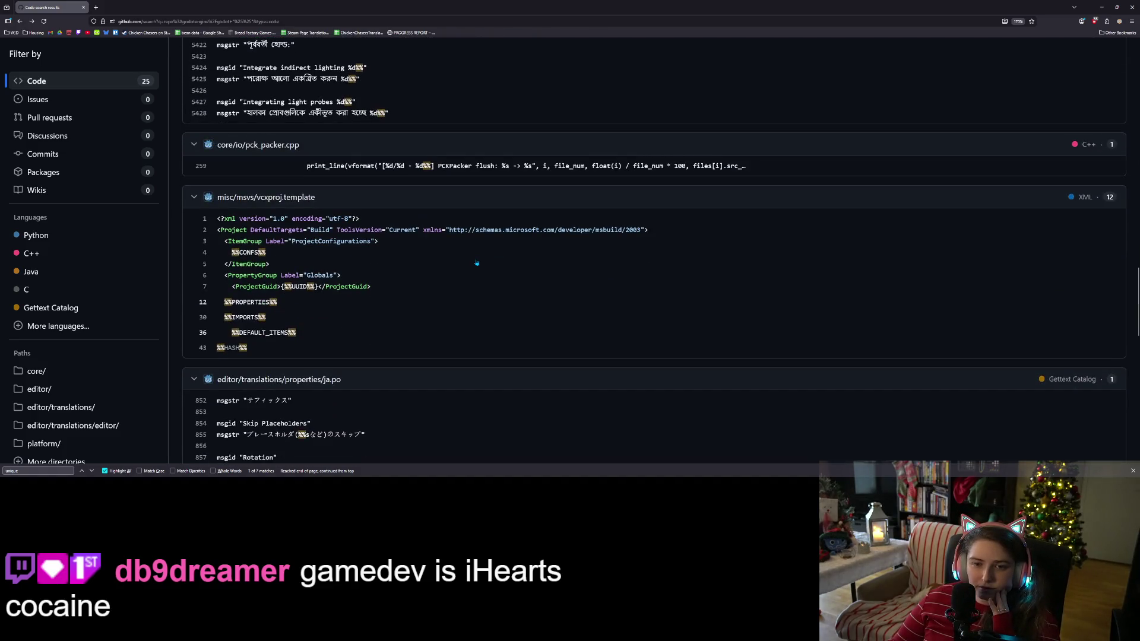
{"action": "scroll", "coordinate": [476, 262], "scroll_direction": "down", "scroll_amount": 1}
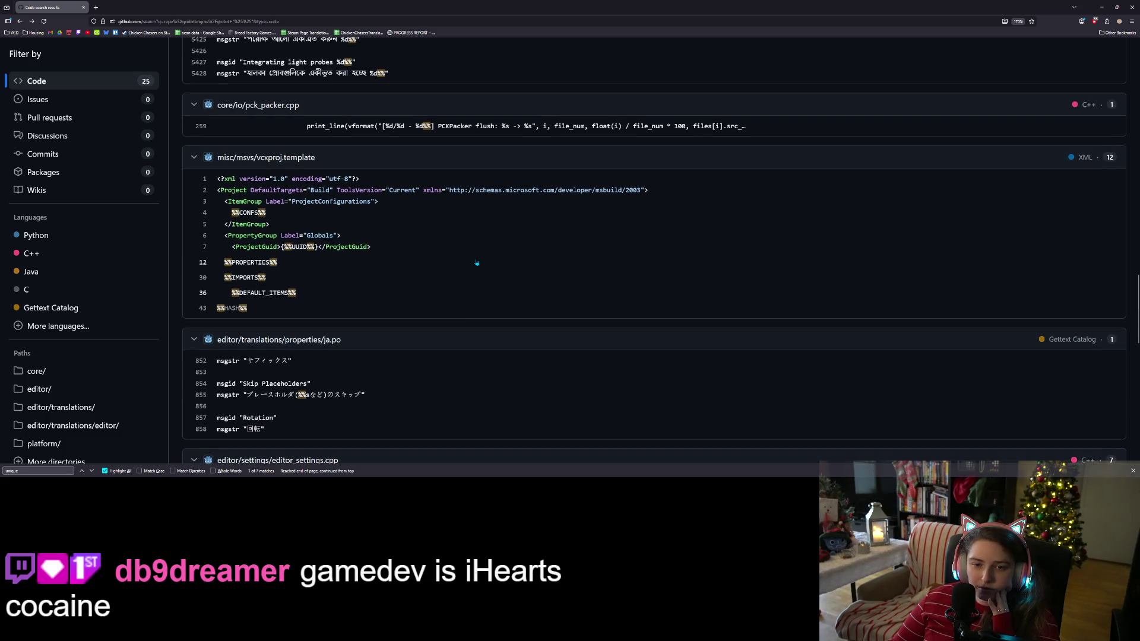
{"action": "scroll", "coordinate": [477, 263], "scroll_direction": "down", "scroll_amount": 3}
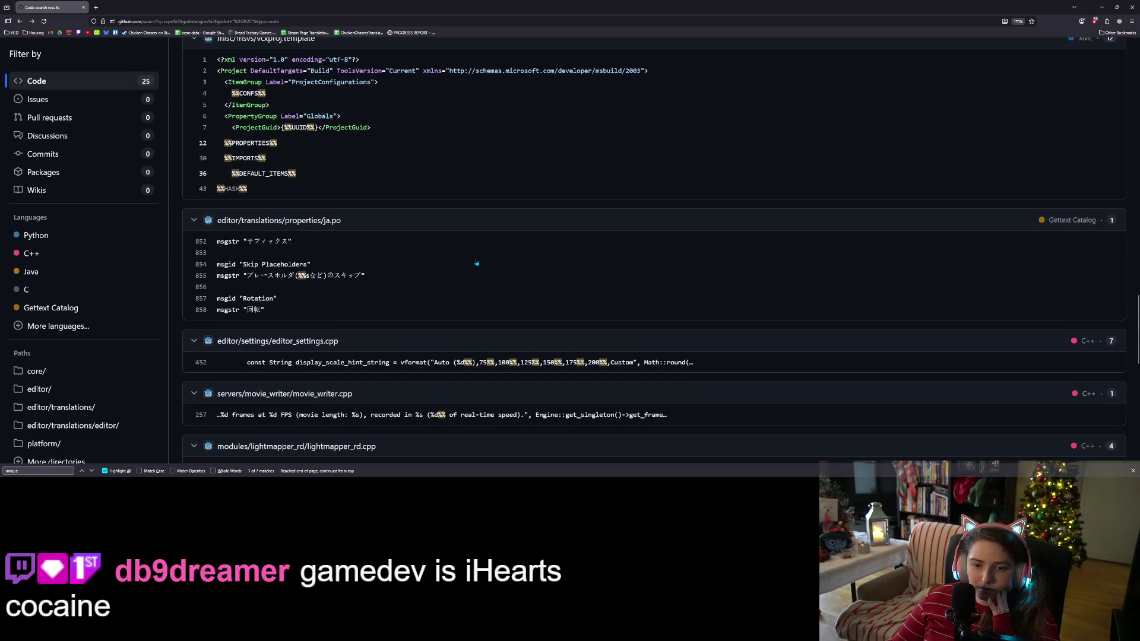
{"action": "scroll", "coordinate": [476, 262], "scroll_direction": "up", "scroll_amount": 2}
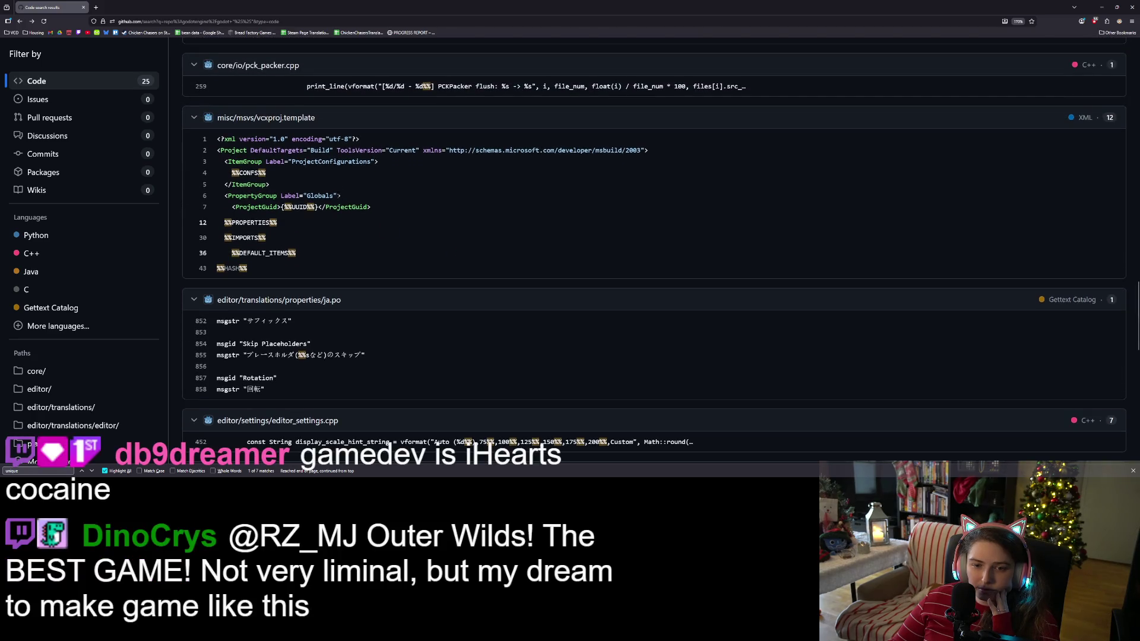
{"action": "scroll", "coordinate": [360, 218], "scroll_direction": "down", "scroll_amount": 8}
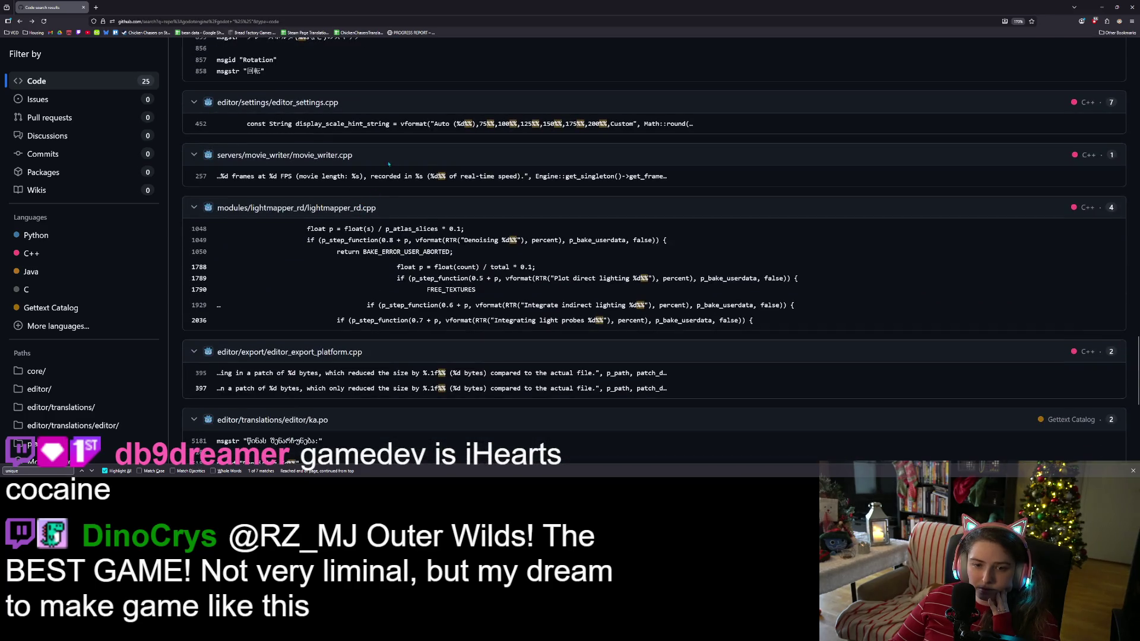
{"action": "scroll", "coordinate": [379, 209], "scroll_direction": "down", "scroll_amount": 4}
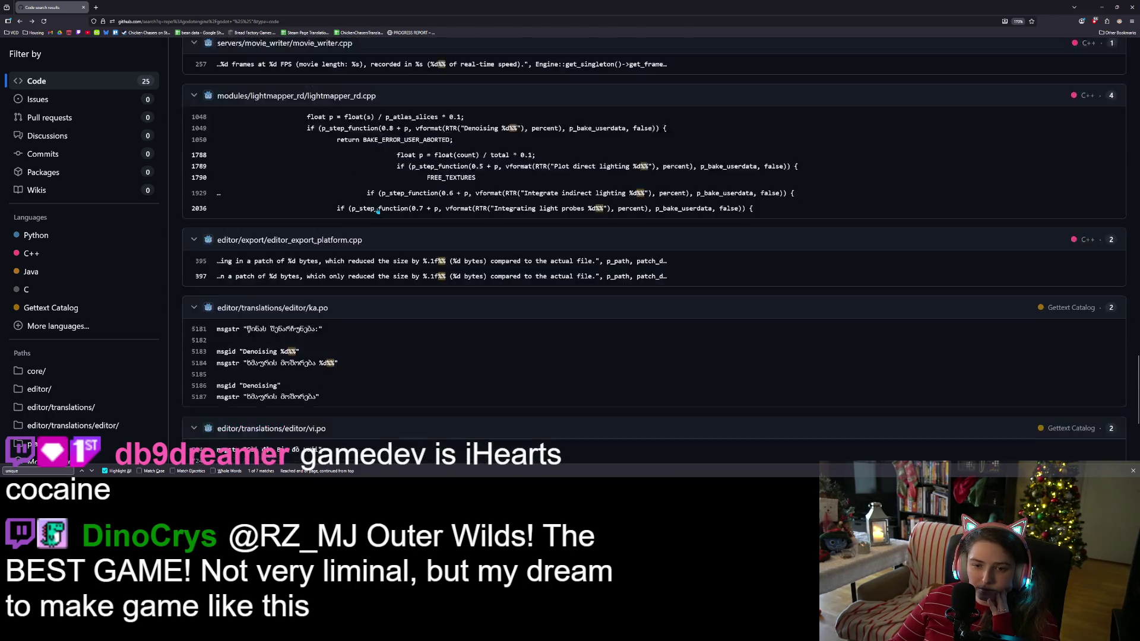
{"action": "scroll", "coordinate": [378, 210], "scroll_direction": "down", "scroll_amount": 4}
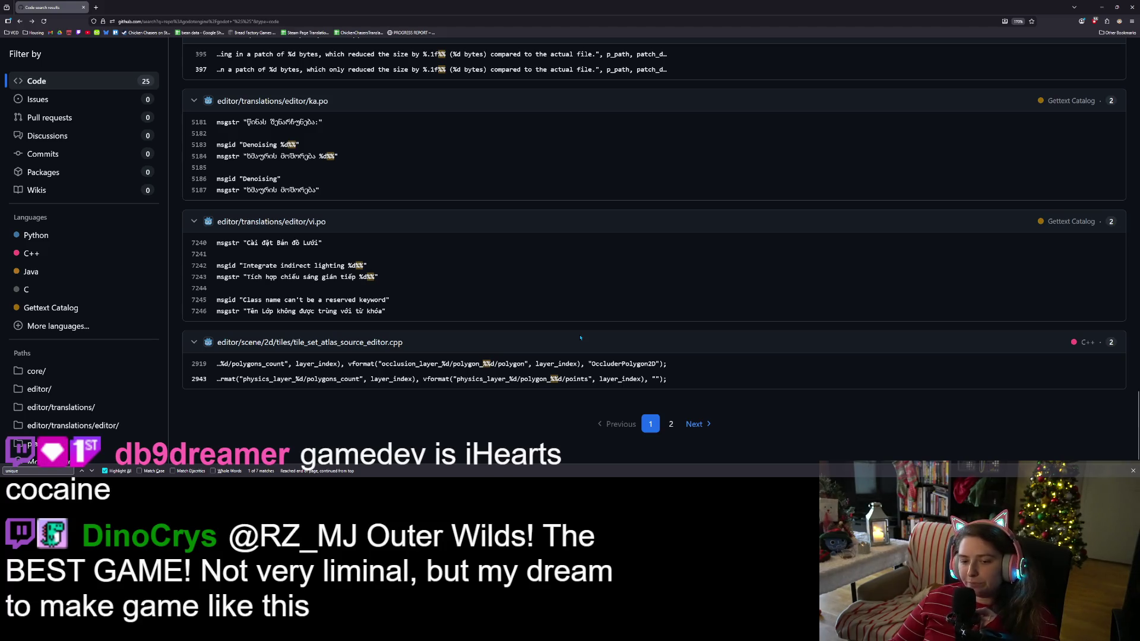
{"action": "scroll", "coordinate": [580, 338], "scroll_direction": "up", "scroll_amount": 1}
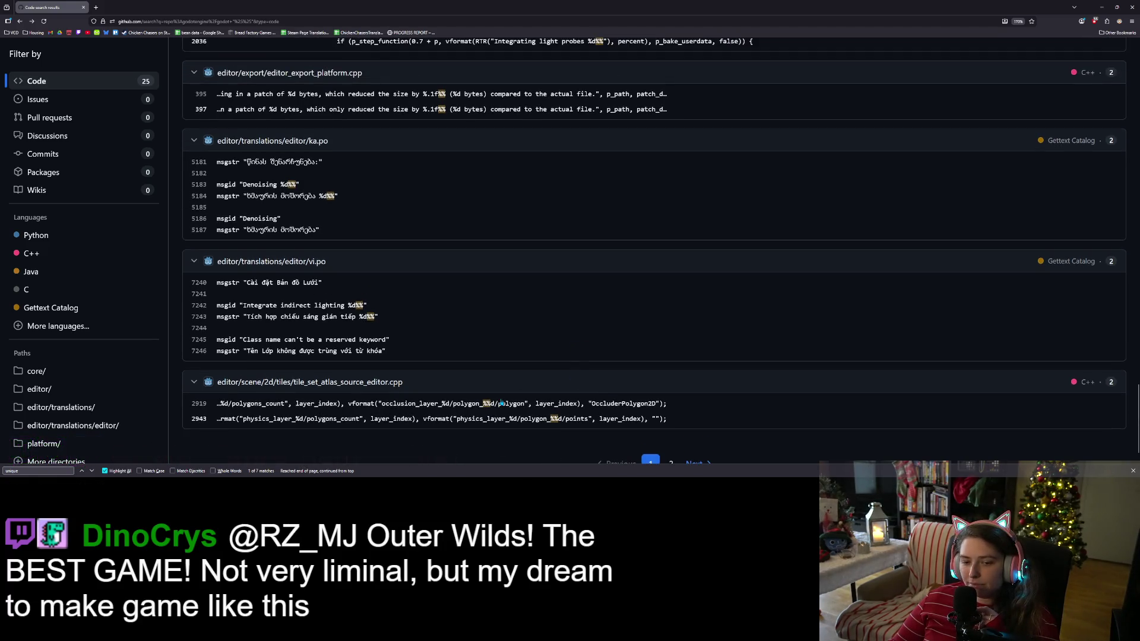
{"action": "scroll", "coordinate": [501, 403], "scroll_direction": "up", "scroll_amount": 20}
{"action": "scroll", "coordinate": [515, 417], "scroll_direction": "up", "scroll_amount": 10}
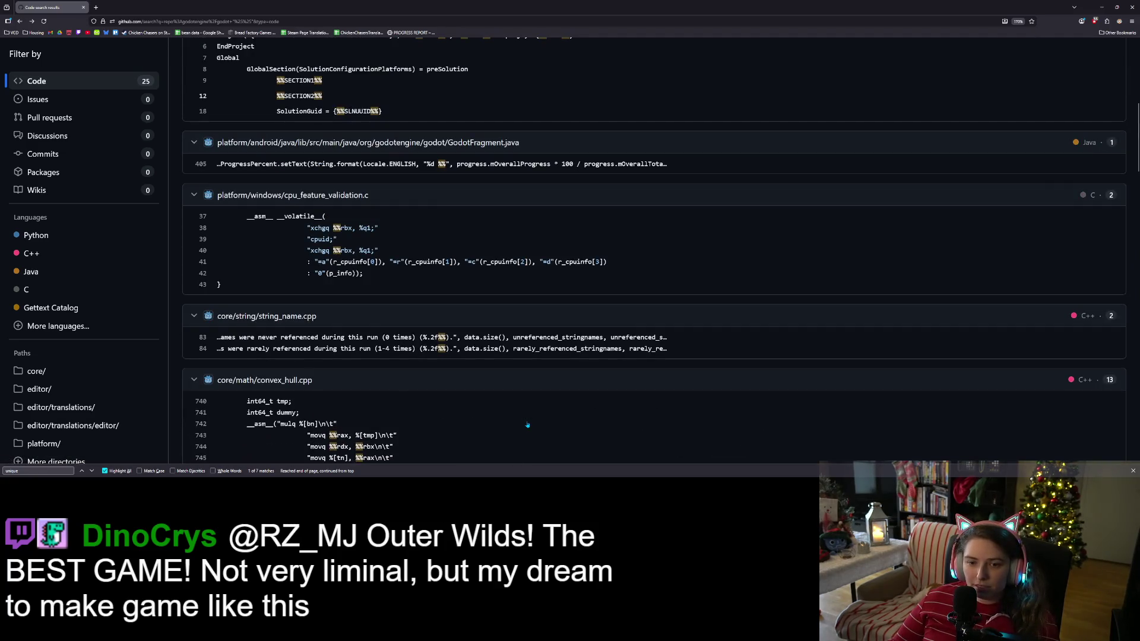
{"action": "scroll", "coordinate": [527, 425], "scroll_direction": "up", "scroll_amount": 10}
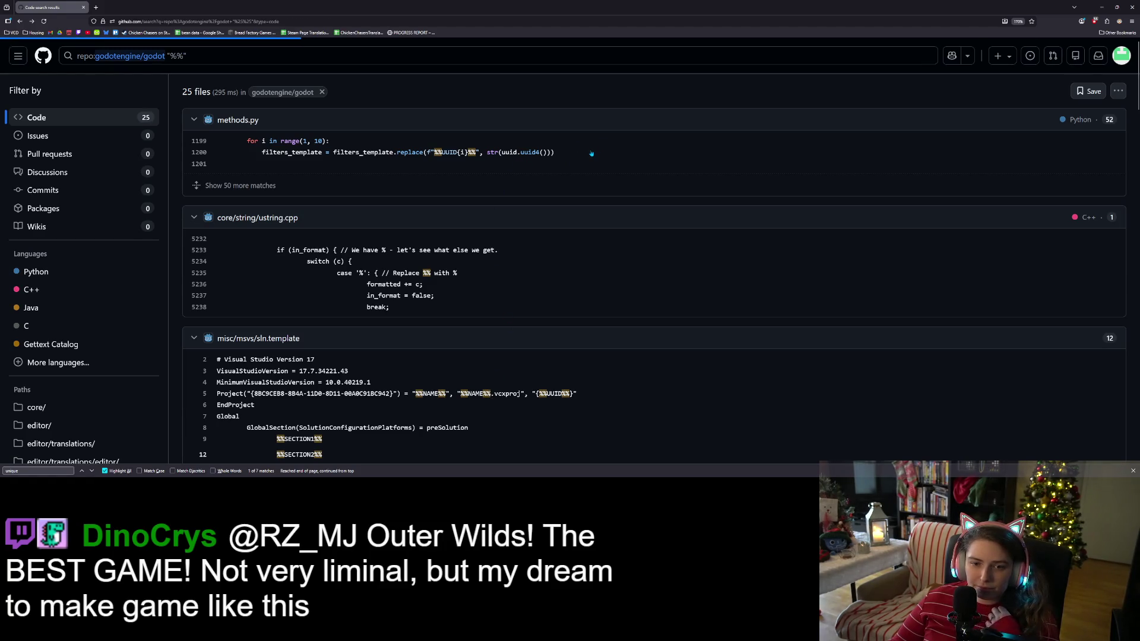
Step: Scroll through methods.py's functions, ending at the vs_configuration code importing msvs
{"action": "scroll", "coordinate": [540, 276], "scroll_direction": "up", "scroll_amount": 5}
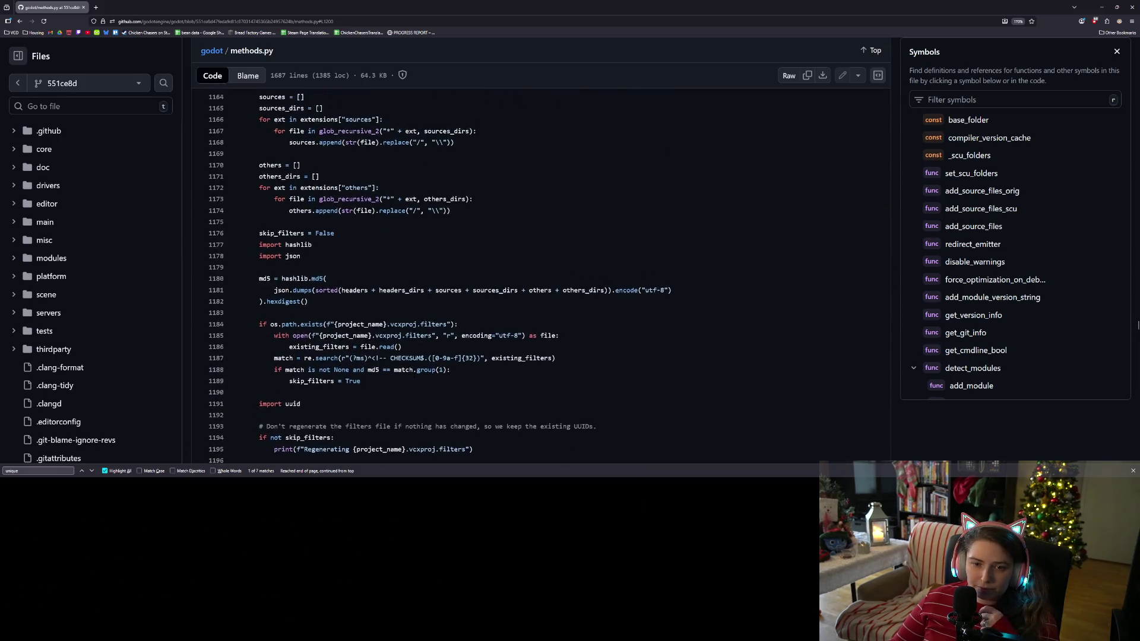
{"action": "scroll", "coordinate": [414, 353], "scroll_direction": "up", "scroll_amount": 12}
{"action": "scroll", "coordinate": [414, 353], "scroll_direction": "up", "scroll_amount": 4}
{"action": "scroll", "coordinate": [415, 353], "scroll_direction": "up", "scroll_amount": 9}
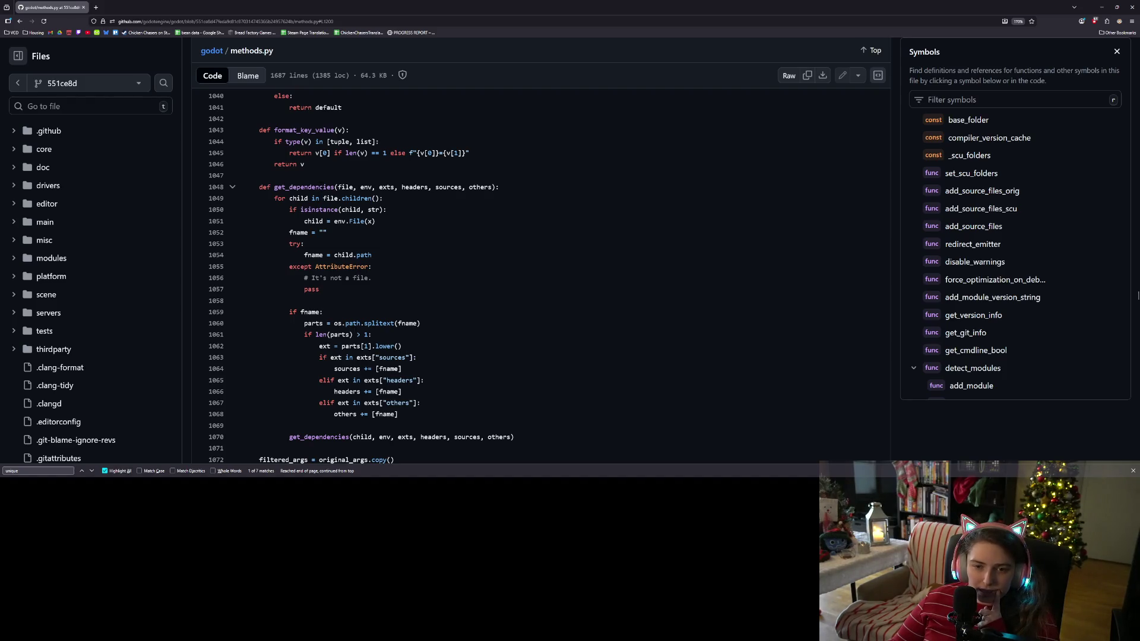
{"action": "scroll", "coordinate": [415, 353], "scroll_direction": "down", "scroll_amount": 12}
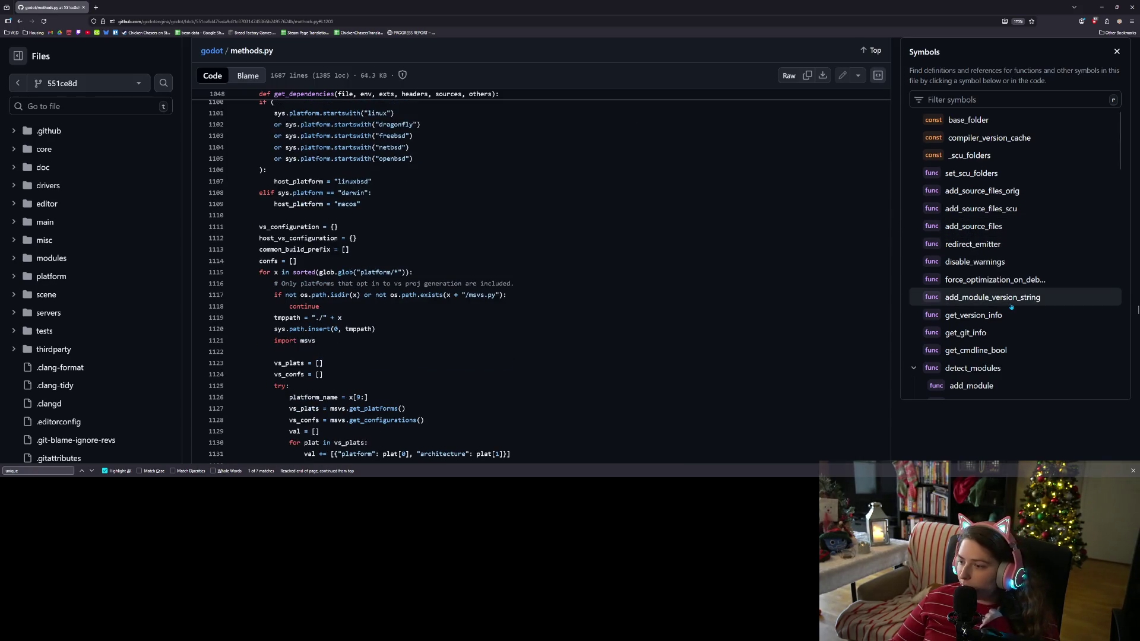
{"action": "scroll", "coordinate": [1003, 297], "scroll_direction": "down", "scroll_amount": 3}
{"action": "scroll", "coordinate": [1007, 305], "scroll_direction": "down", "scroll_amount": 1}
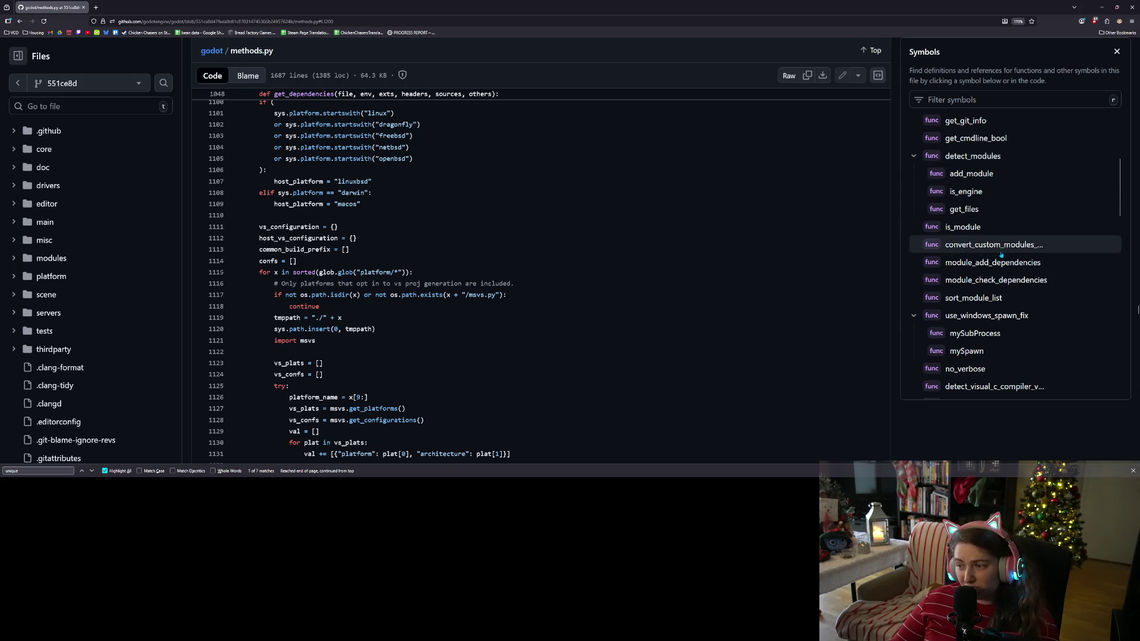
{"action": "scroll", "coordinate": [1001, 267], "scroll_direction": "down", "scroll_amount": 2}
{"action": "scroll", "coordinate": [1001, 271], "scroll_direction": "down", "scroll_amount": 8}
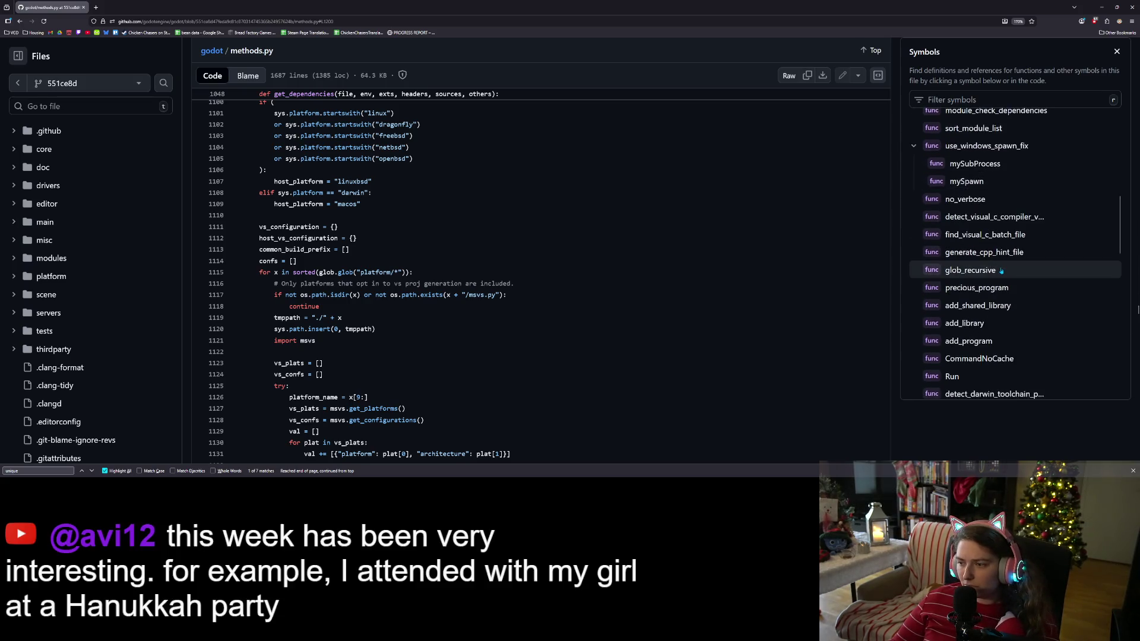
{"action": "scroll", "coordinate": [1004, 285], "scroll_direction": "down", "scroll_amount": 10}
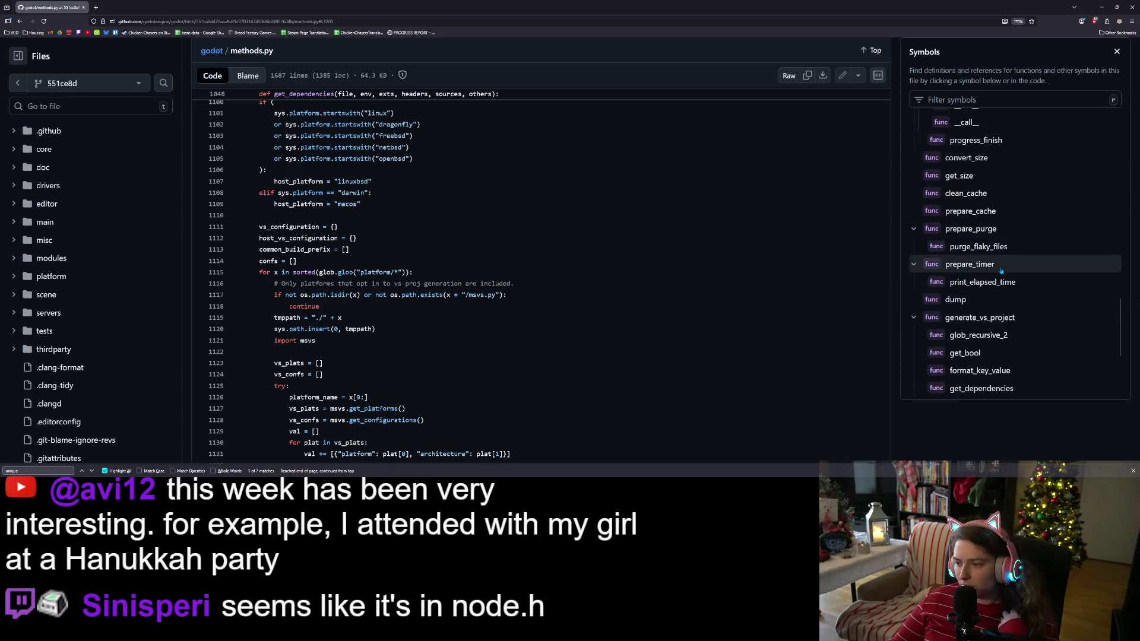
{"action": "scroll", "coordinate": [1009, 322], "scroll_direction": "up", "scroll_amount": 6}
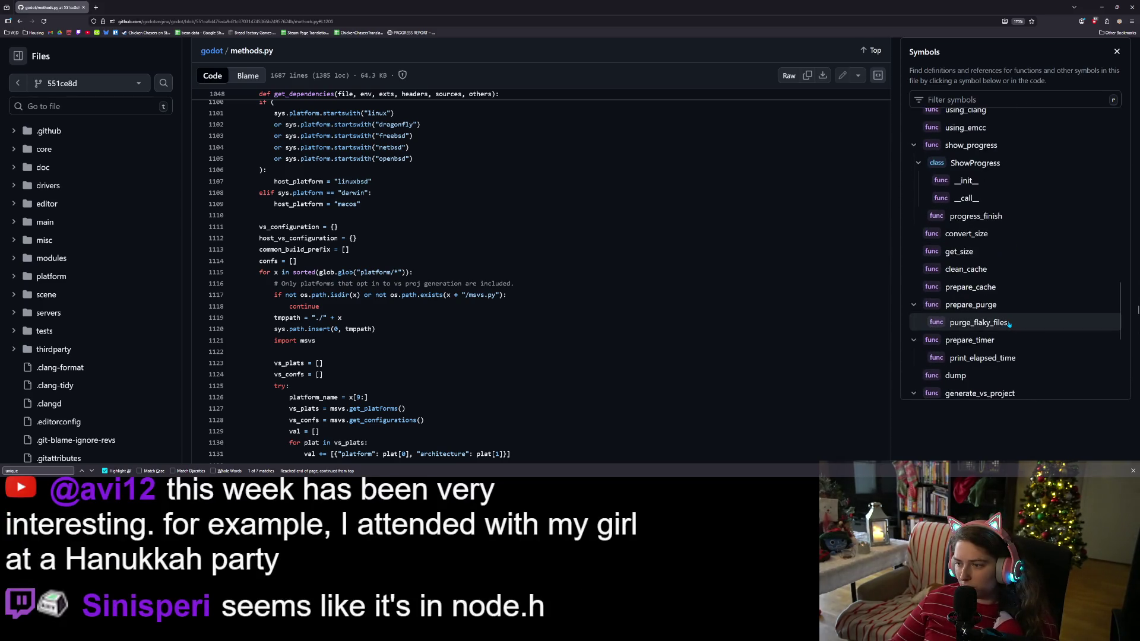
{"action": "scroll", "coordinate": [1010, 323], "scroll_direction": "up", "scroll_amount": 6}
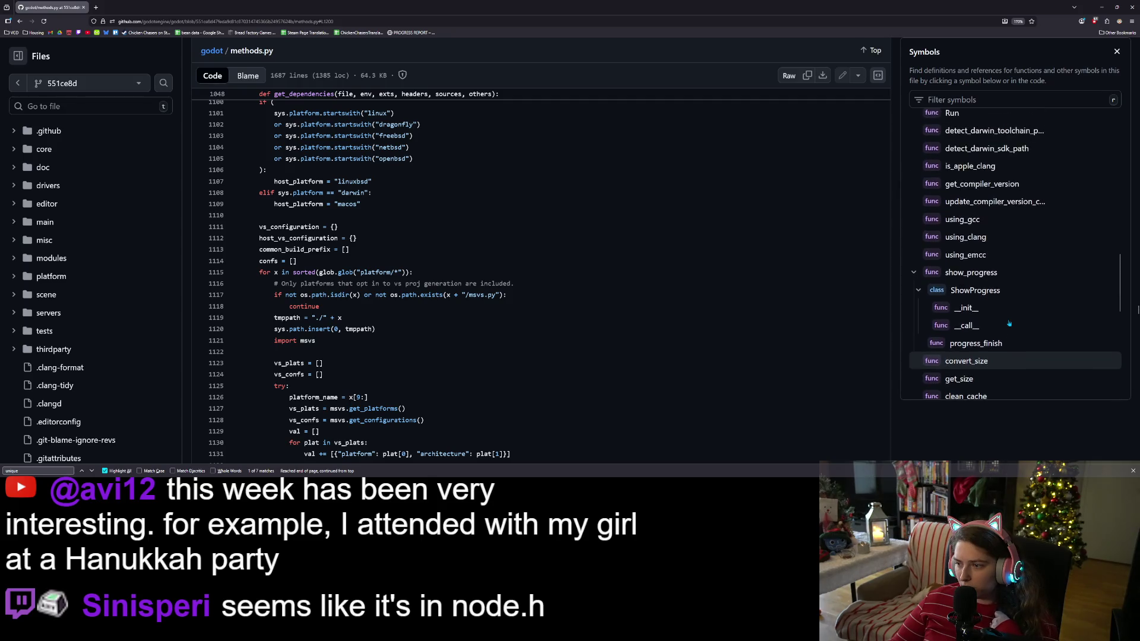
{"action": "scroll", "coordinate": [1009, 324], "scroll_direction": "up", "scroll_amount": 3}
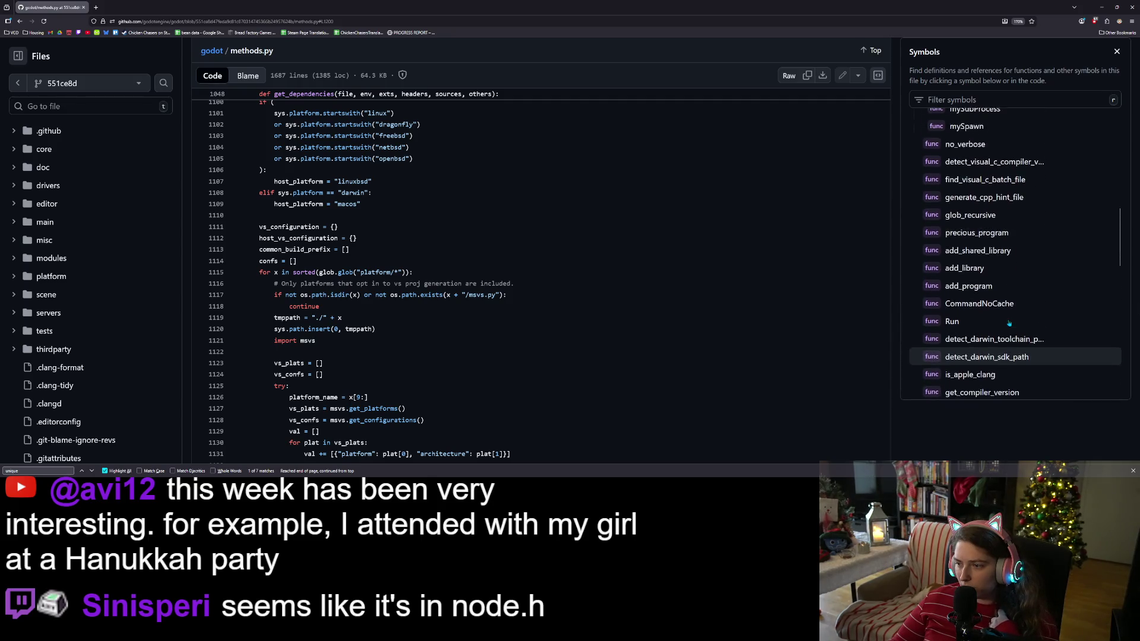
{"action": "scroll", "coordinate": [1009, 322], "scroll_direction": "up", "scroll_amount": 2}
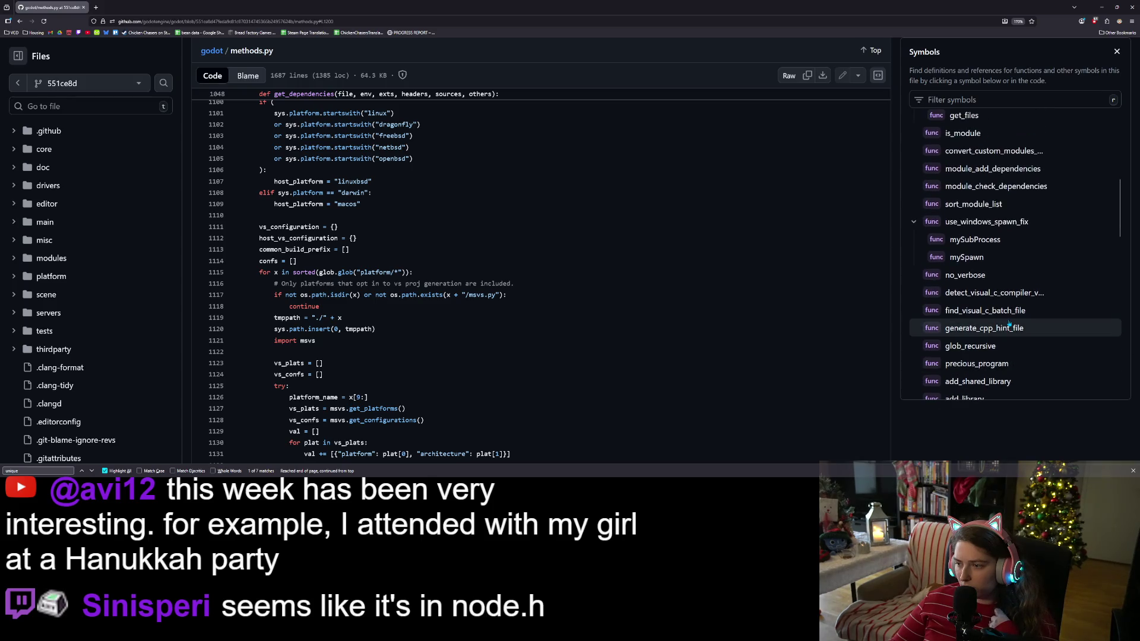
{"action": "scroll", "coordinate": [1003, 324], "scroll_direction": "up", "scroll_amount": 3}
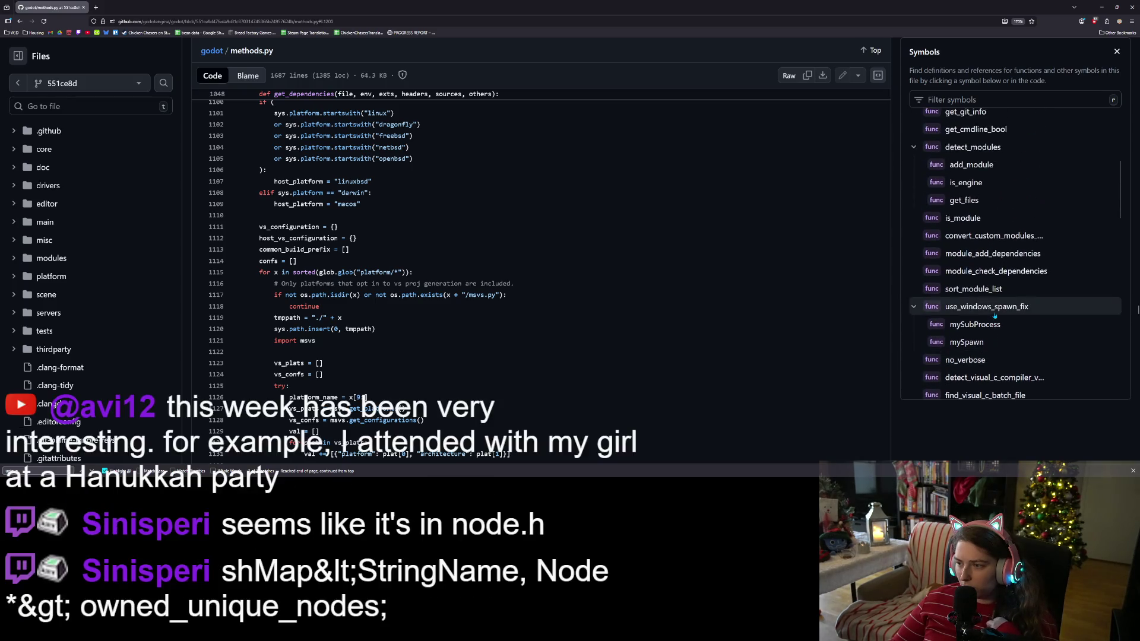
{"action": "scroll", "coordinate": [994, 316], "scroll_direction": "up", "scroll_amount": 3}
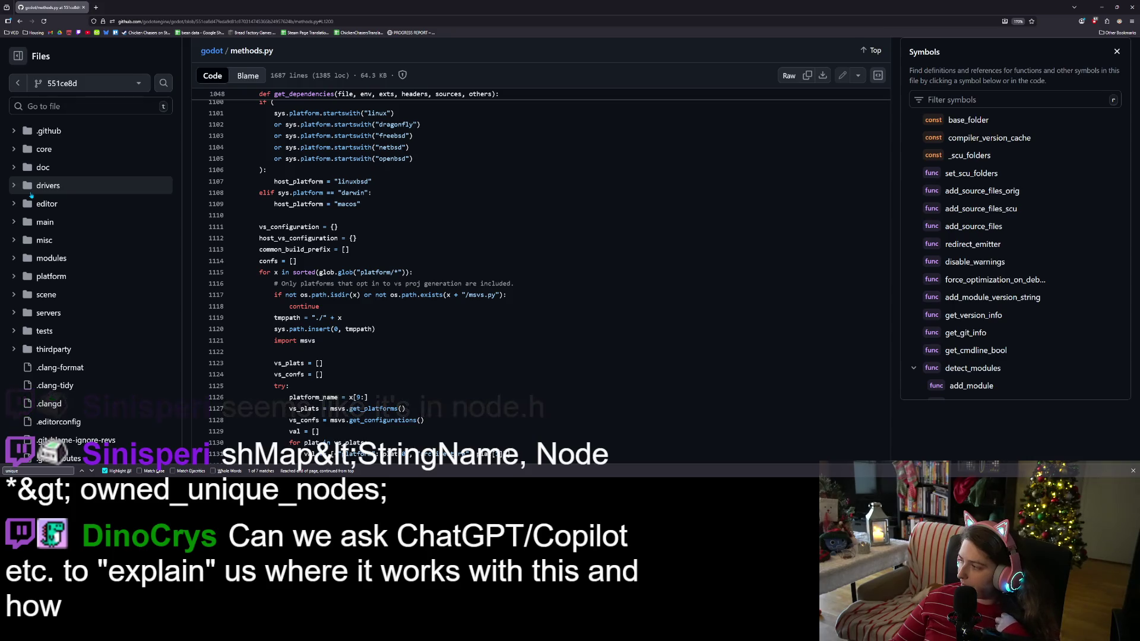
Step: Browse the main and modules folders in the file tree, then search files for node.h
{"action": "left_click", "coordinate": [18, 227]}
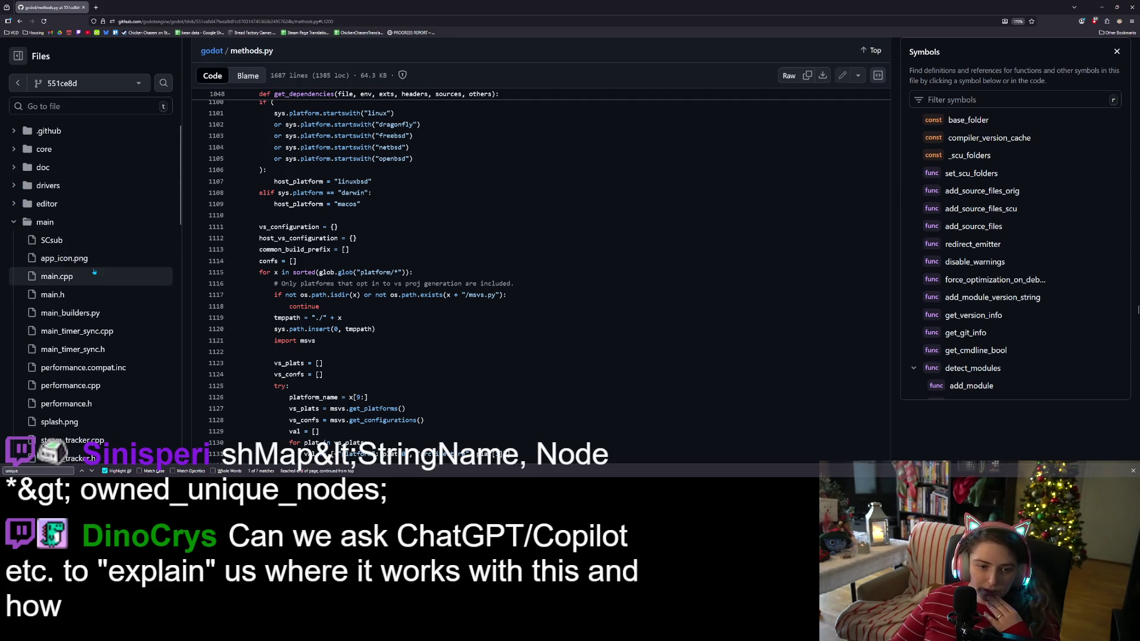
{"action": "scroll", "coordinate": [77, 283], "scroll_direction": "down", "scroll_amount": 2}
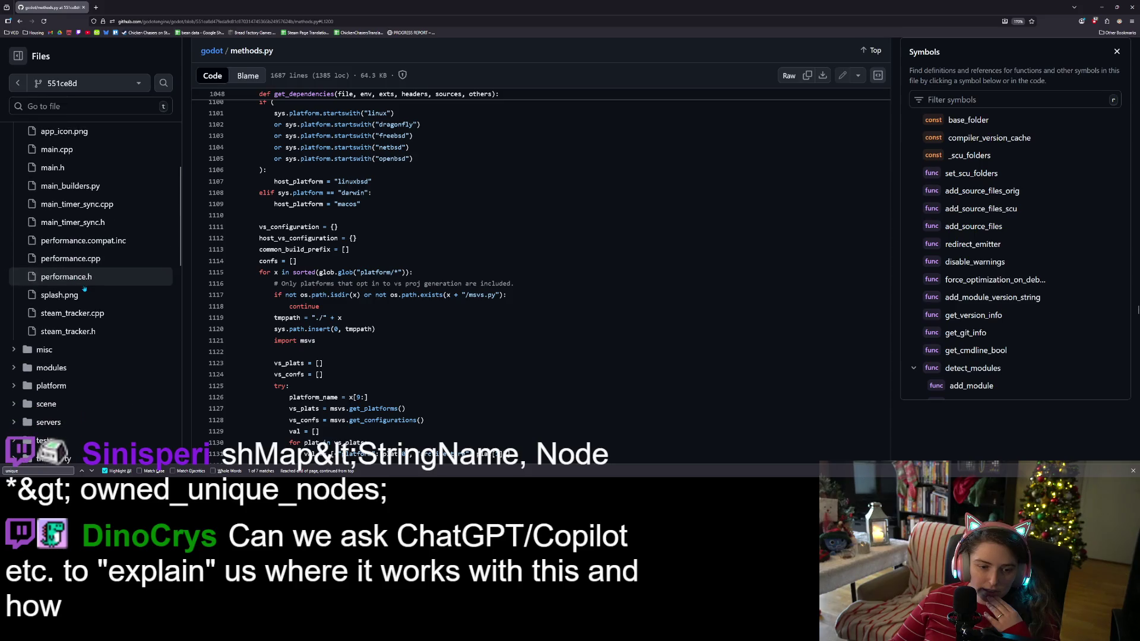
{"action": "scroll", "coordinate": [71, 273], "scroll_direction": "down", "scroll_amount": 4}
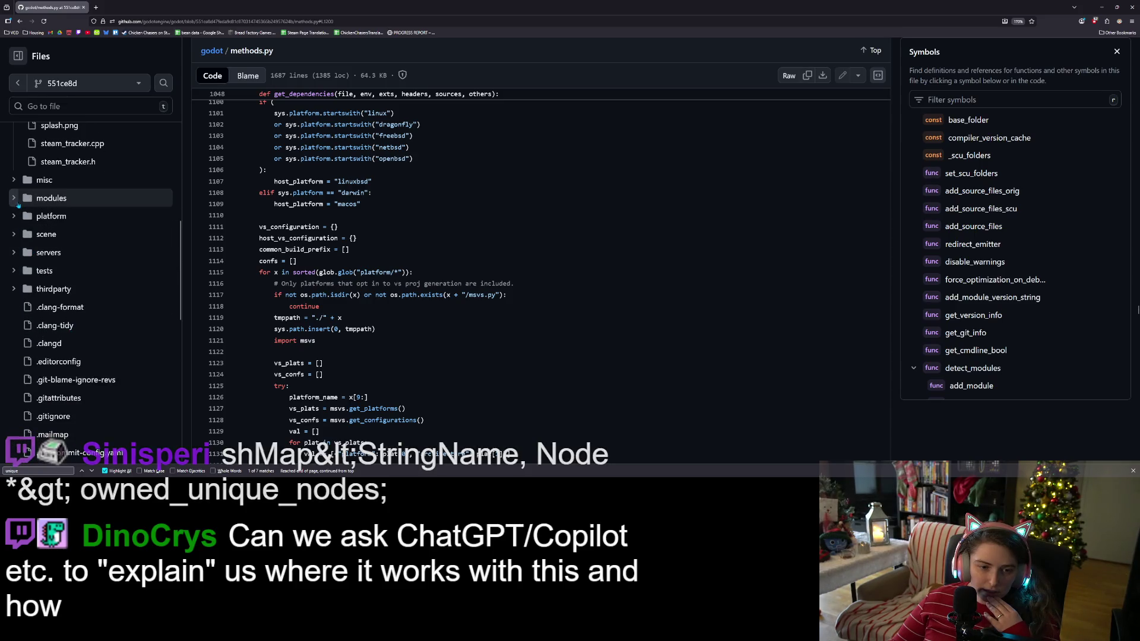
{"action": "left_click", "coordinate": [51, 198]}
{"action": "scroll", "coordinate": [77, 326], "scroll_direction": "down", "scroll_amount": 1}
{"action": "scroll", "coordinate": [78, 326], "scroll_direction": "down", "scroll_amount": 12}
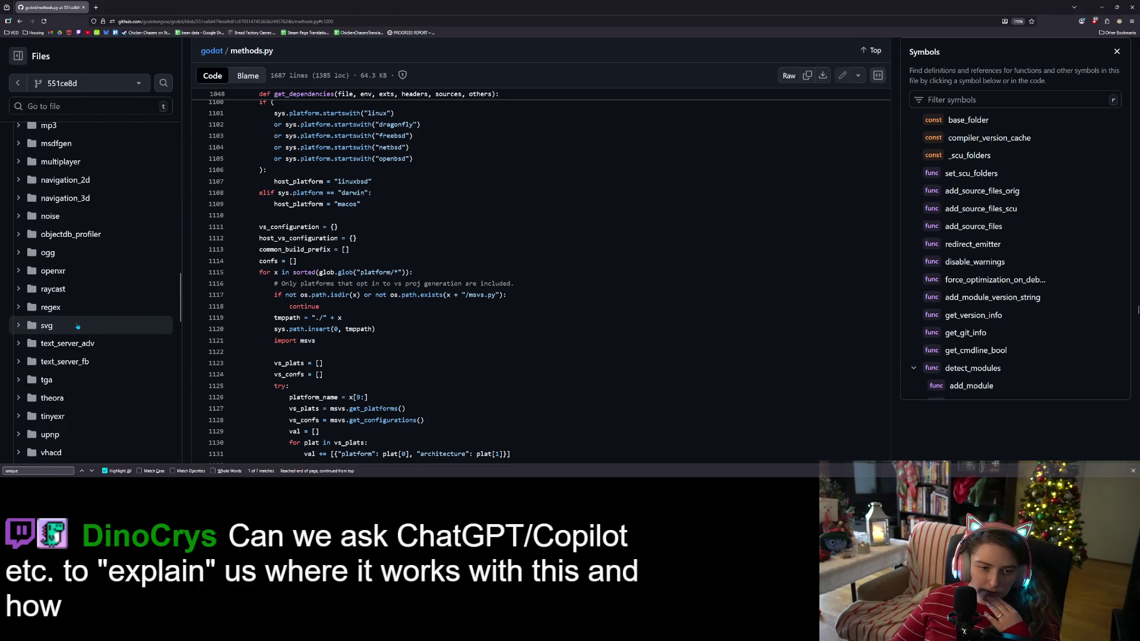
{"action": "scroll", "coordinate": [78, 326], "scroll_direction": "down", "scroll_amount": 12}
{"action": "scroll", "coordinate": [78, 330], "scroll_direction": "down", "scroll_amount": 6}
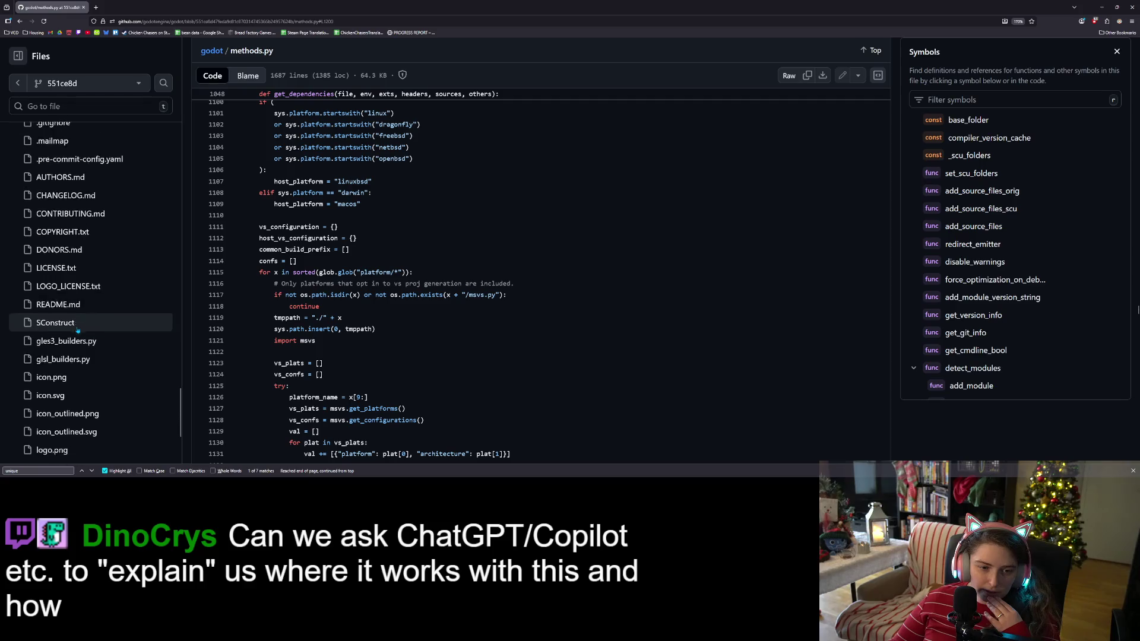
{"action": "scroll", "coordinate": [91, 404], "scroll_direction": "up", "scroll_amount": 7}
{"action": "scroll", "coordinate": [91, 404], "scroll_direction": "up", "scroll_amount": 4}
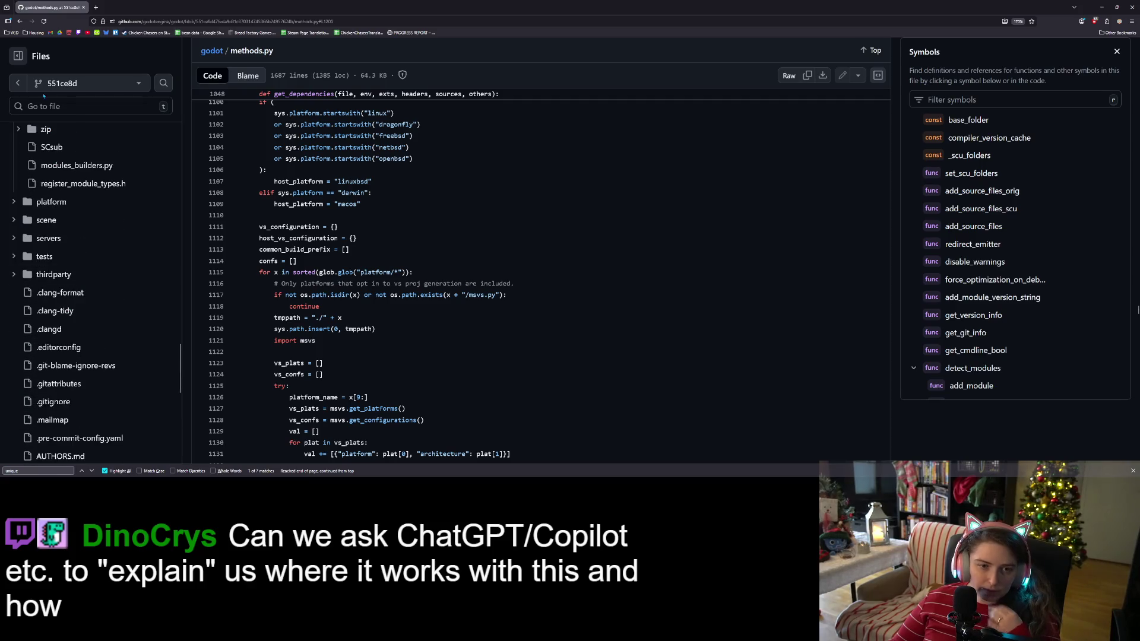
{"action": "type", "text": "tnode.h"}
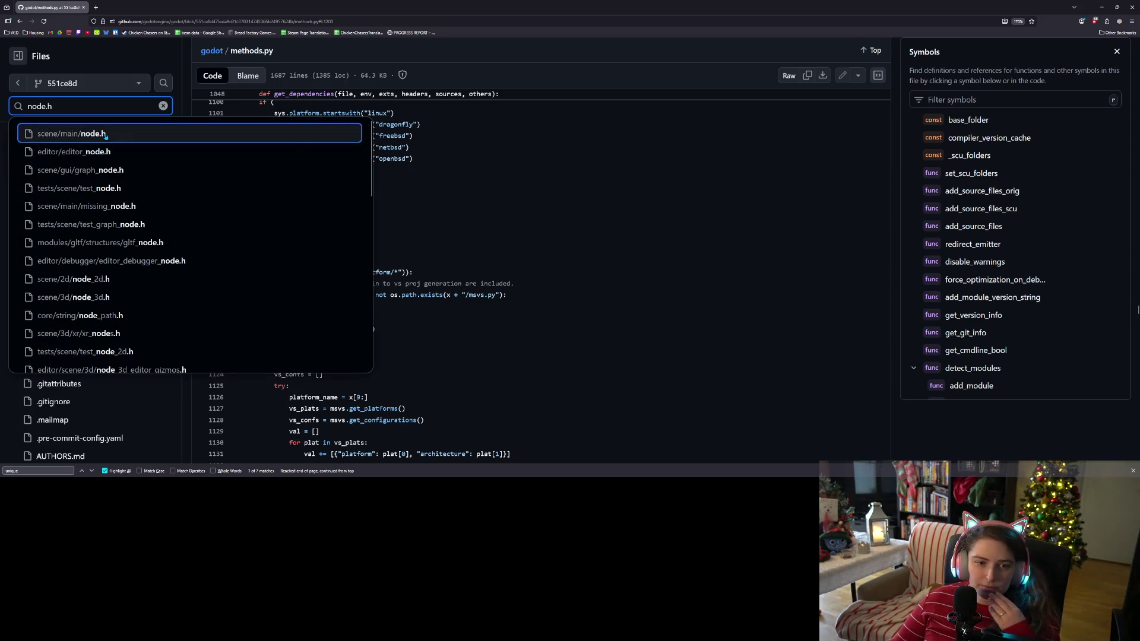
Step: Open scene/main/node.h and search the page for 'unique'
{"action": "key", "text": "Return"}
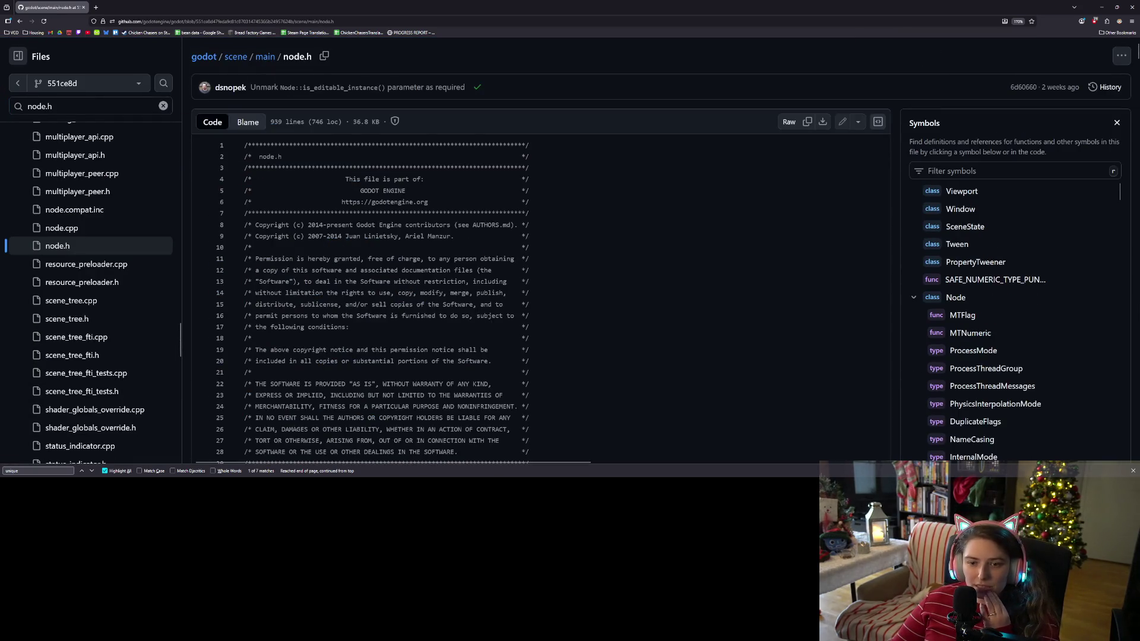
{"action": "scroll", "coordinate": [473, 236], "scroll_direction": "down", "scroll_amount": 6}
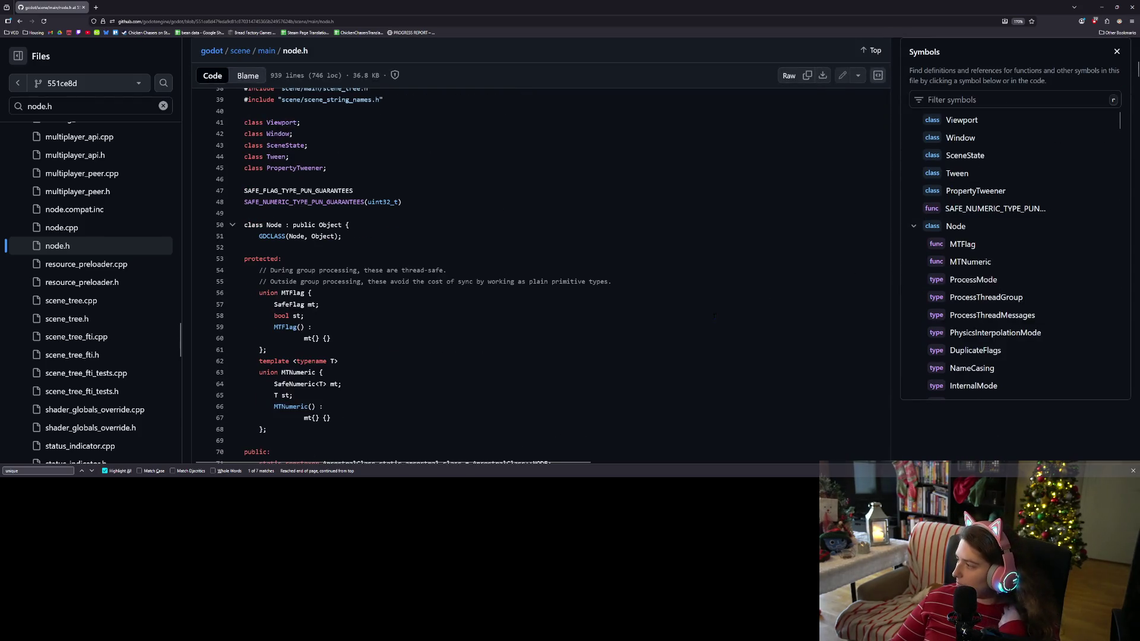
{"action": "scroll", "coordinate": [563, 396], "scroll_direction": "down", "scroll_amount": 1}
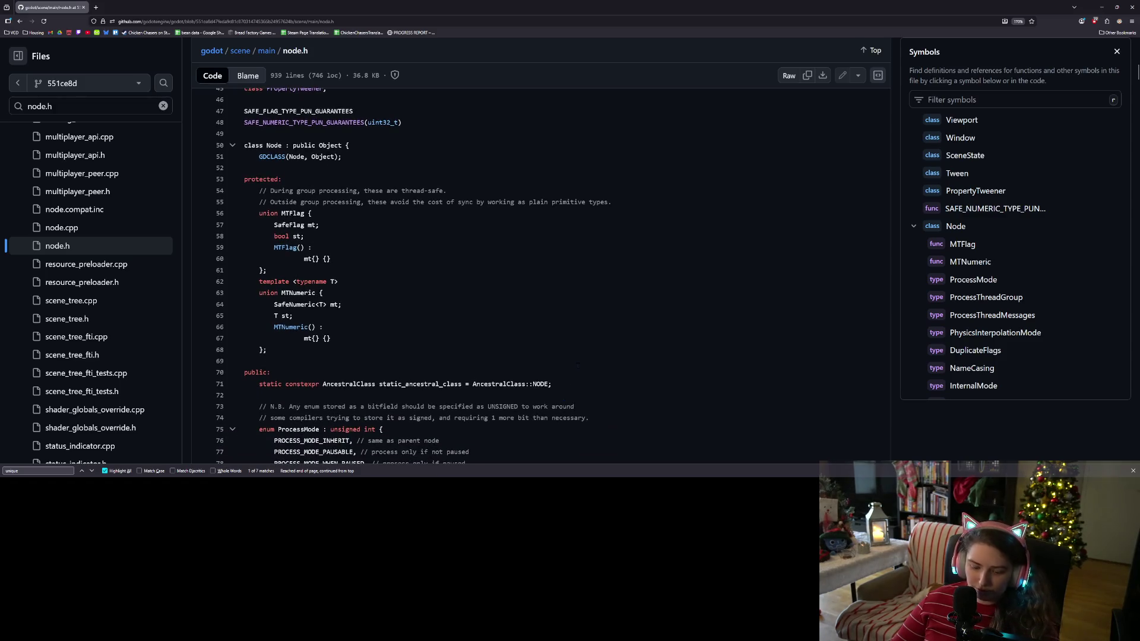
{"action": "key", "text": "BackSpace"}
{"action": "key", "text": "BackSpace"}
{"action": "key", "text": "BackSpace"}
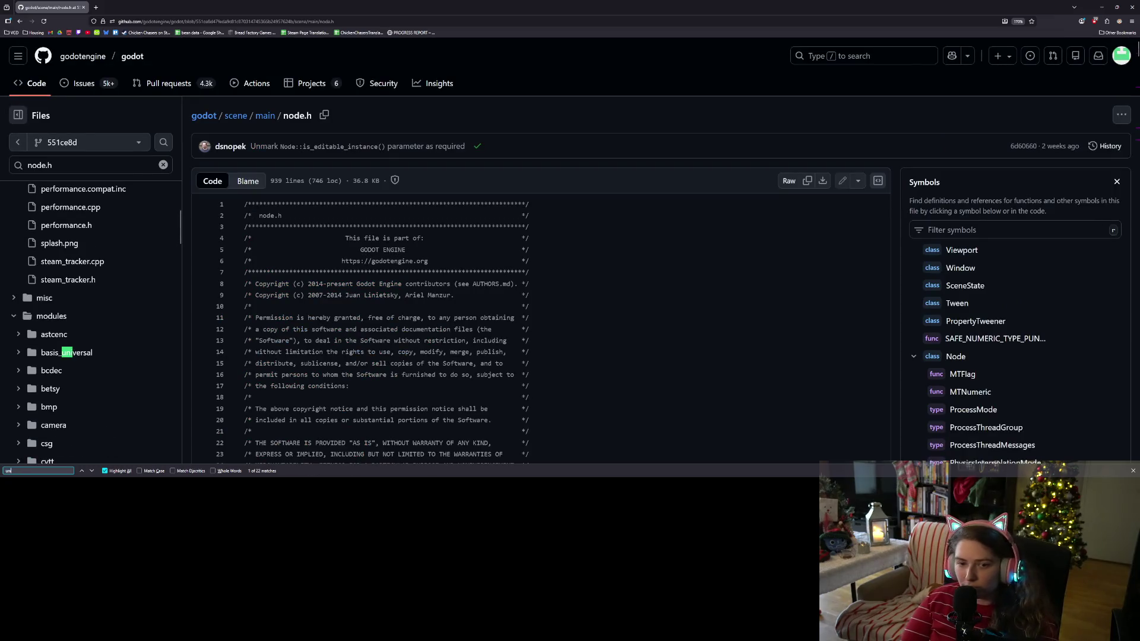
{"action": "type", "text": "que"}
{"action": "key", "text": "Return"}
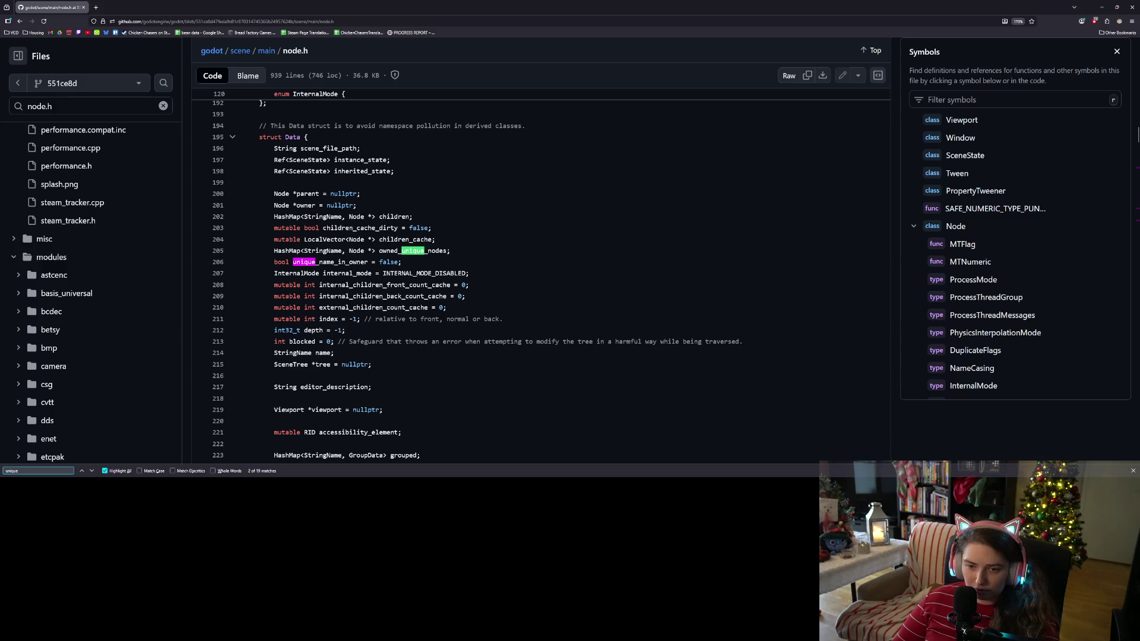
Step: Search node.h for owned_unique_nodes, found once at line 205 in the Data struct
{"action": "double_click", "coordinate": [446, 251]}
{"action": "key", "text": "ctrl+f"}
{"action": "key", "text": "Return"}
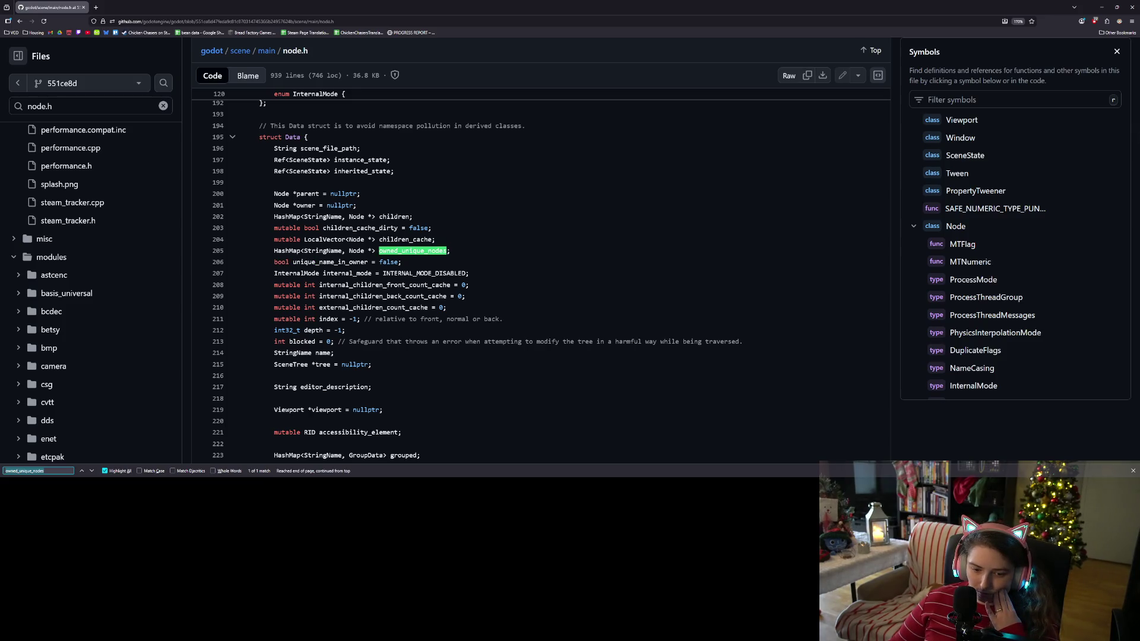
{"action": "scroll", "coordinate": [26, 230], "scroll_direction": "up", "scroll_amount": 10}
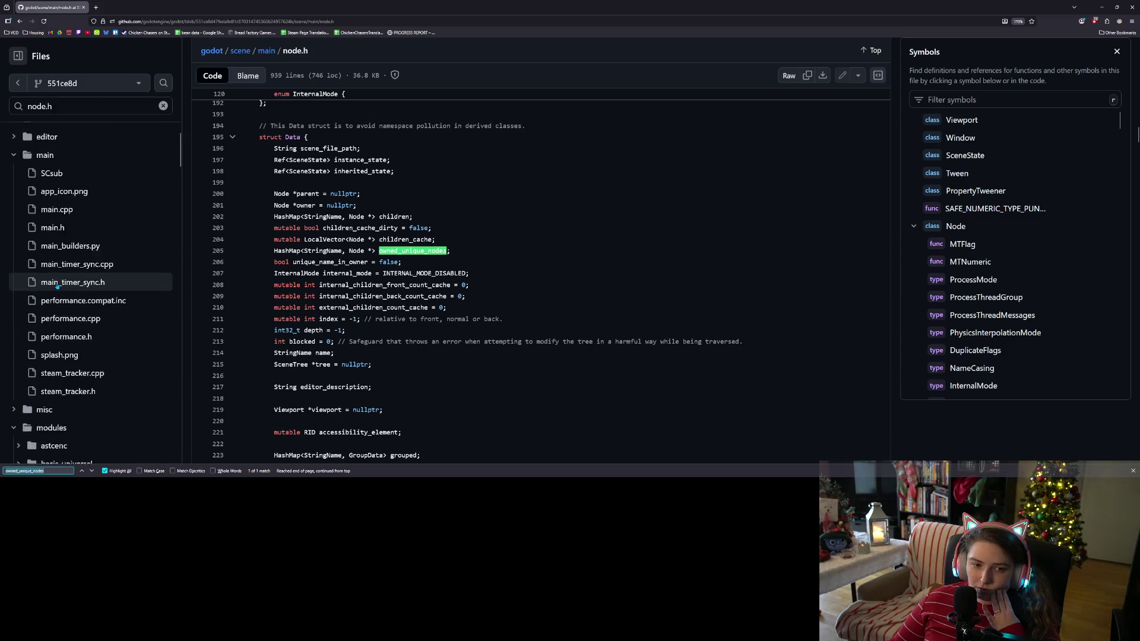
{"action": "scroll", "coordinate": [113, 311], "scroll_direction": "down", "scroll_amount": 5}
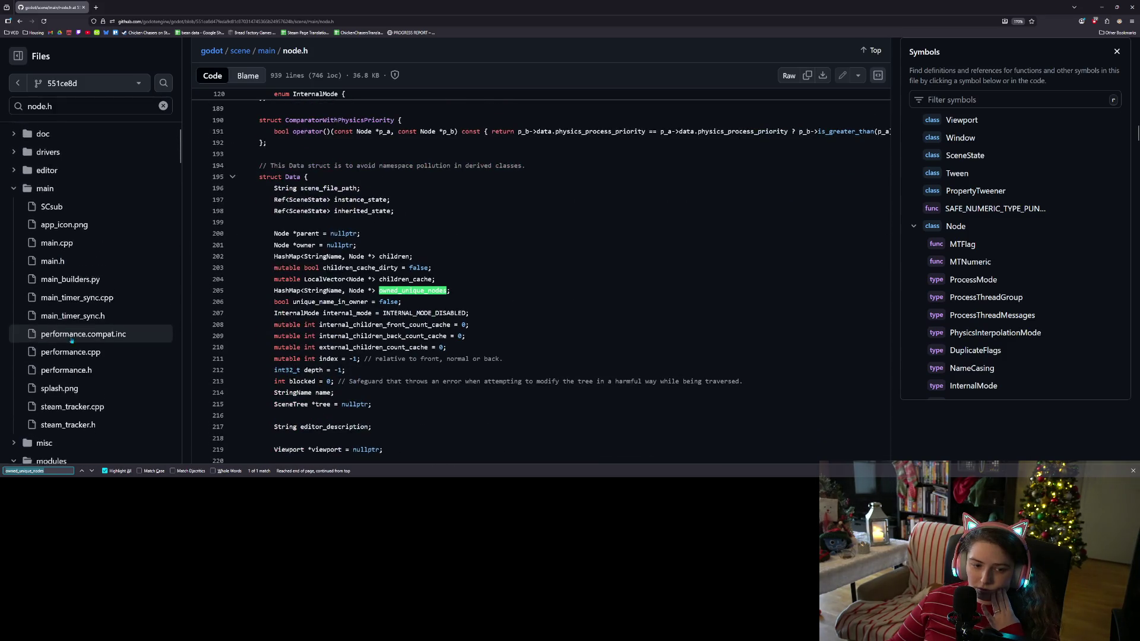
{"action": "left_click", "coordinate": [83, 106]}
{"action": "key", "text": "End"}
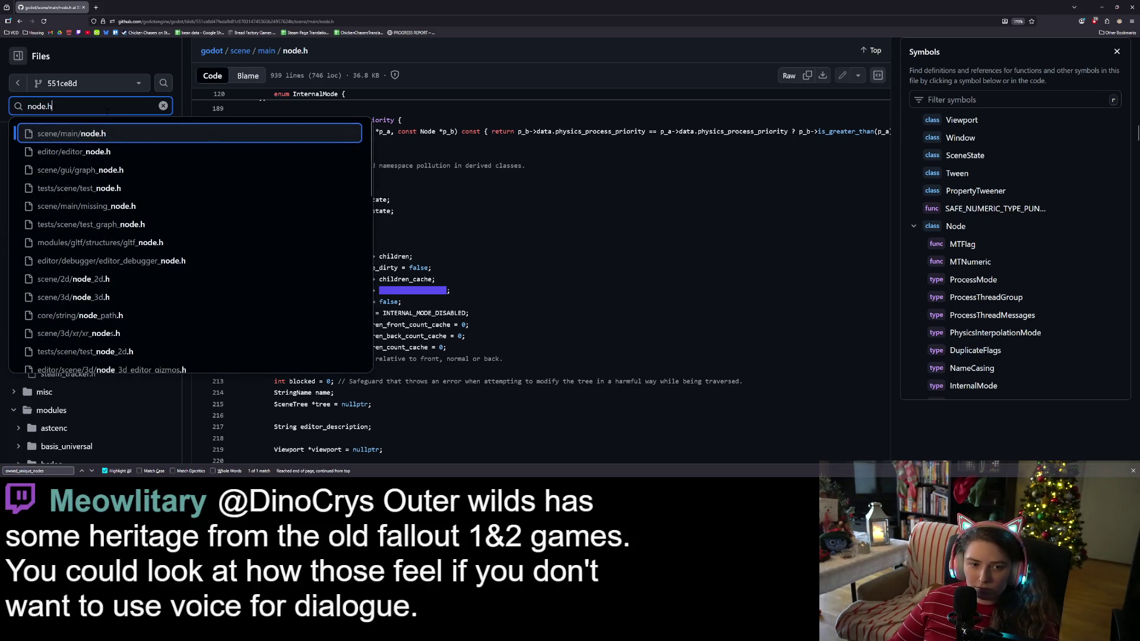
Step: Change the file search to node.c and open scene/main/node.cpp
{"action": "key", "text": "BackSpace"}
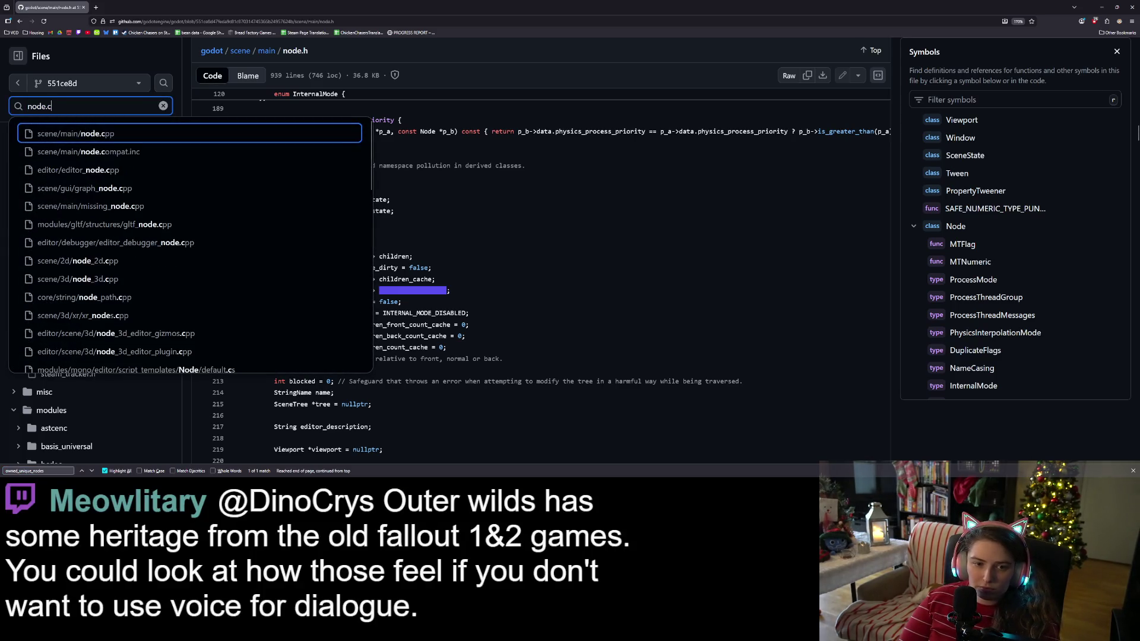
{"action": "type", "text": "c"}
{"action": "left_click", "coordinate": [138, 134]}
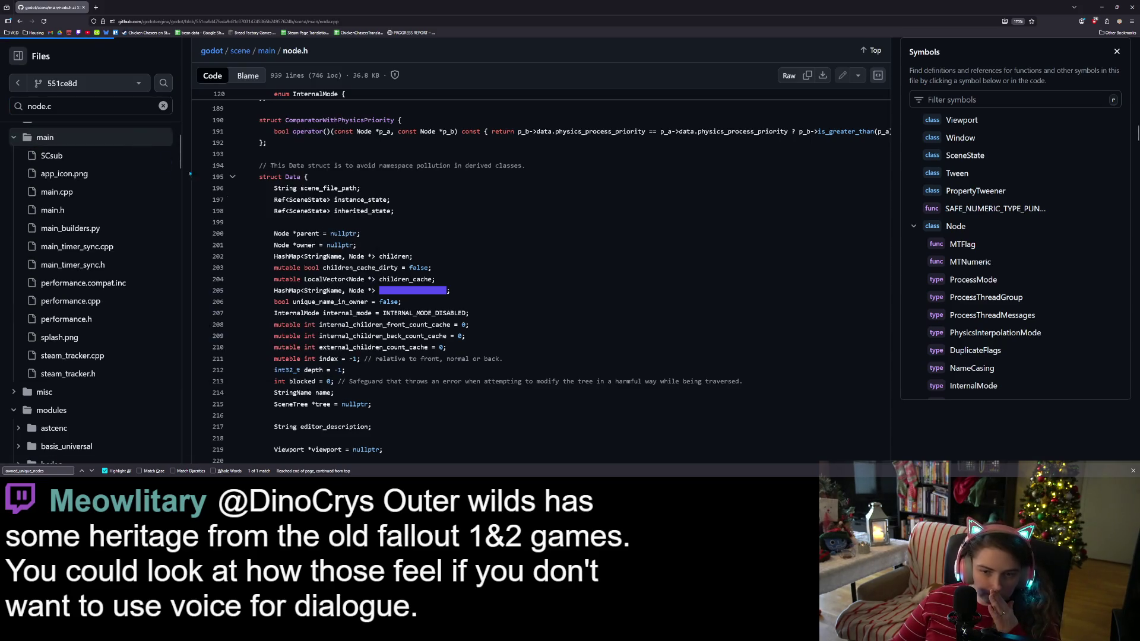
Step: Jump to owned_unique_nodes in node.cpp, near the getptr lookups at line 1931, and show its references
{"action": "key", "text": "ctrl+f"}
{"action": "key", "text": "Return"}
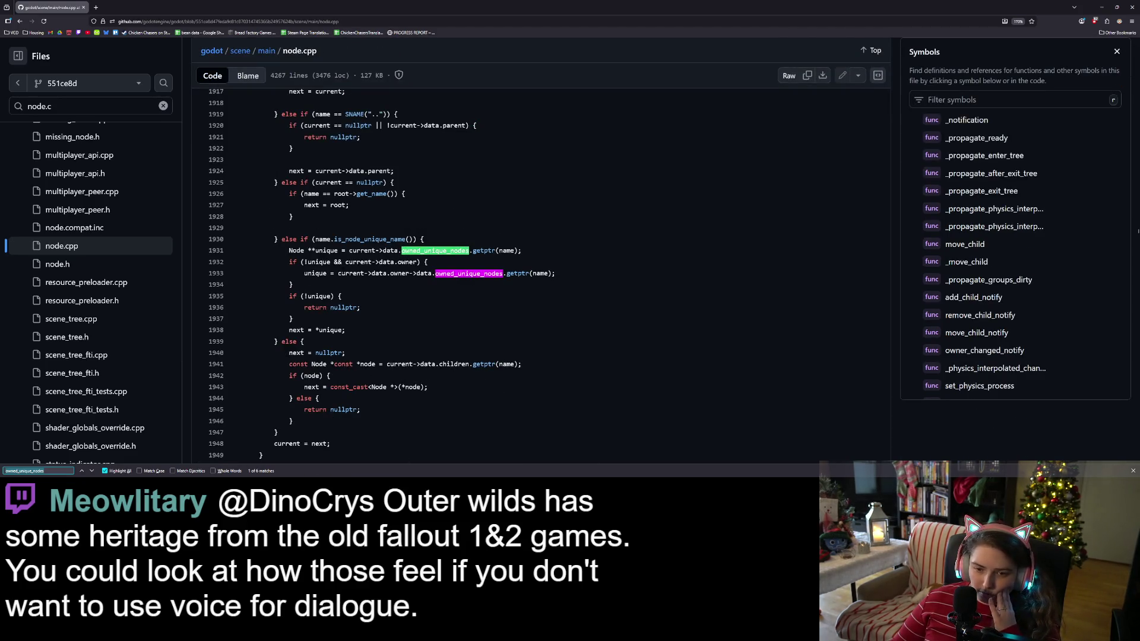
{"action": "scroll", "coordinate": [339, 250], "scroll_direction": "down", "scroll_amount": 2}
{"action": "scroll", "coordinate": [381, 273], "scroll_direction": "up", "scroll_amount": 6}
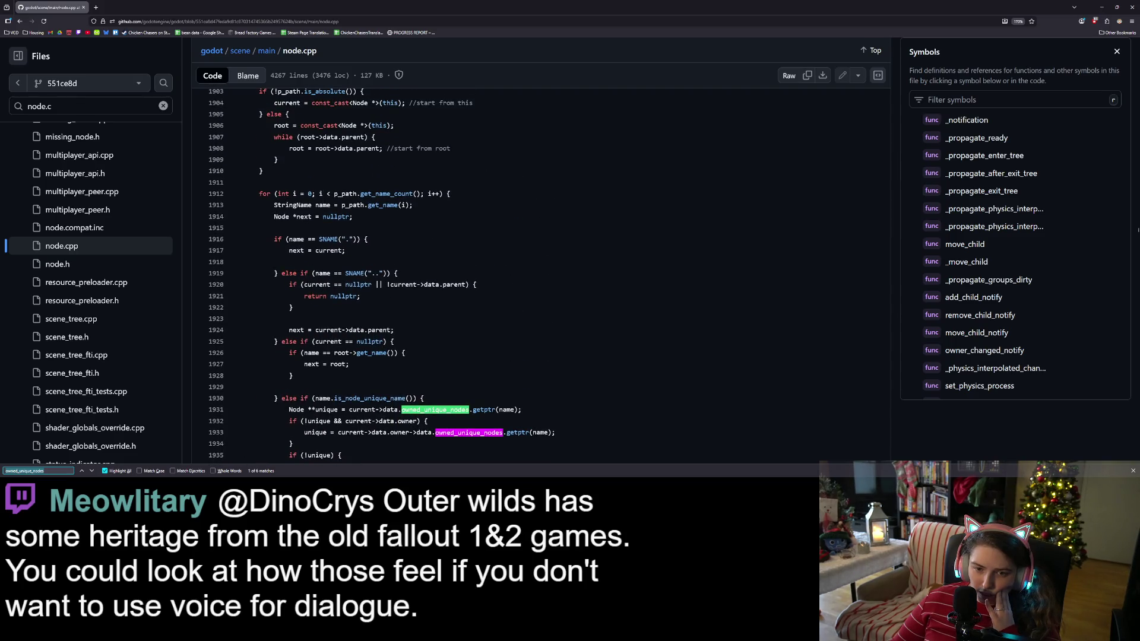
{"action": "scroll", "coordinate": [380, 273], "scroll_direction": "up", "scroll_amount": 3}
{"action": "scroll", "coordinate": [380, 273], "scroll_direction": "down", "scroll_amount": 1}
{"action": "scroll", "coordinate": [380, 273], "scroll_direction": "down", "scroll_amount": 6}
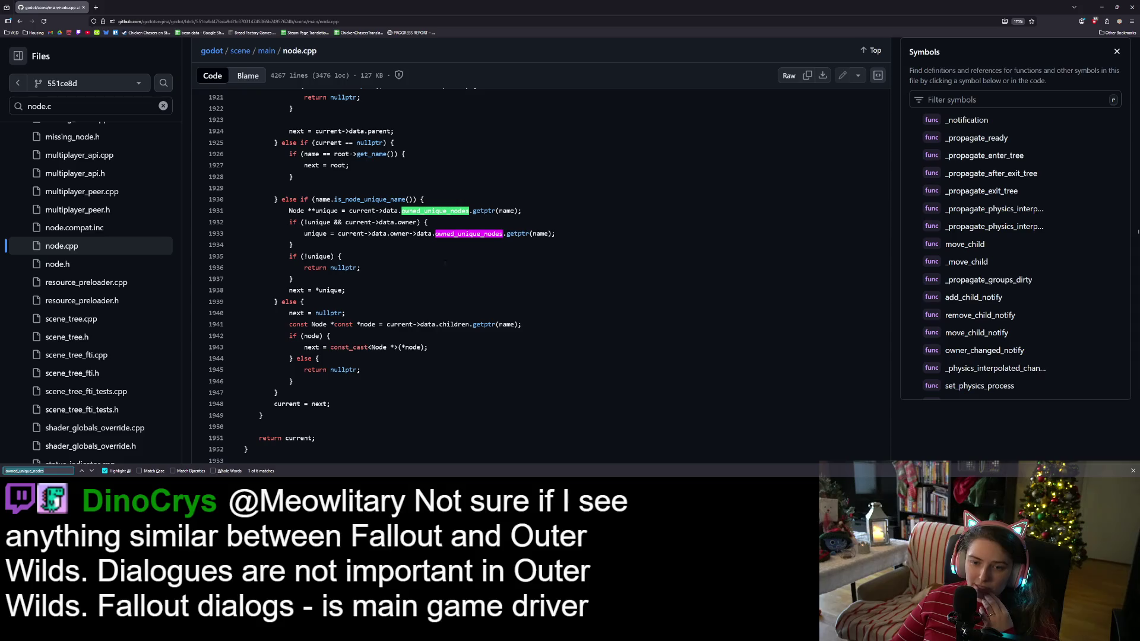
{"action": "double_click", "coordinate": [432, 210]}
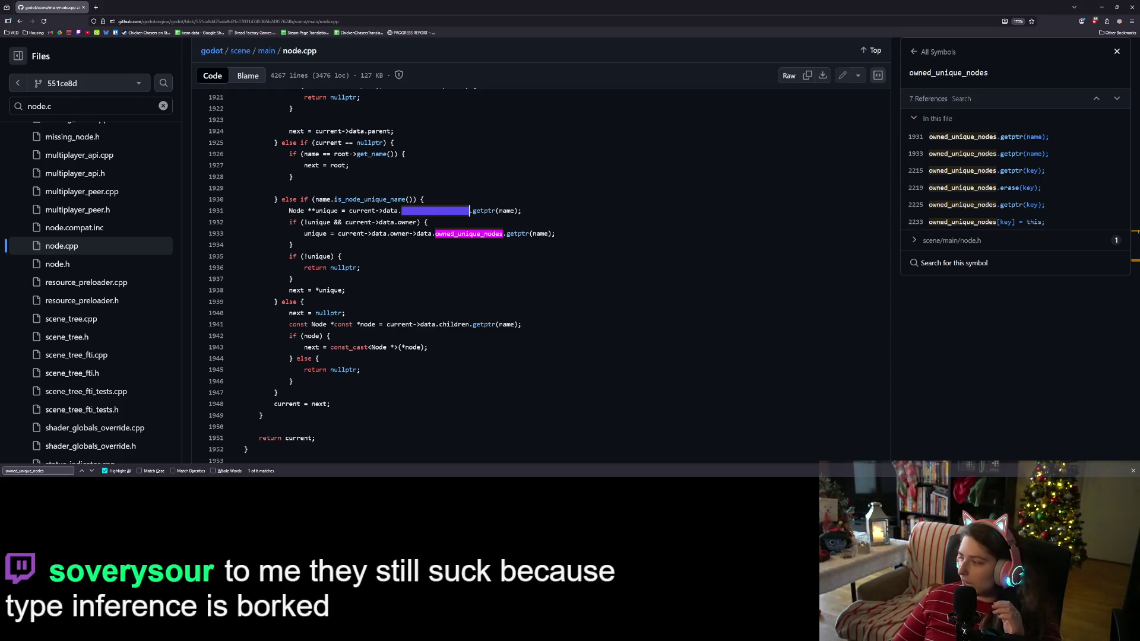
Step: Switch from GitHub back to the Godot editor
{"action": "key", "text": "alt+Tab"}
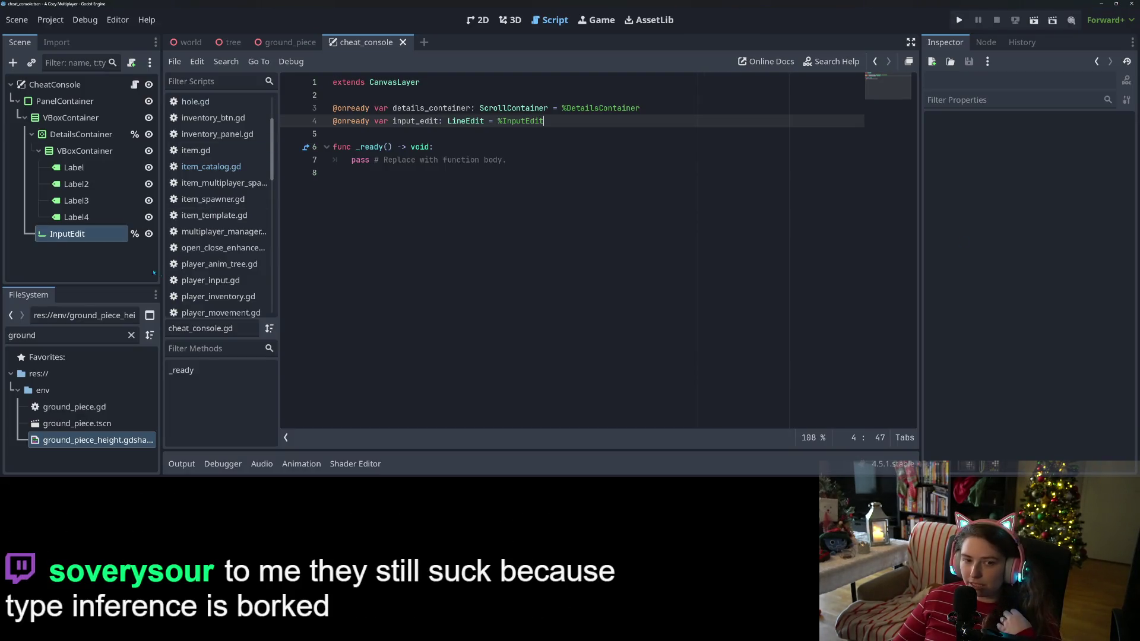
Step: Try giving VBoxContainer a unique name and dragging it into the script, then undo and revoke it
{"action": "right_click", "coordinate": [85, 118]}
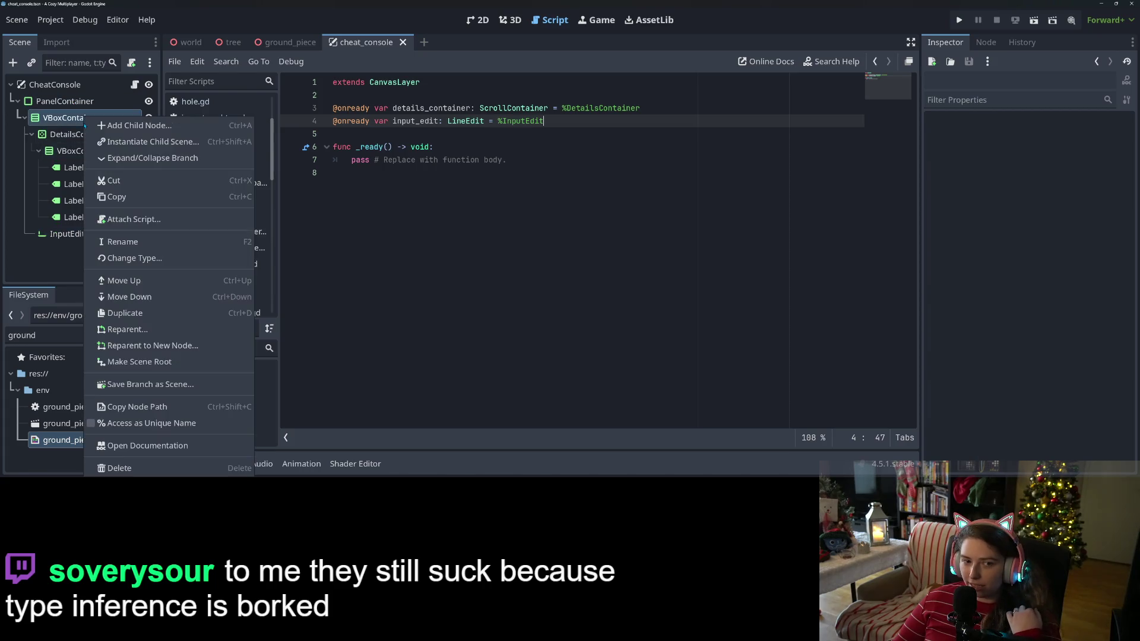
{"action": "left_click", "coordinate": [161, 423]}
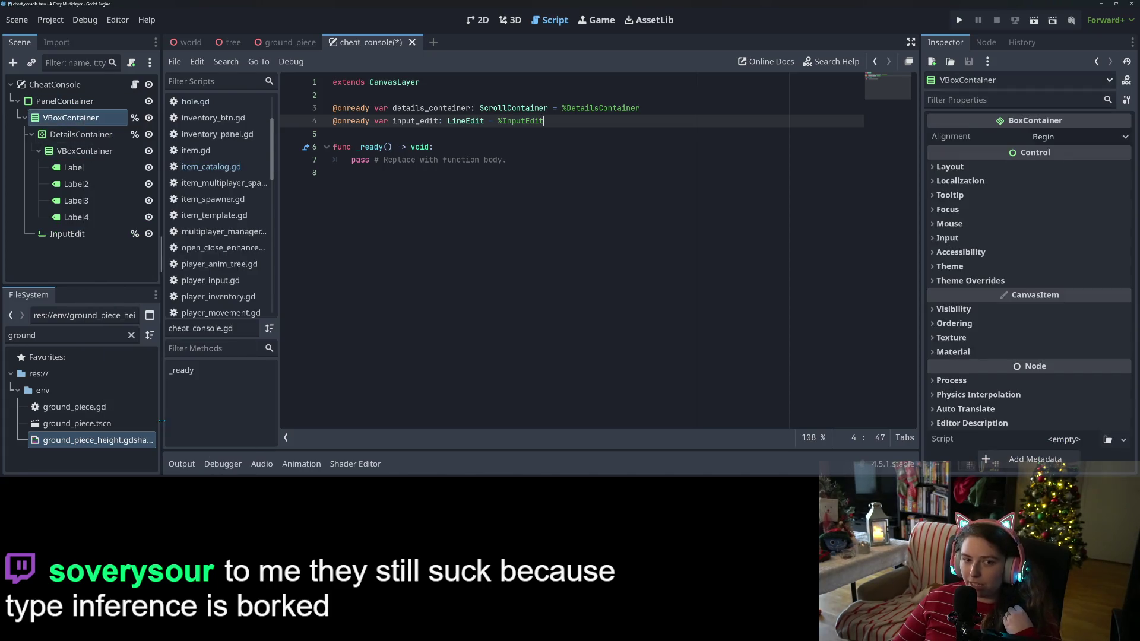
{"action": "left_click_drag", "start_coordinate": [107, 118], "coordinate": [359, 208]}
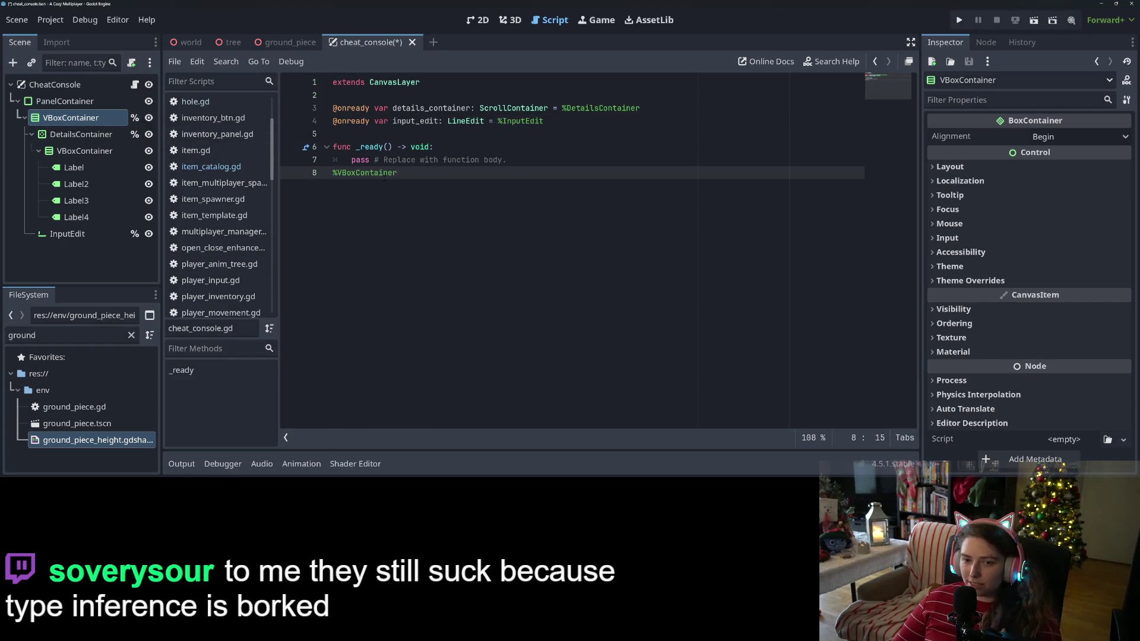
{"action": "key", "text": "ctrl+z"}
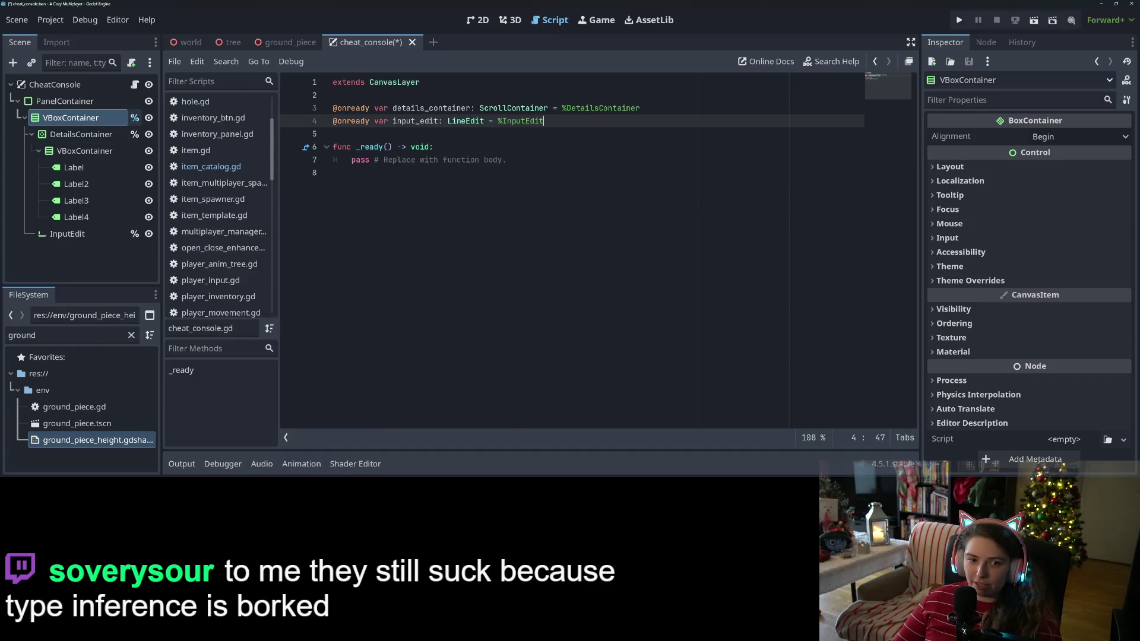
{"action": "left_click", "coordinate": [134, 117]}
{"action": "left_click", "coordinate": [529, 260]}
{"action": "left_click_drag", "start_coordinate": [72, 117], "coordinate": [360, 185]}
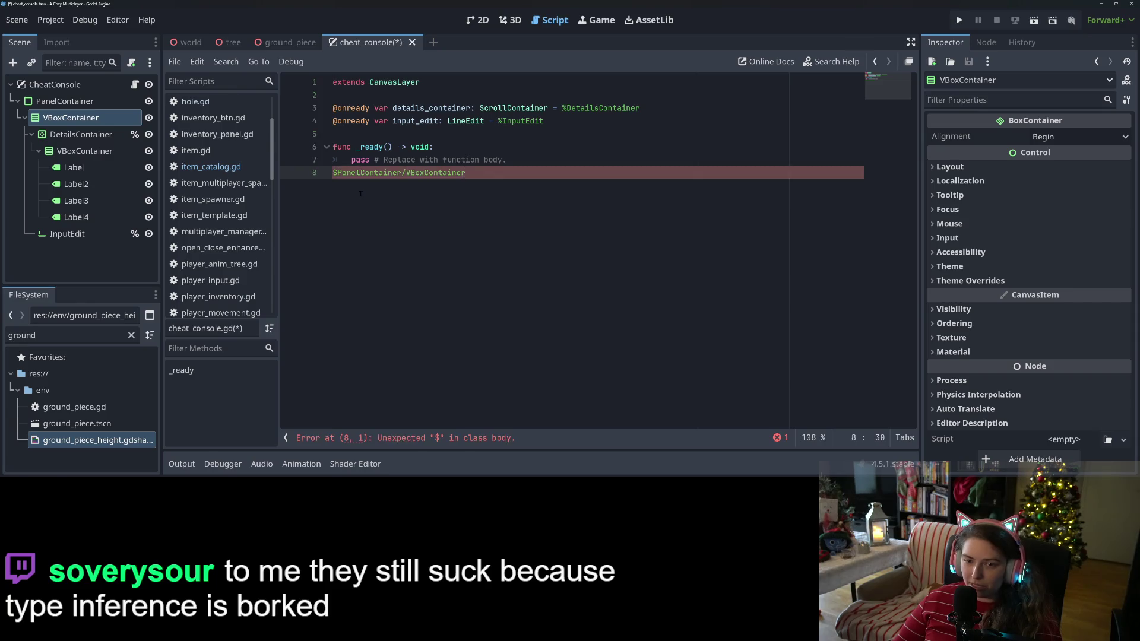
{"action": "key", "text": "ctrl+z"}
{"action": "left_click", "coordinate": [391, 191]}
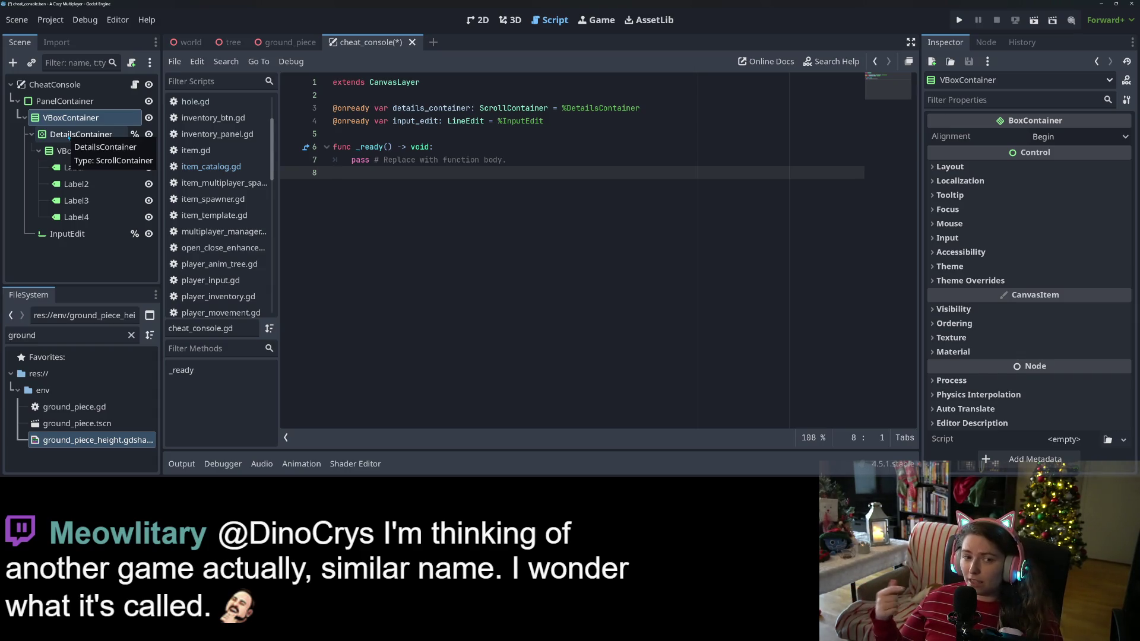
Step: Delete the stray $PanelContainer/VBoxContainer and %DetailsContainer text and save cheat_console.gd
{"action": "mouse_move", "coordinate": [70, 117]}
{"action": "left_mouse_down"}
{"action": "mouse_move", "coordinate": [451, 303]}
{"action": "mouse_move", "coordinate": [323, 154]}
{"action": "left_mouse_up"}
{"action": "left_click_drag", "start_coordinate": [475, 177], "coordinate": [292, 174]}
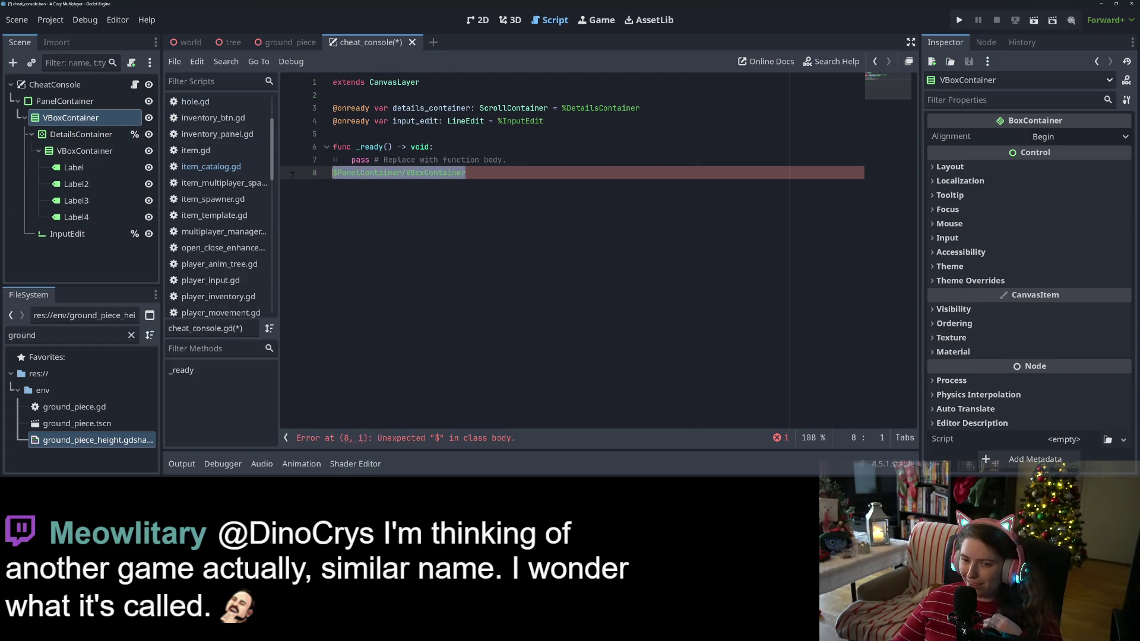
{"action": "key", "text": "BackSpace"}
{"action": "key", "text": "BackSpace"}
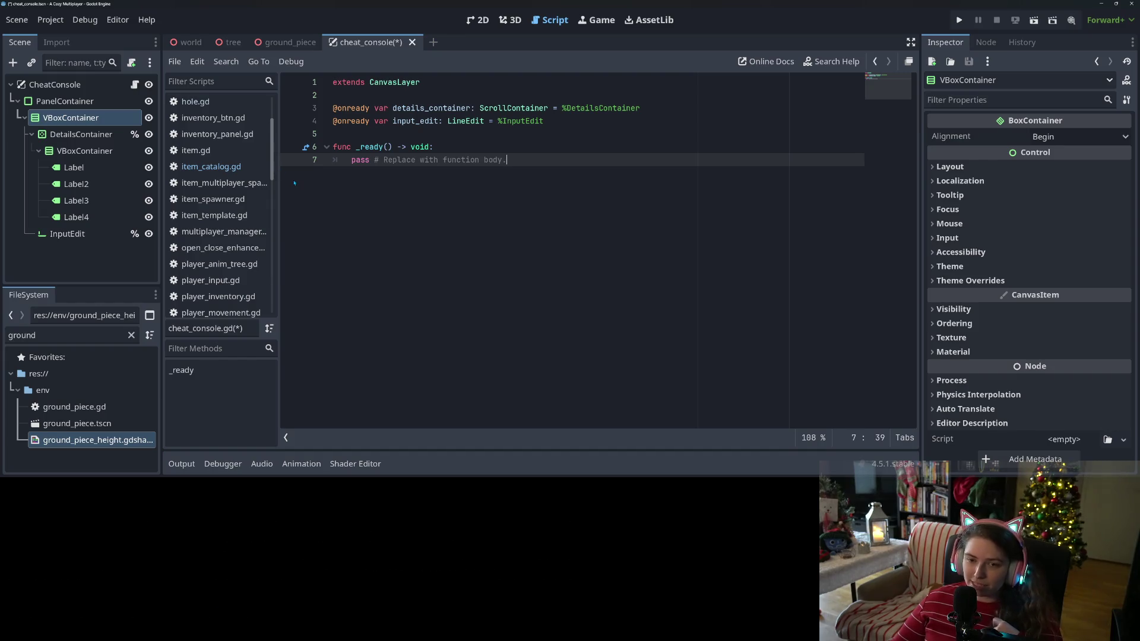
{"action": "mouse_move", "coordinate": [81, 134]}
{"action": "left_mouse_down"}
{"action": "mouse_move", "coordinate": [343, 199]}
{"action": "mouse_move", "coordinate": [358, 186]}
{"action": "mouse_move", "coordinate": [476, 171]}
{"action": "mouse_move", "coordinate": [517, 178]}
{"action": "mouse_move", "coordinate": [586, 160]}
{"action": "left_mouse_up"}
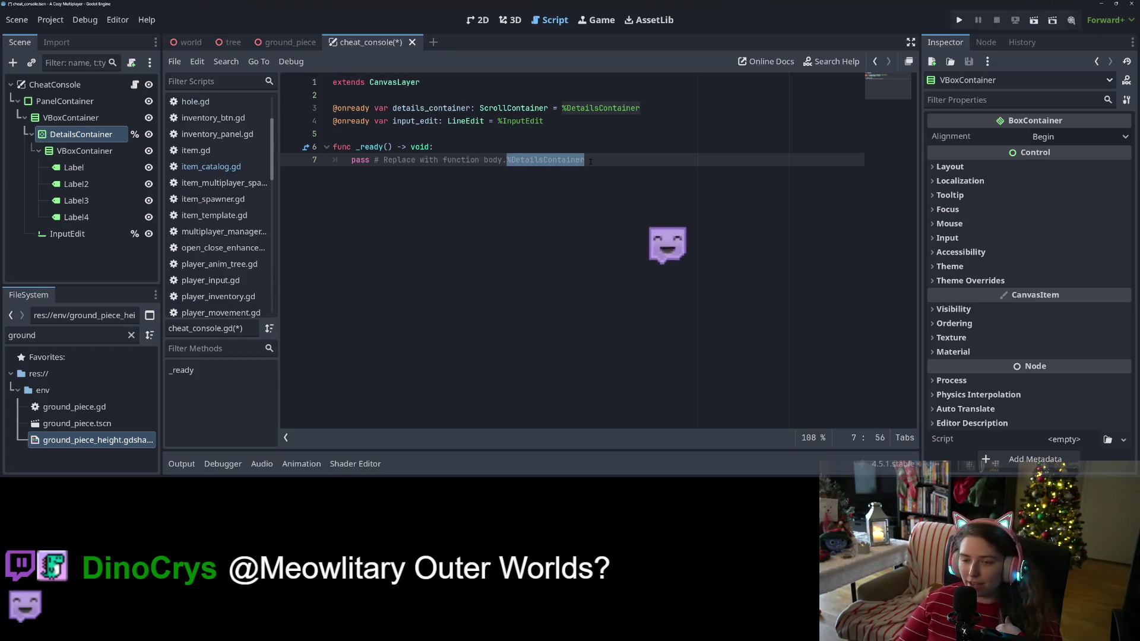
{"action": "key", "text": "BackSpace"}
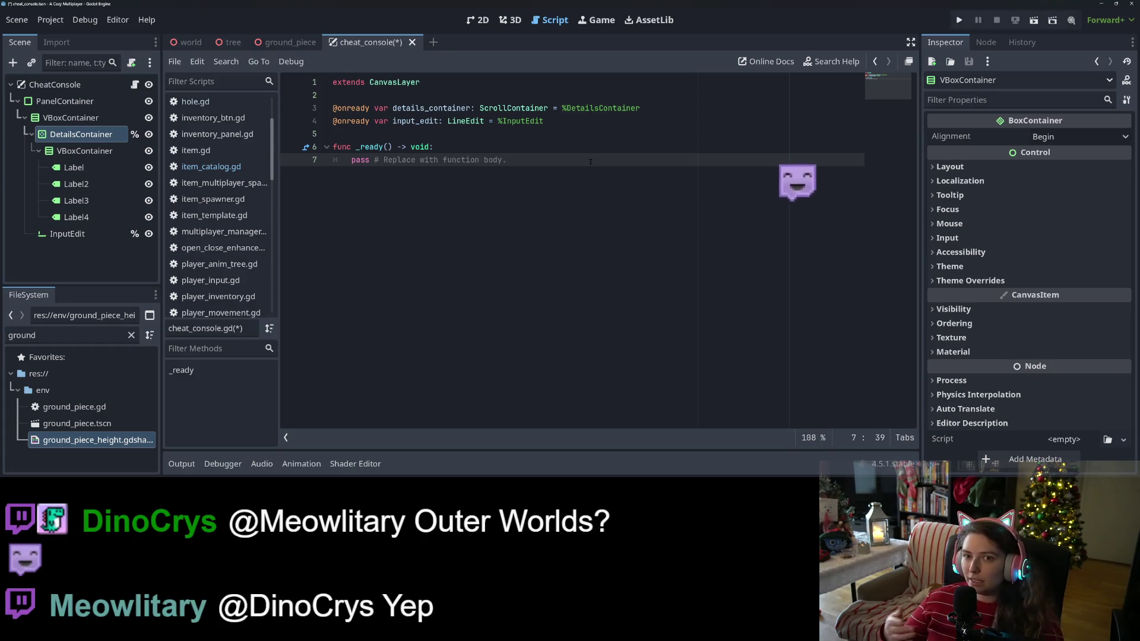
{"action": "key", "text": "ctrl+s"}
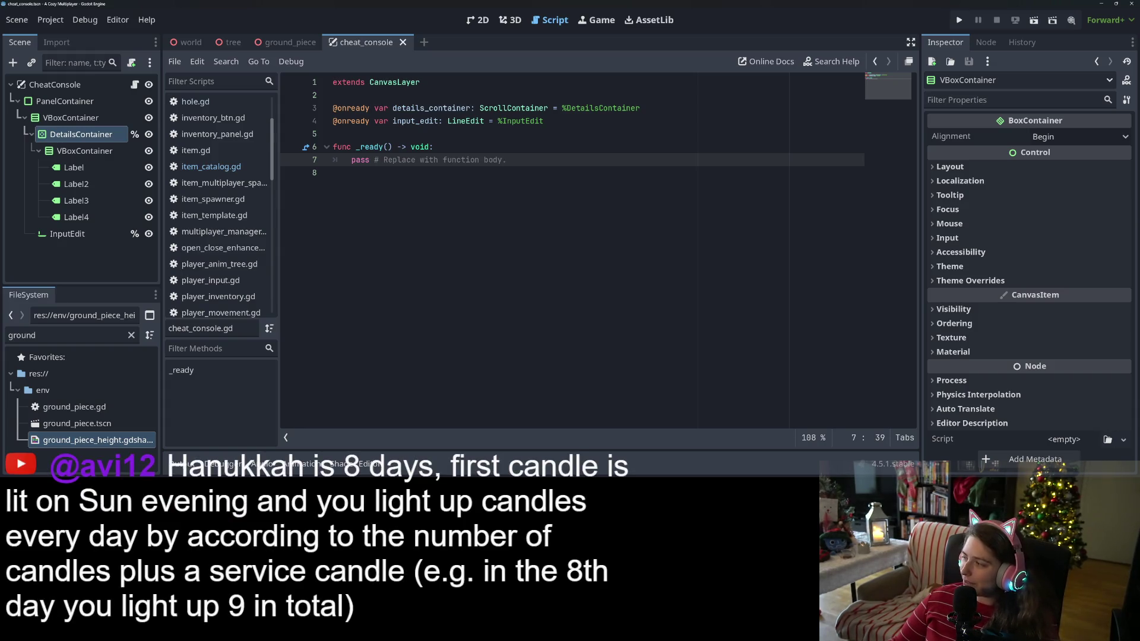
{"action": "left_click", "coordinate": [687, 323]}
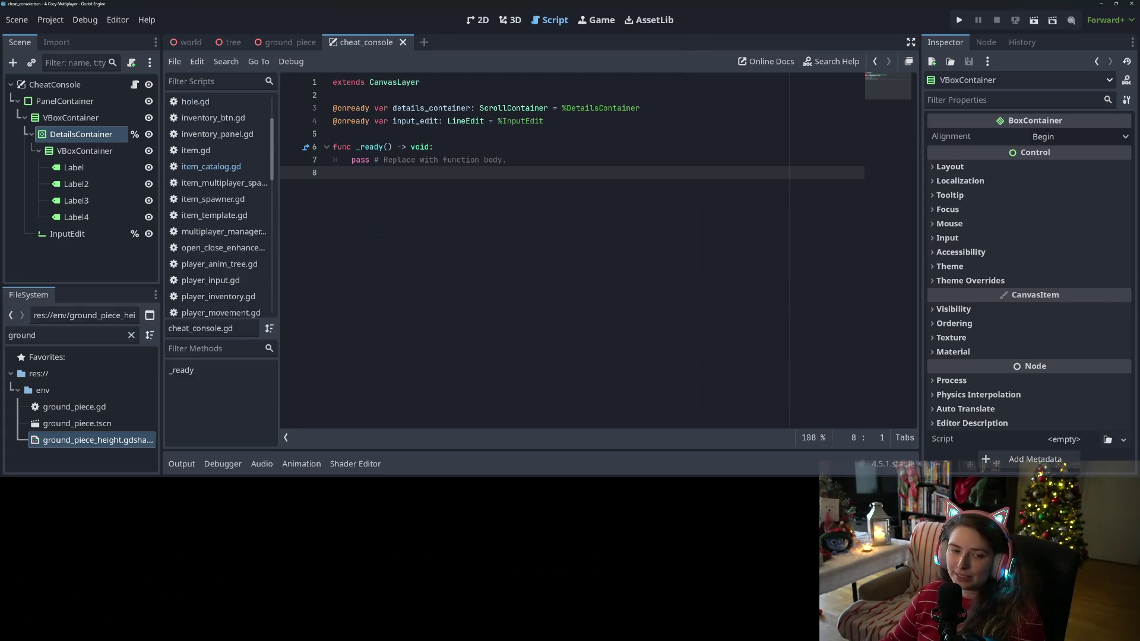
Step: Move the cursor up into the _ready function
{"action": "key", "text": "Up"}
{"action": "key", "text": "Up"}
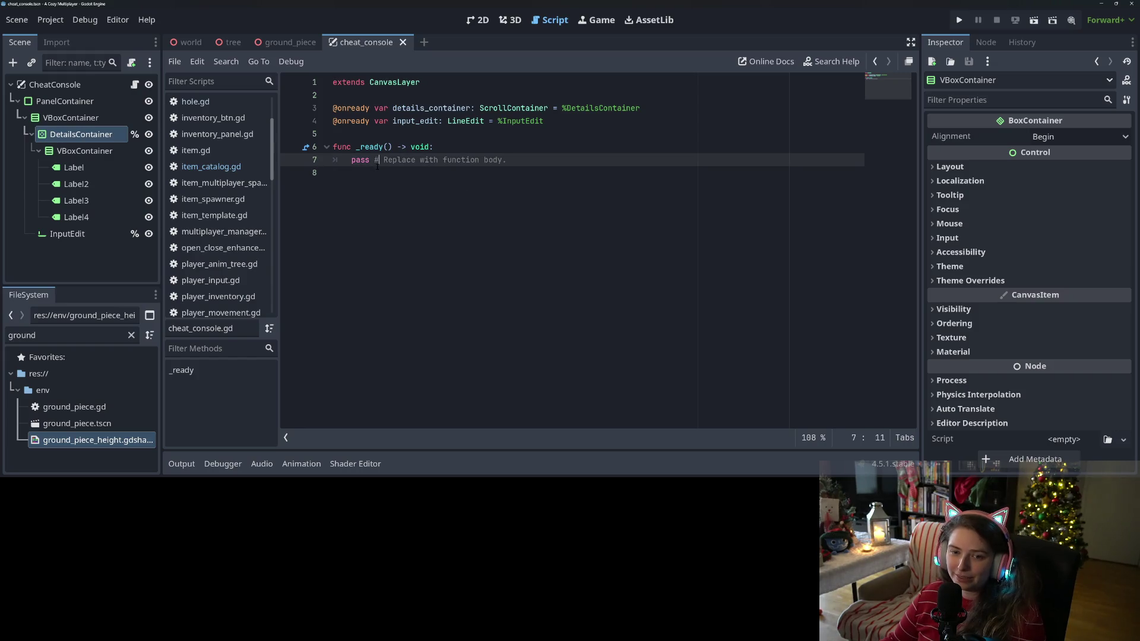
Step: Add a func _open_cmd() -> void: header below _ready
{"action": "key", "text": "Down"}
{"action": "key", "text": "Down"}
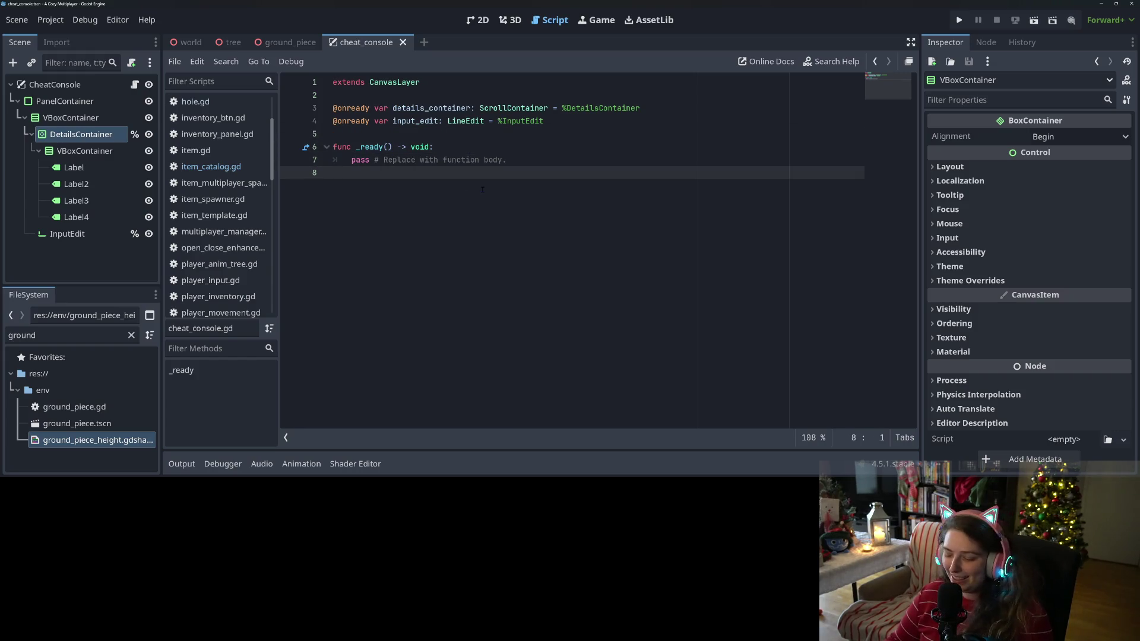
{"action": "key", "text": "Return"}
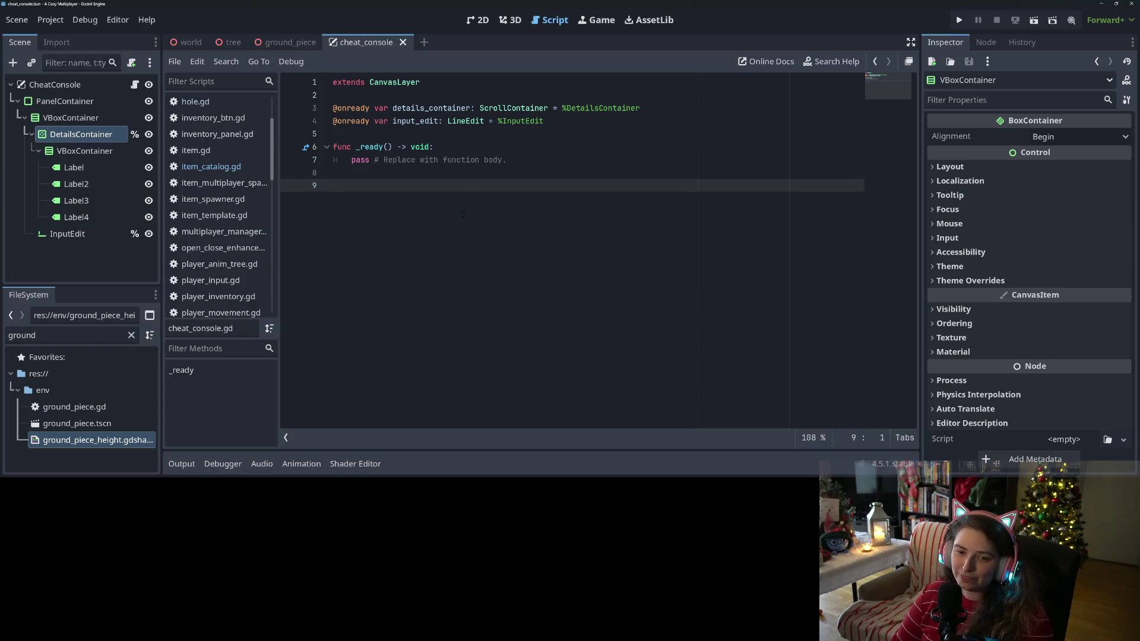
{"action": "type", "text": "func _"}
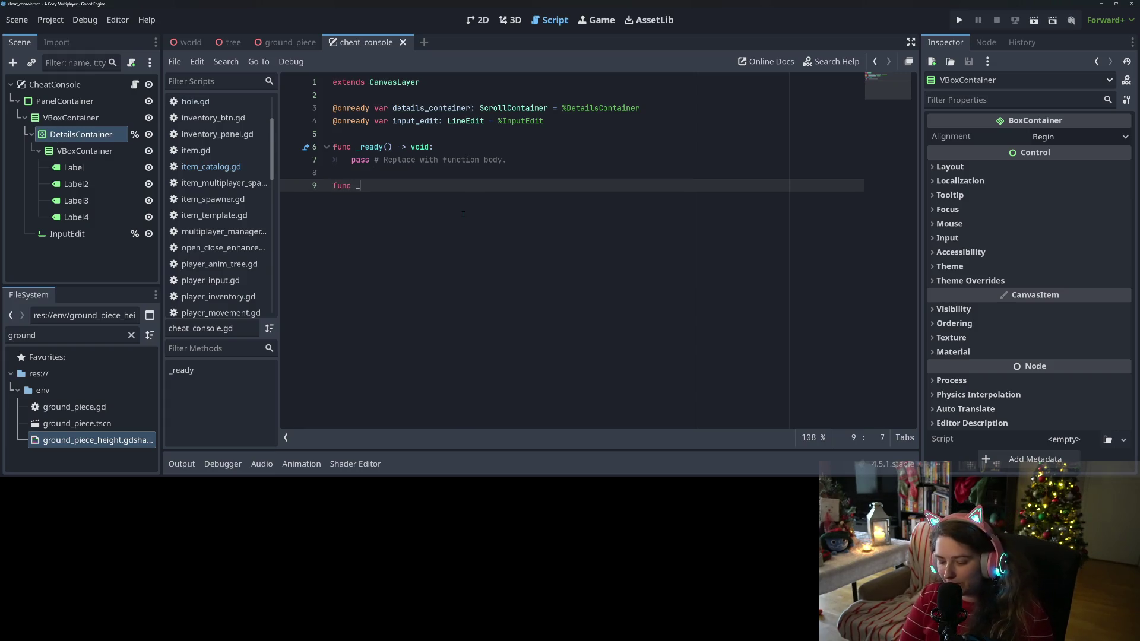
{"action": "type", "text": "show"}
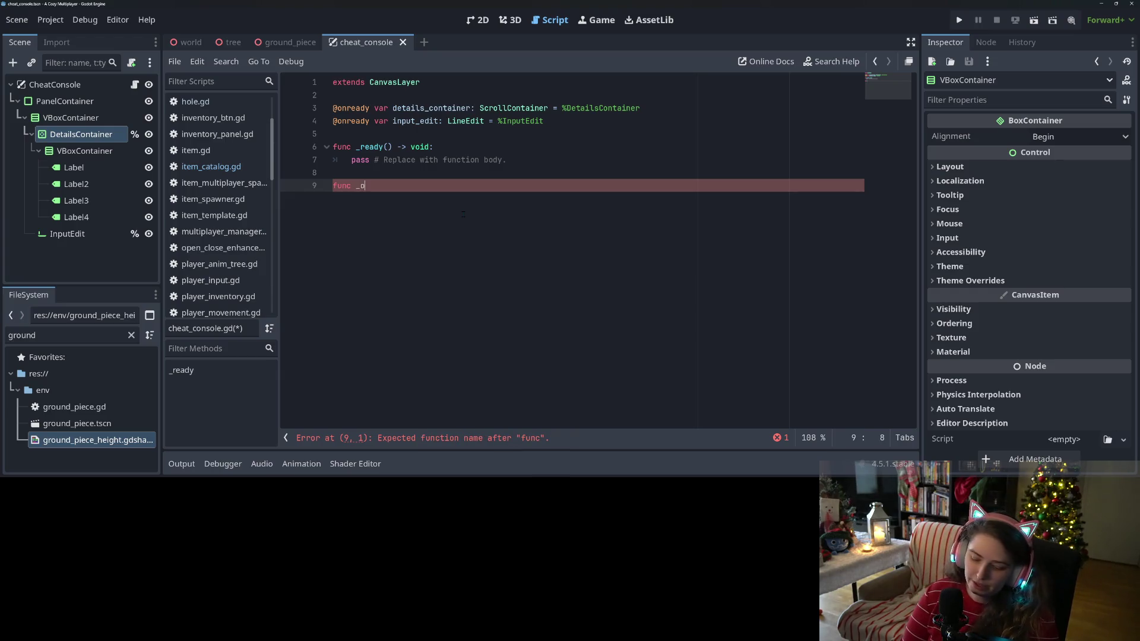
{"action": "type", "text": "pen_cmd"}
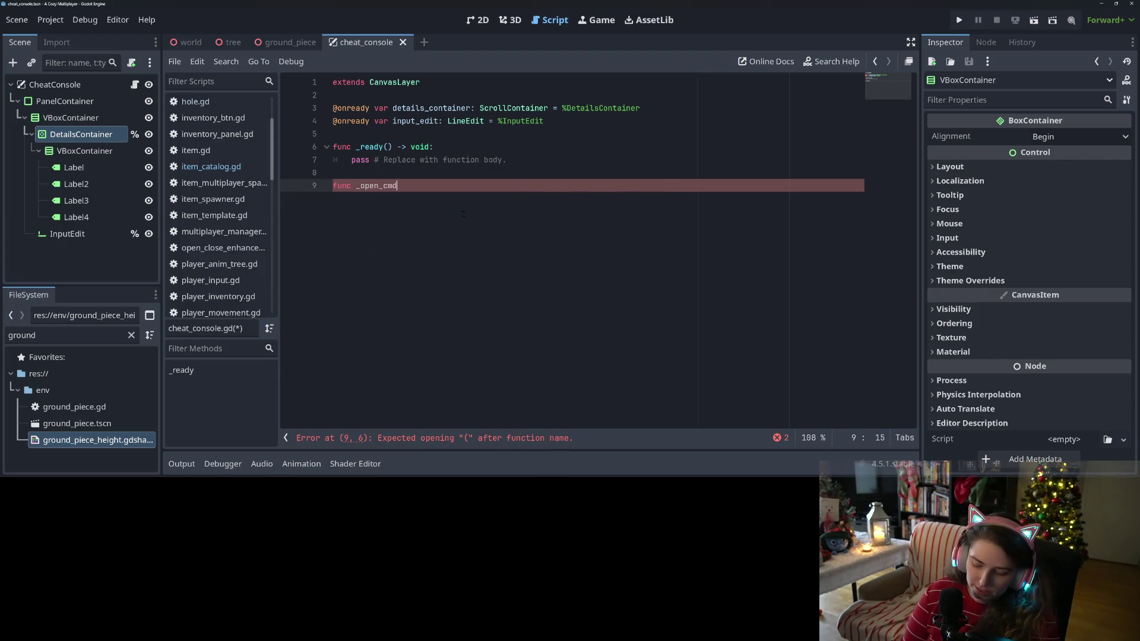
{"action": "type", "text": "() -"}
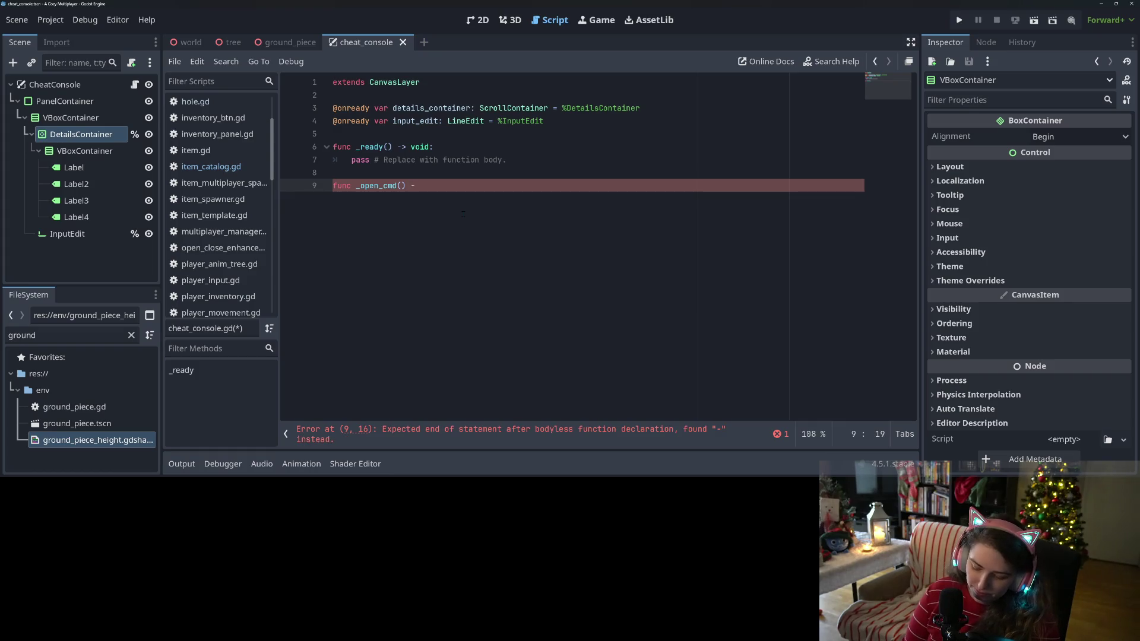
{"action": "type", "text": "id"}
{"action": "key", "text": "BackSpace"}
{"action": "key", "text": "BackSpace"}
{"action": "key", "text": "BackSpace"}
{"action": "type", "text": "vo"}
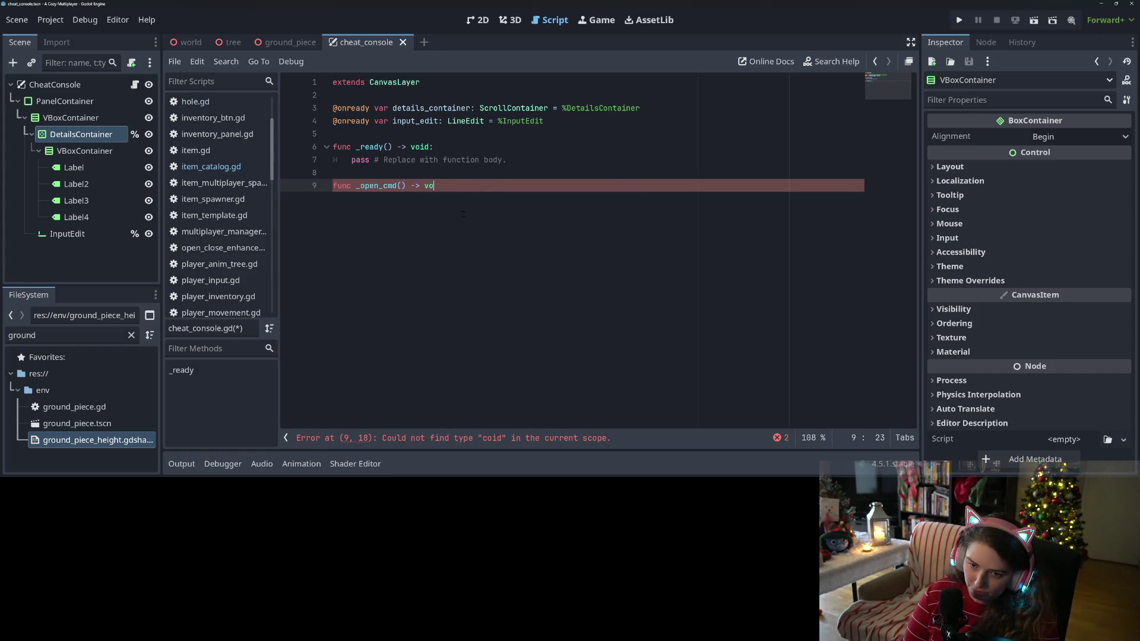
{"action": "type", "text": "id:"}
{"action": "key", "text": "Return"}
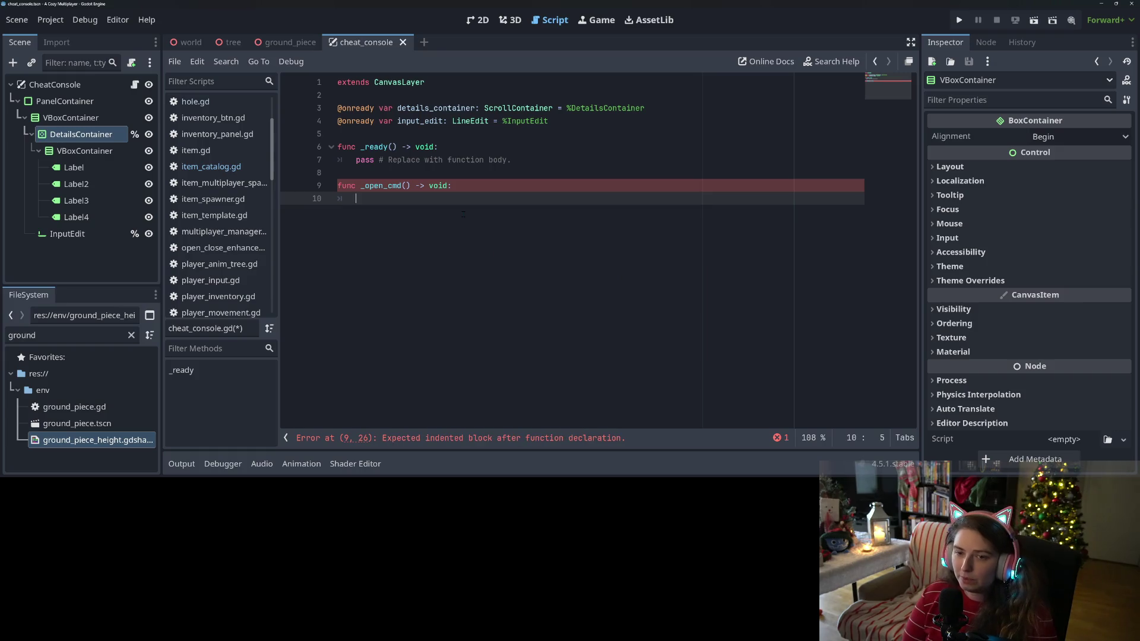
Step: Fill _open_cmd with details_container.visible = false and visible = true, and save
{"action": "type", "text": "det"}
{"action": "key", "text": "Return"}
{"action": "type", "text": ".visible"}
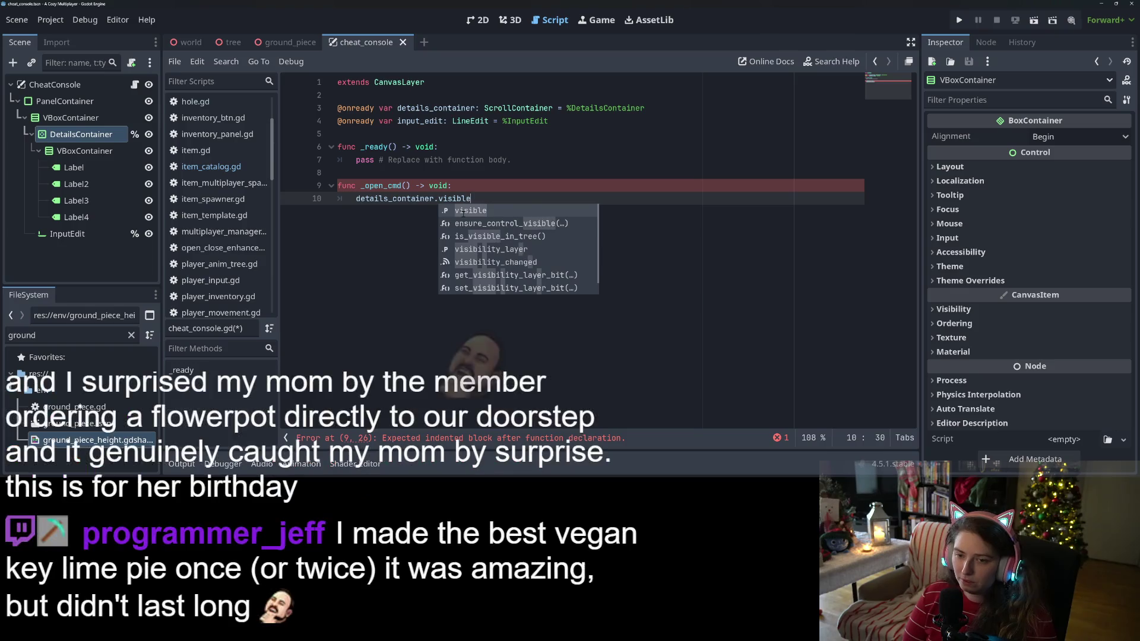
{"action": "type", "text": " = false"}
{"action": "key", "text": "Escape"}
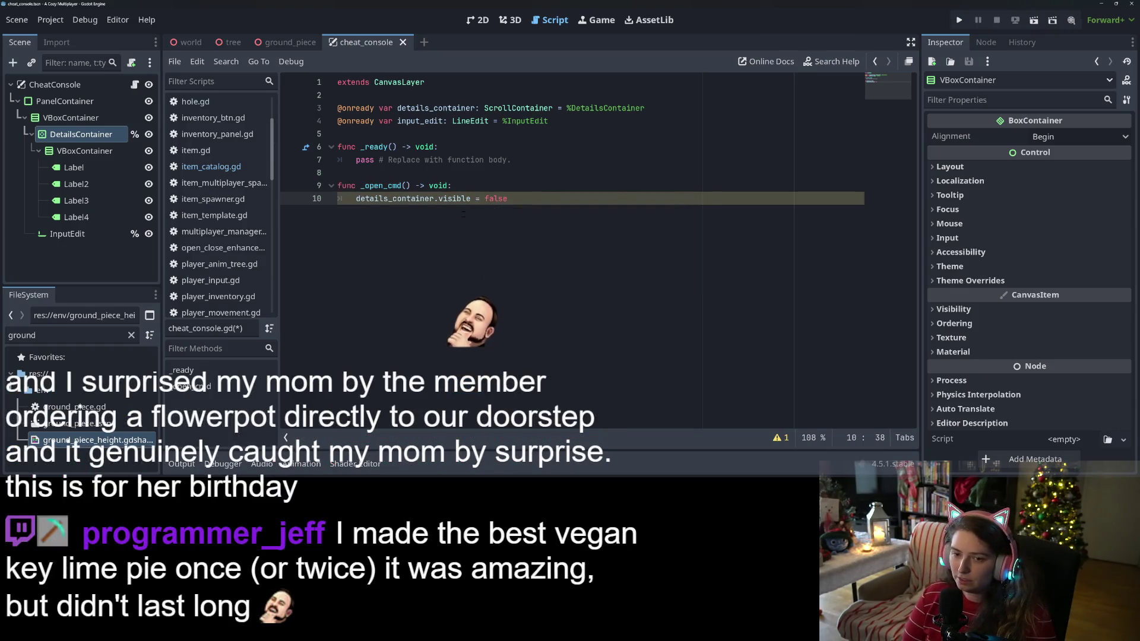
{"action": "key", "text": "Return"}
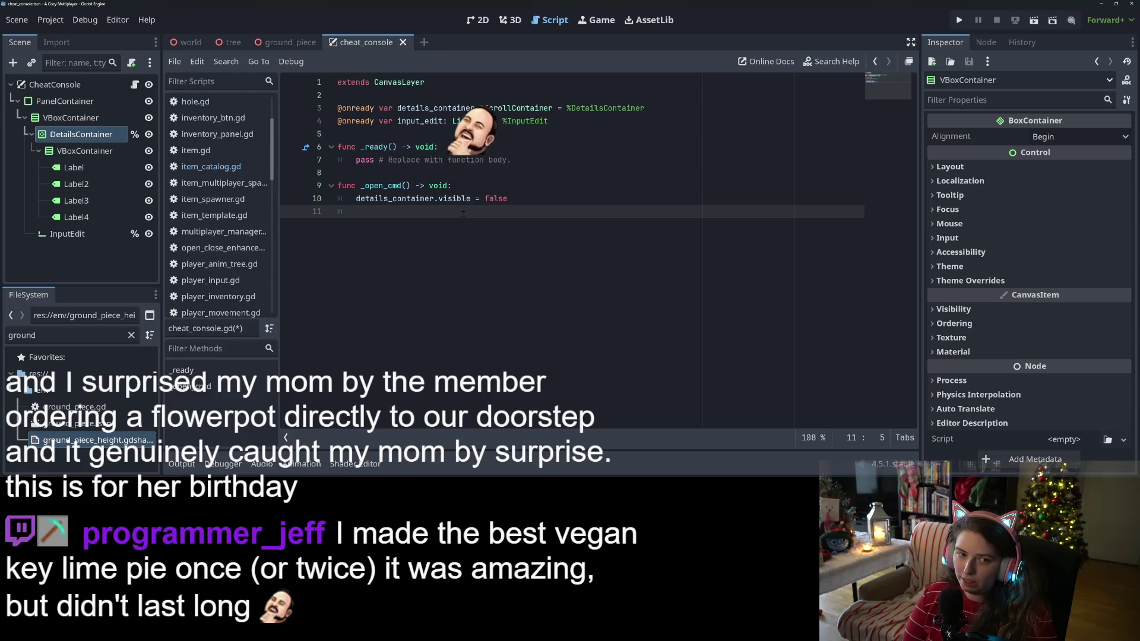
{"action": "type", "text": "visible = true"}
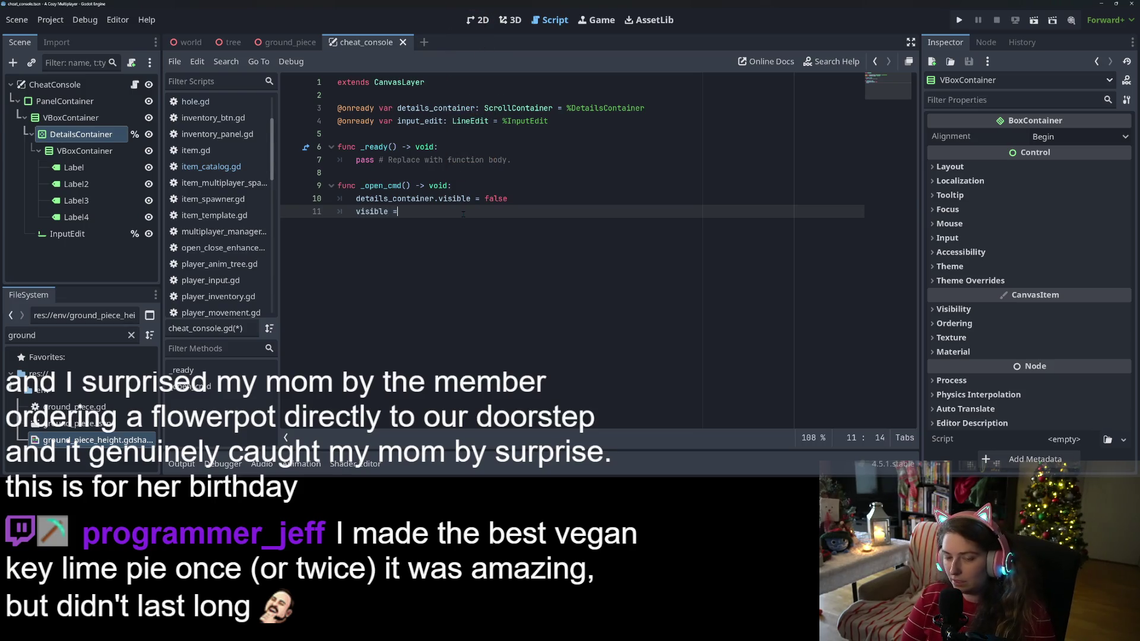
{"action": "key", "text": "ctrl+s"}
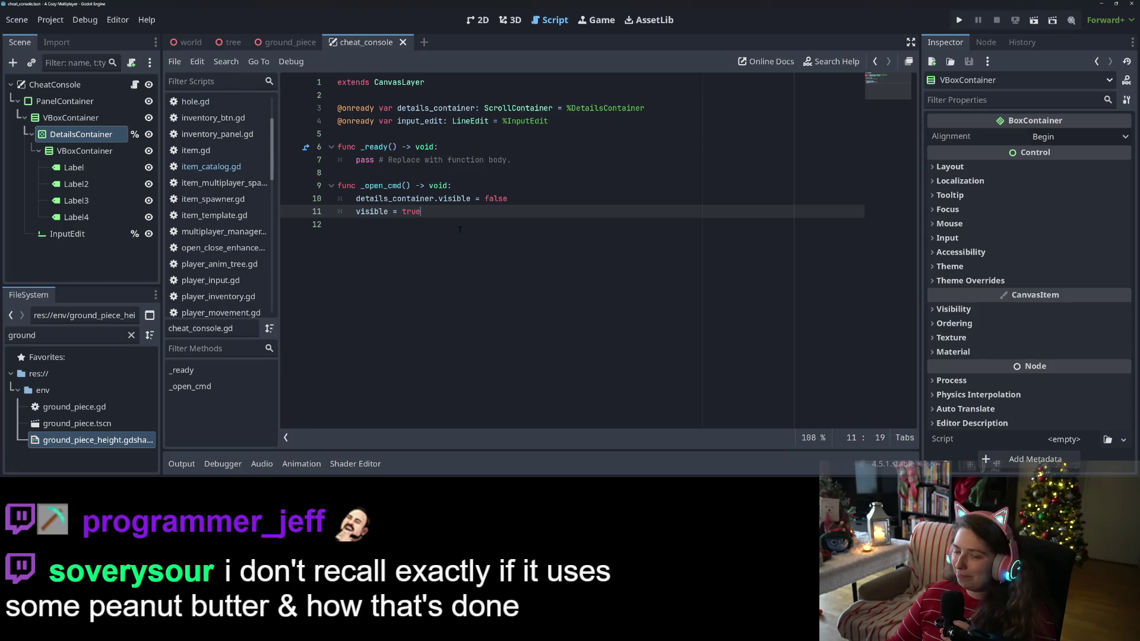
Step: Place the cursor on the empty line after _open_cmd
{"action": "left_click", "coordinate": [456, 249]}
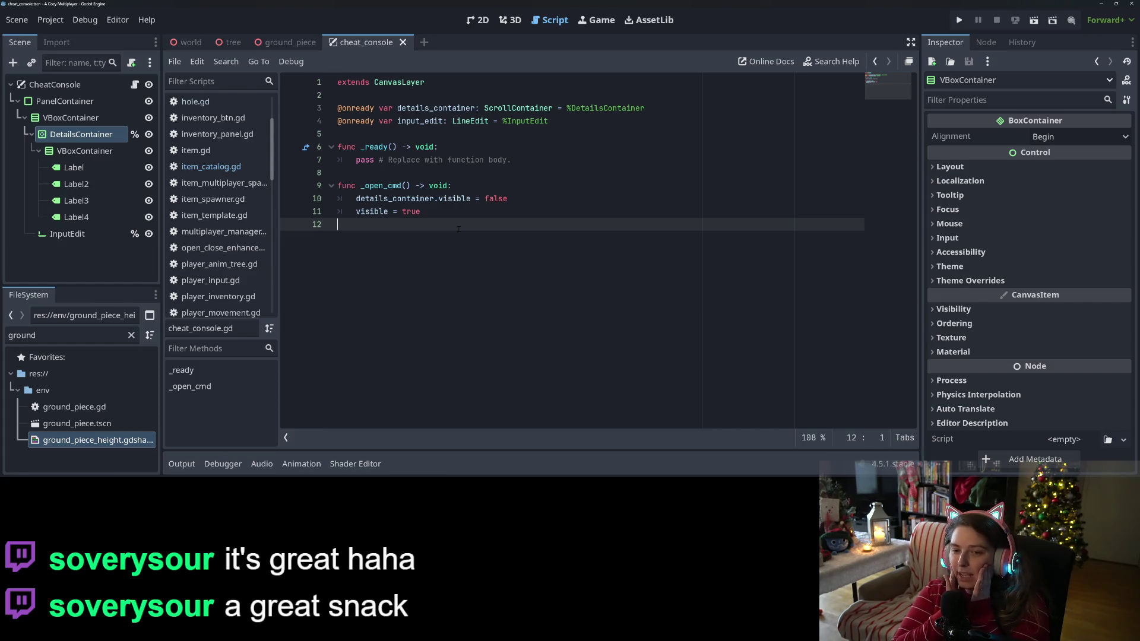
Step: Add func _close_cmd() -> void: with visible = false, save, and add a blank line below
{"action": "key", "text": "Return"}
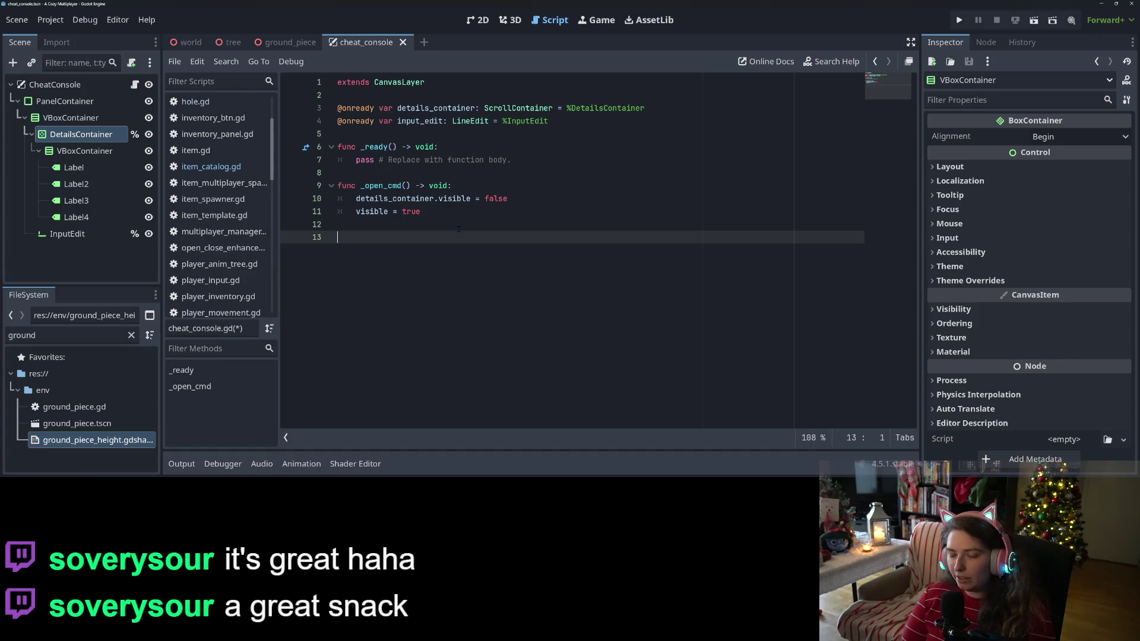
{"action": "type", "text": "func "}
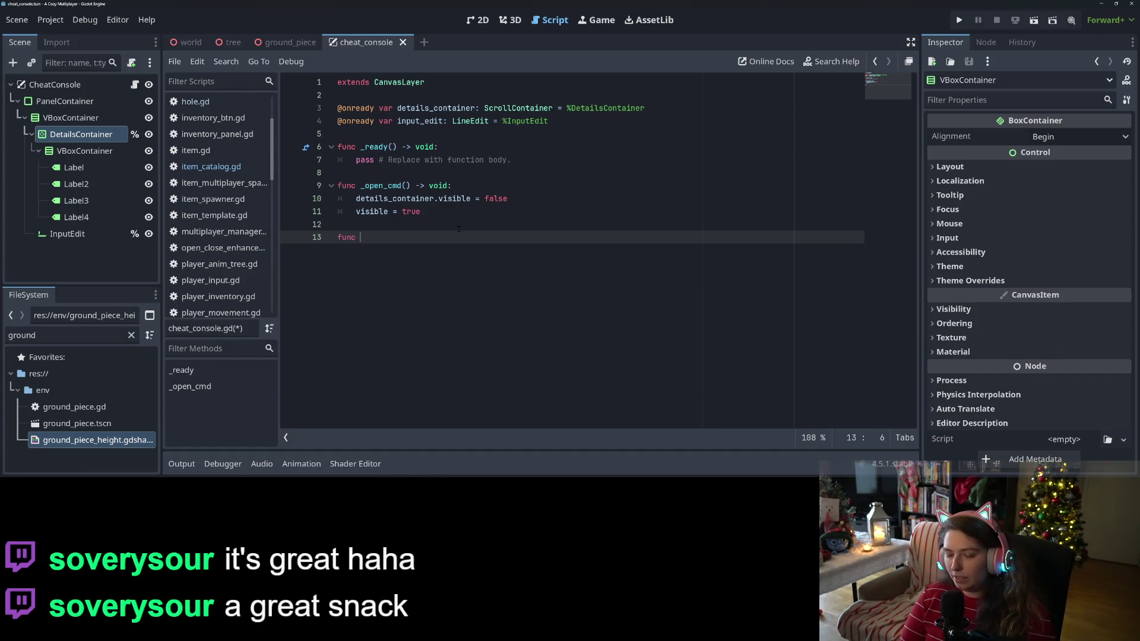
{"action": "type", "text": "_close_cm"}
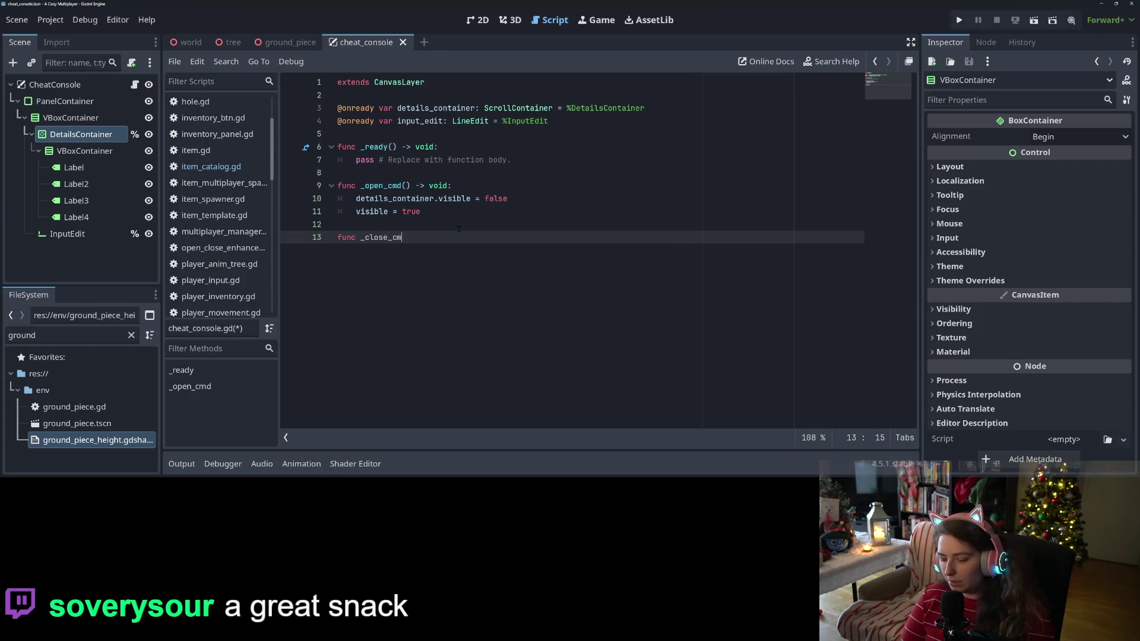
{"action": "type", "text": "d() -> void:"}
{"action": "key", "text": "Return"}
{"action": "type", "text": "visible ="}
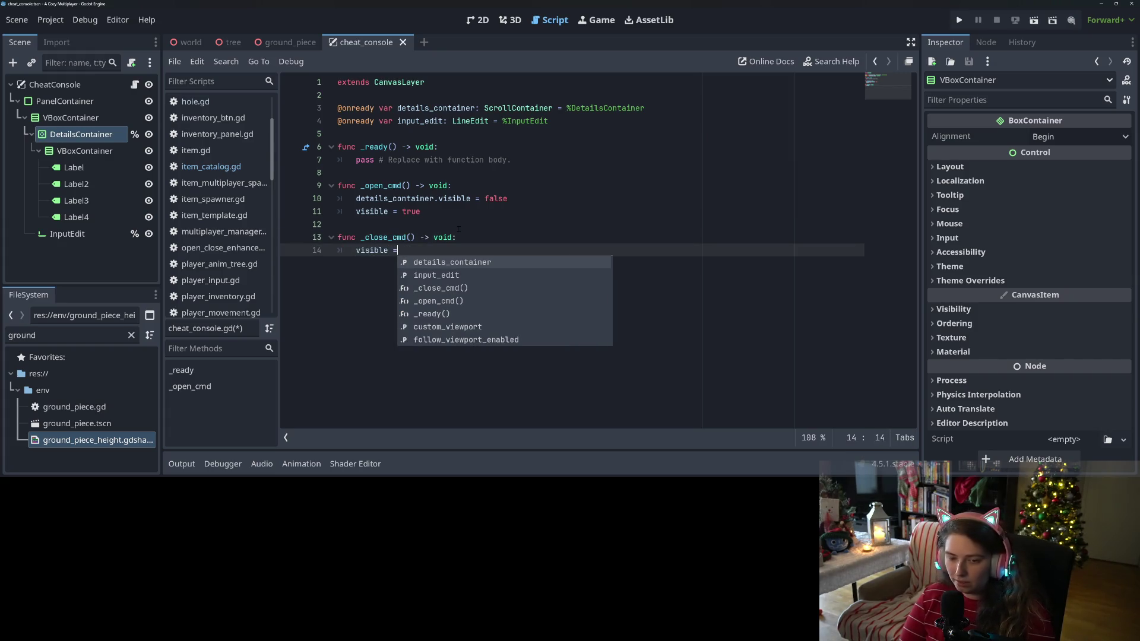
{"action": "type", "text": " false"}
{"action": "key", "text": "ctrl+s"}
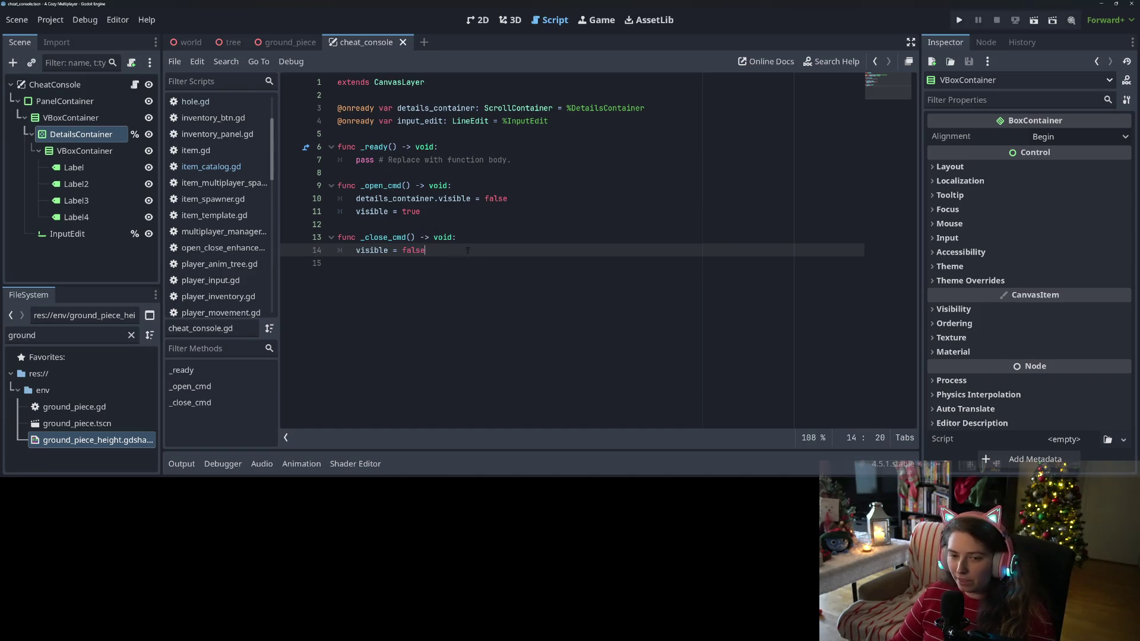
{"action": "left_click", "coordinate": [500, 273]}
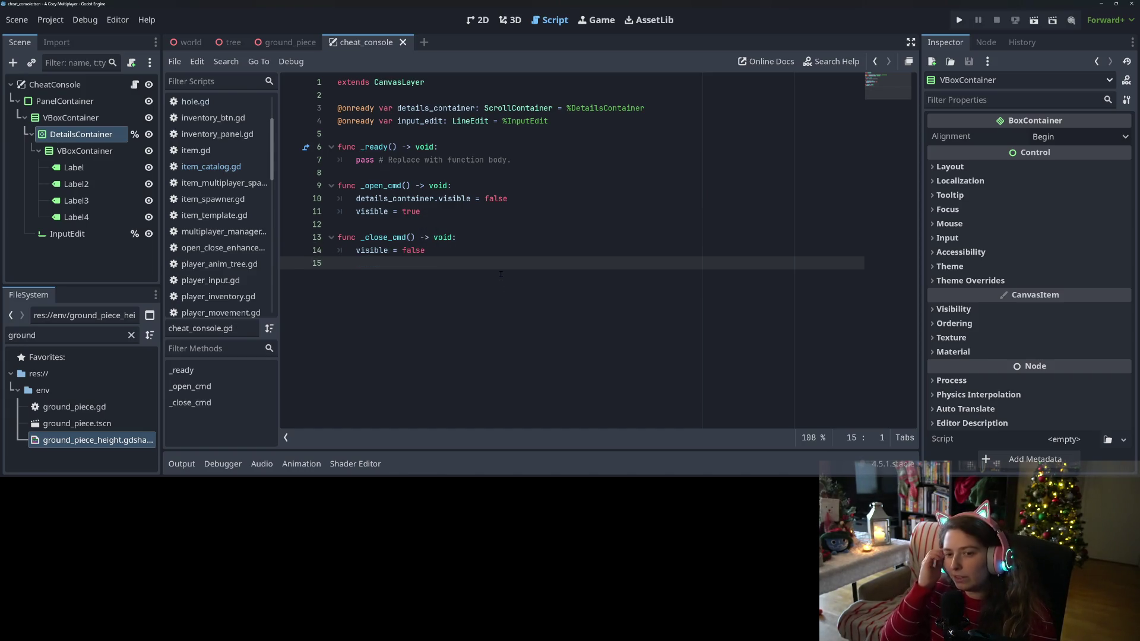
{"action": "key", "text": "Return"}
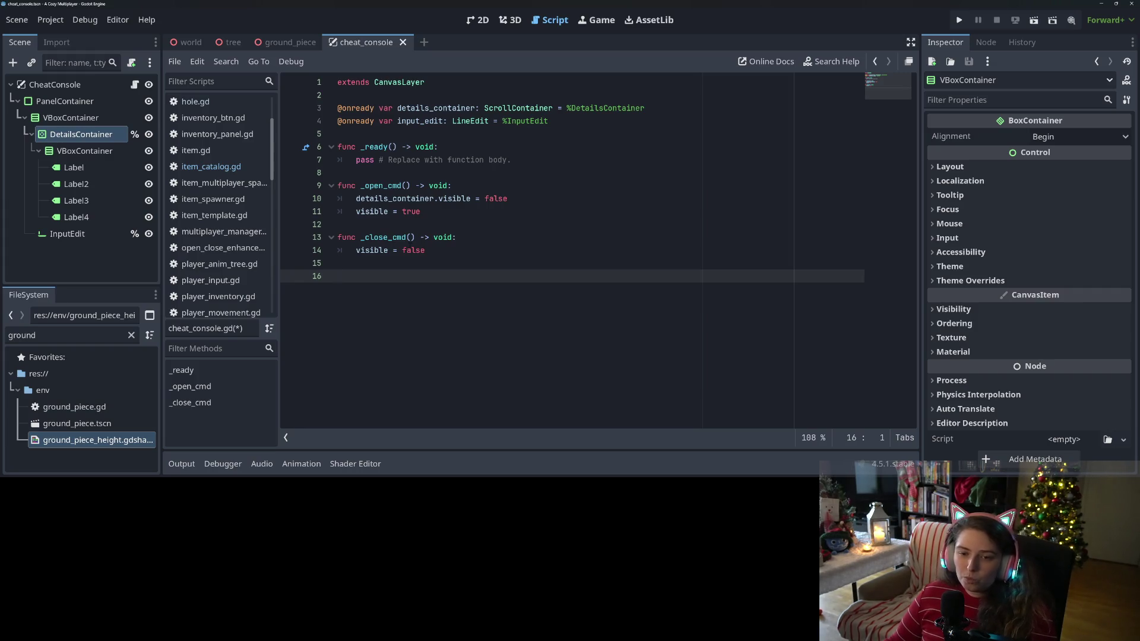
Step: Replace the pass line in _ready with a _close_cmd() call and save
{"action": "left_click", "coordinate": [365, 237]}
{"action": "left_click_drag", "start_coordinate": [366, 237], "coordinate": [415, 238]}
{"action": "key", "text": "ctrl+c"}
{"action": "left_click", "coordinate": [457, 151]}
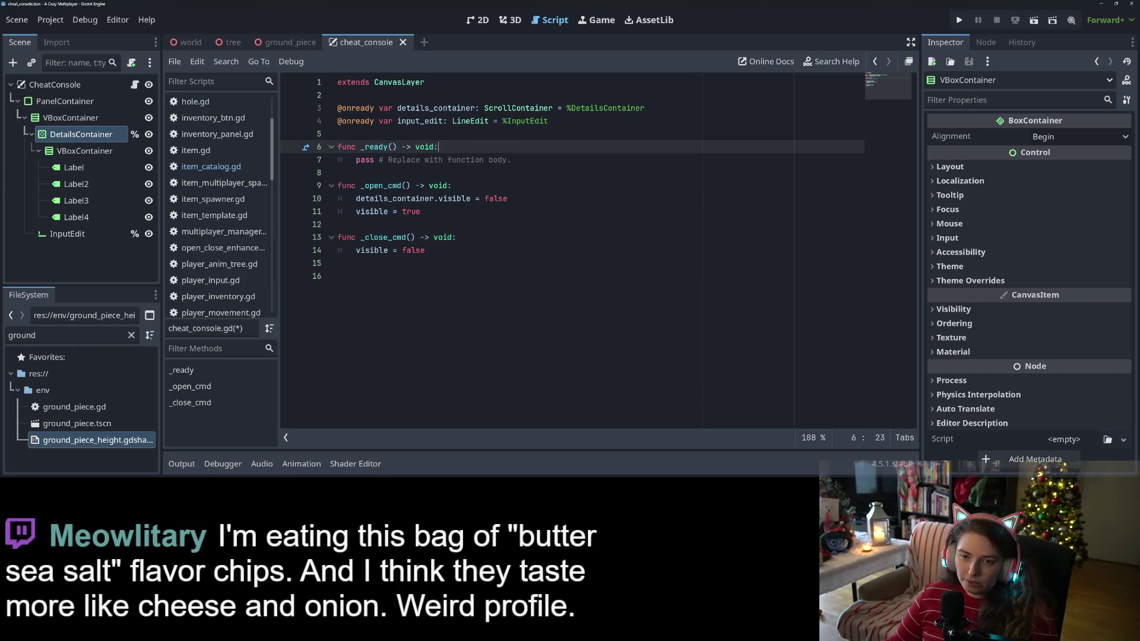
{"action": "left_click_drag", "start_coordinate": [357, 160], "coordinate": [513, 159]}
{"action": "key", "text": "ctrl+v"}
{"action": "key", "text": "ctrl+s"}
Step: Add func _unhandled_key_input with an 'if event is InputEventKey:' check
{"action": "left_click", "coordinate": [439, 259]}
{"action": "key", "text": "Return"}
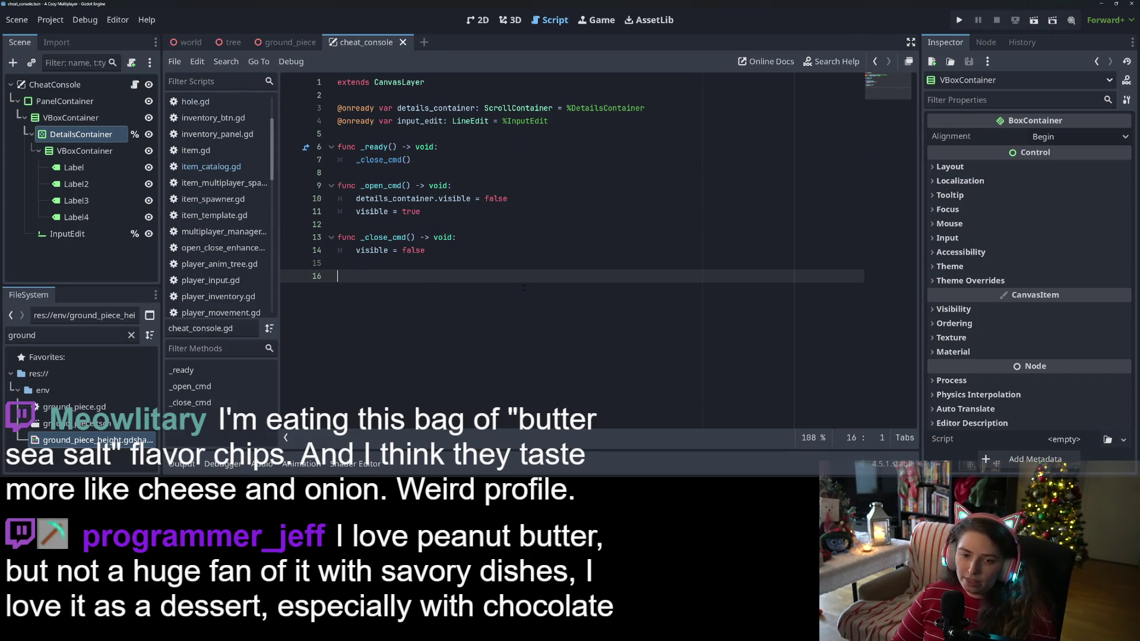
{"action": "type", "text": "func "}
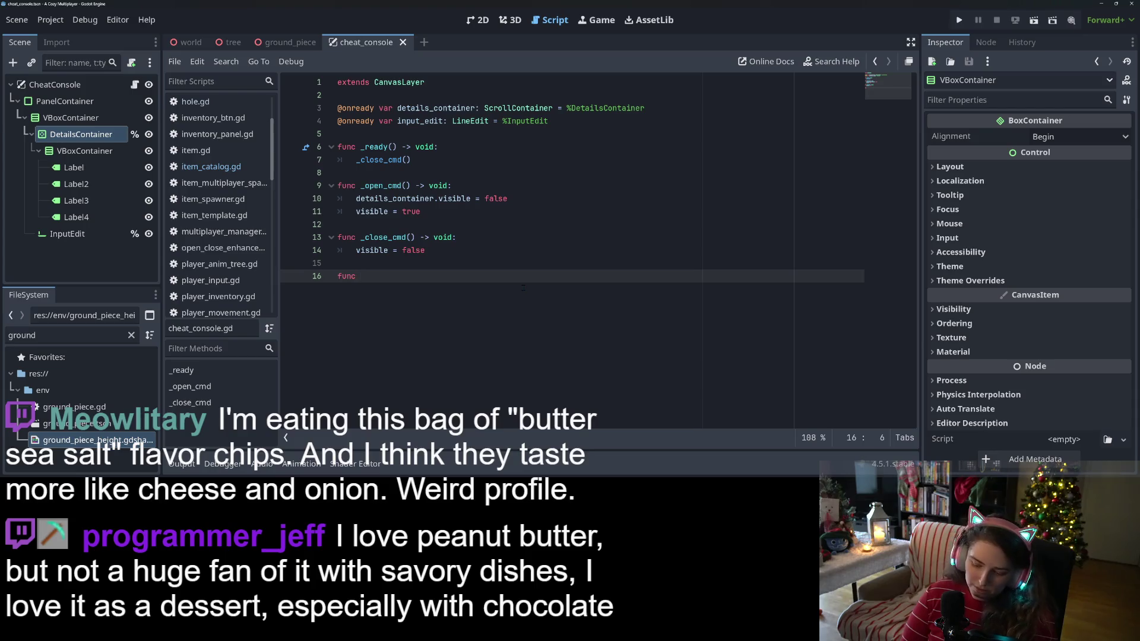
{"action": "type", "text": "_in"}
{"action": "key", "text": "BackSpace"}
{"action": "key", "text": "BackSpace"}
{"action": "key", "text": "BackSpace"}
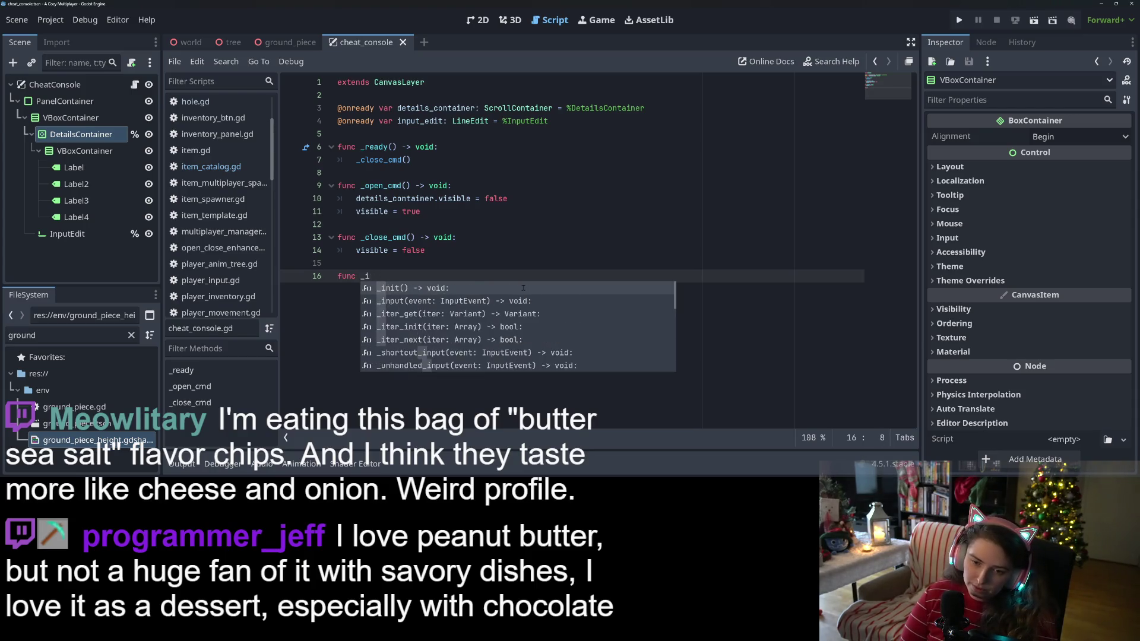
{"action": "type", "text": "key"}
{"action": "key", "text": "Return"}
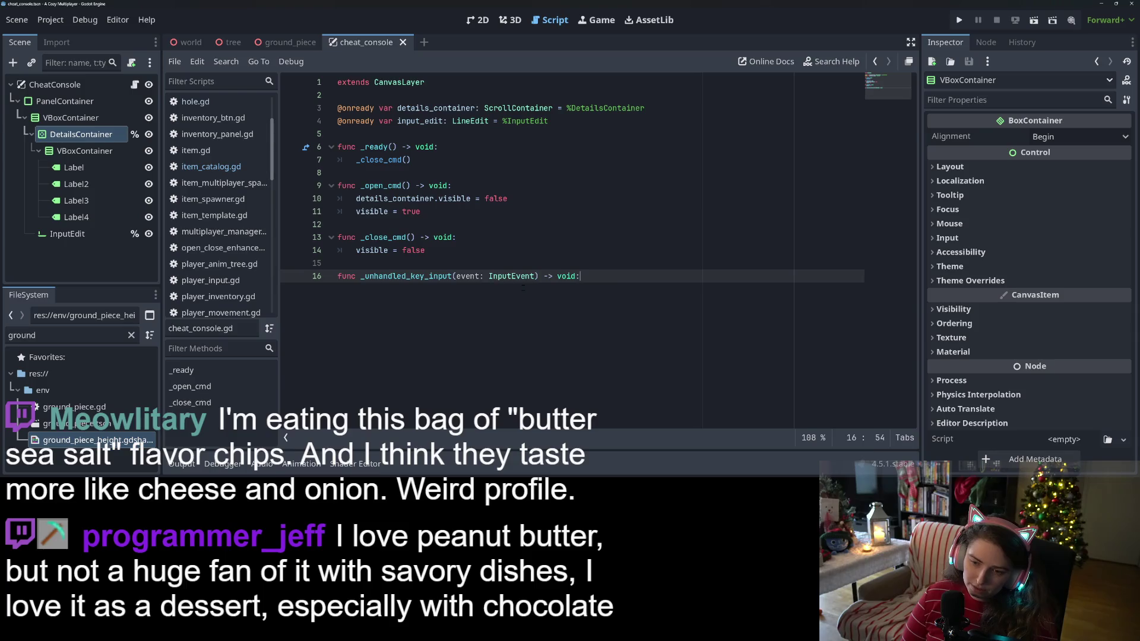
{"action": "key", "text": "Return"}
{"action": "type", "text": "f event is key"}
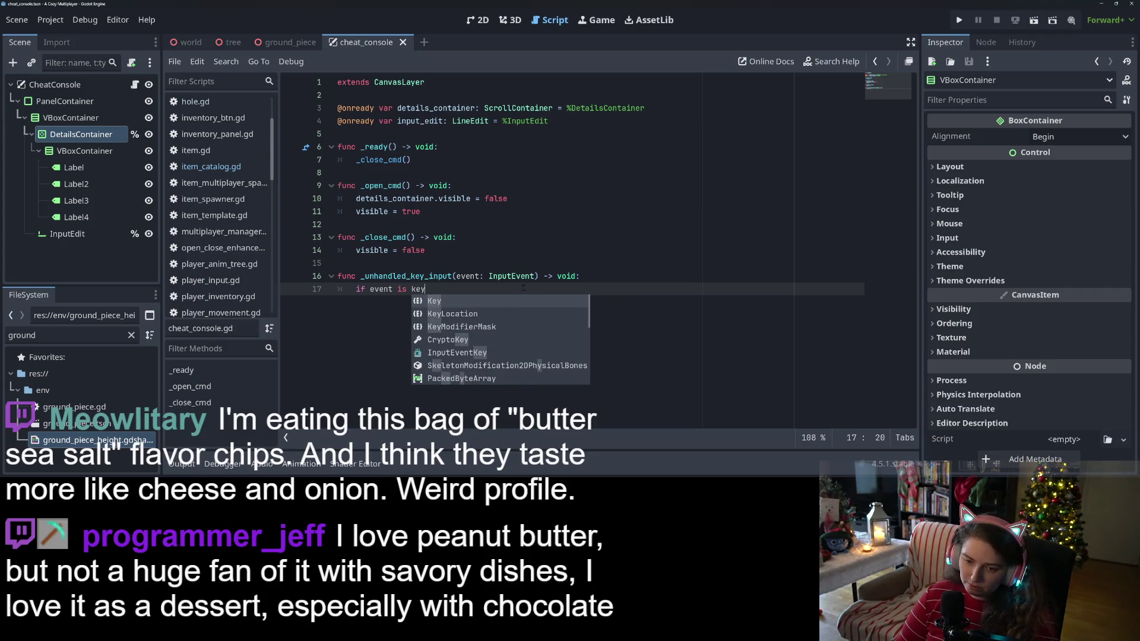
{"action": "key", "text": "Down"}
{"action": "key", "text": "Down"}
{"action": "key", "text": "Down"}
{"action": "key", "text": "Return"}
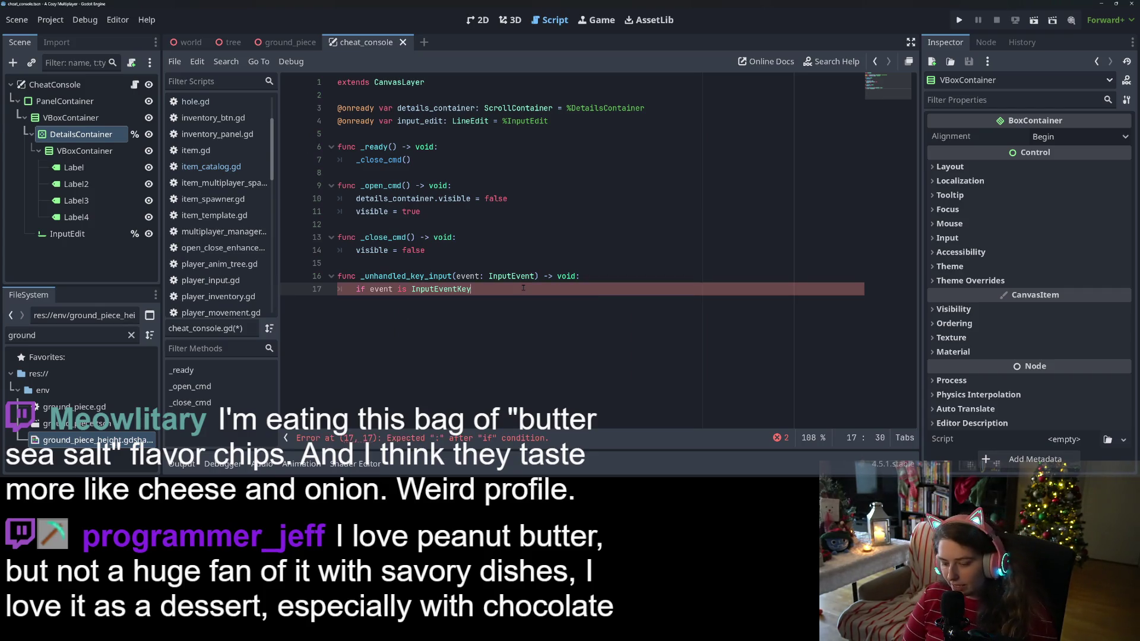
{"action": "type", "text": ":"}
{"action": "key", "text": "Return"}
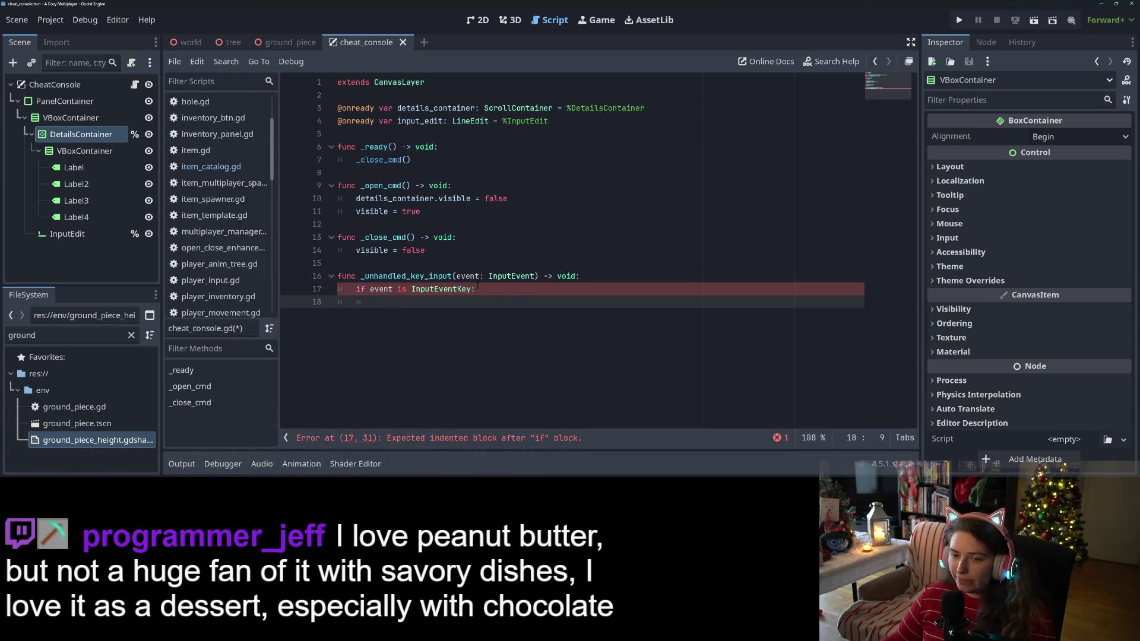
{"action": "double_click", "coordinate": [511, 276]}
{"action": "left_click", "coordinate": [431, 303]}
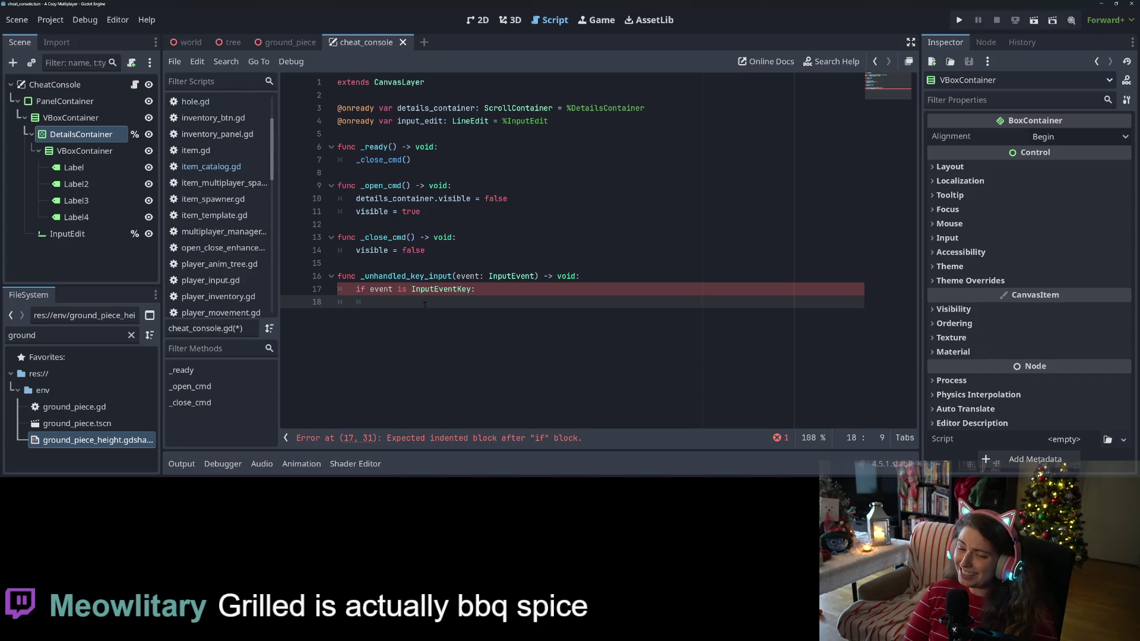
Step: Write the condition 'if event.keycode == KEY_CTRL' on line 18
{"action": "scroll", "coordinate": [425, 305], "scroll_direction": "up", "scroll_amount": 5}
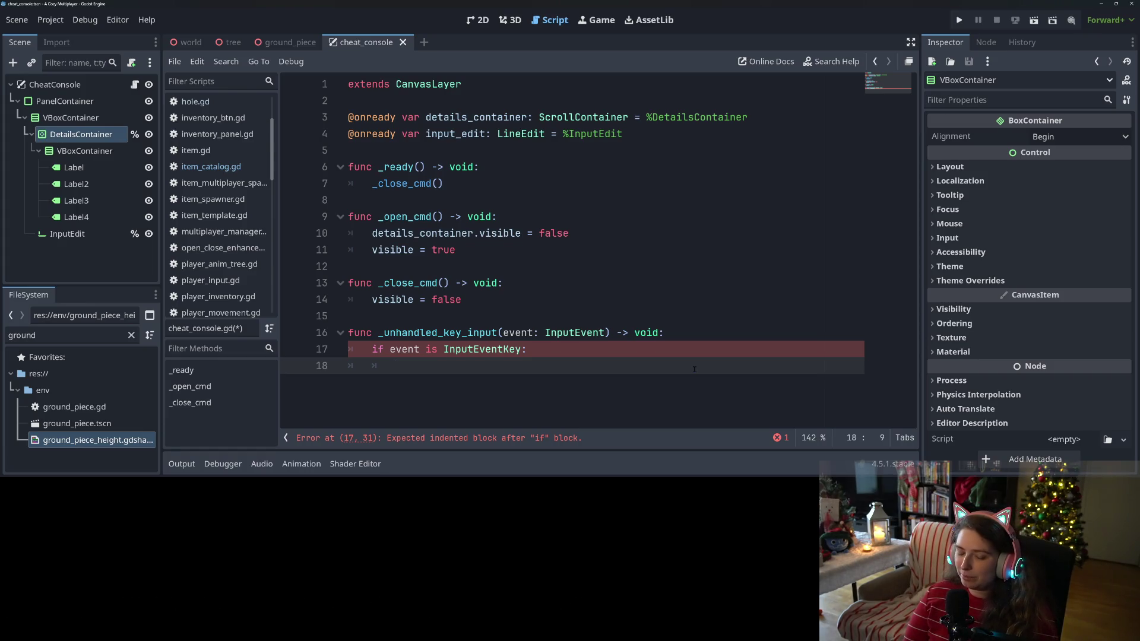
{"action": "type", "text": "event.keycode"}
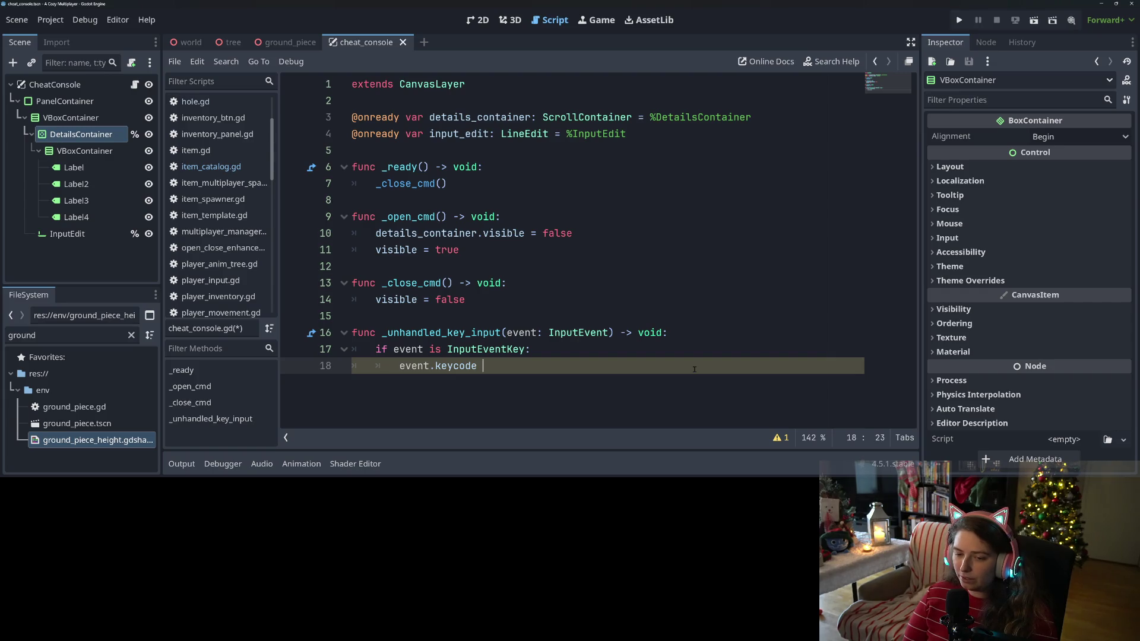
{"action": "key", "text": "Home"}
{"action": "type", "text": "match"}
{"action": "key", "text": "BackSpace"}
{"action": "key", "text": "BackSpace"}
{"action": "key", "text": "BackSpace"}
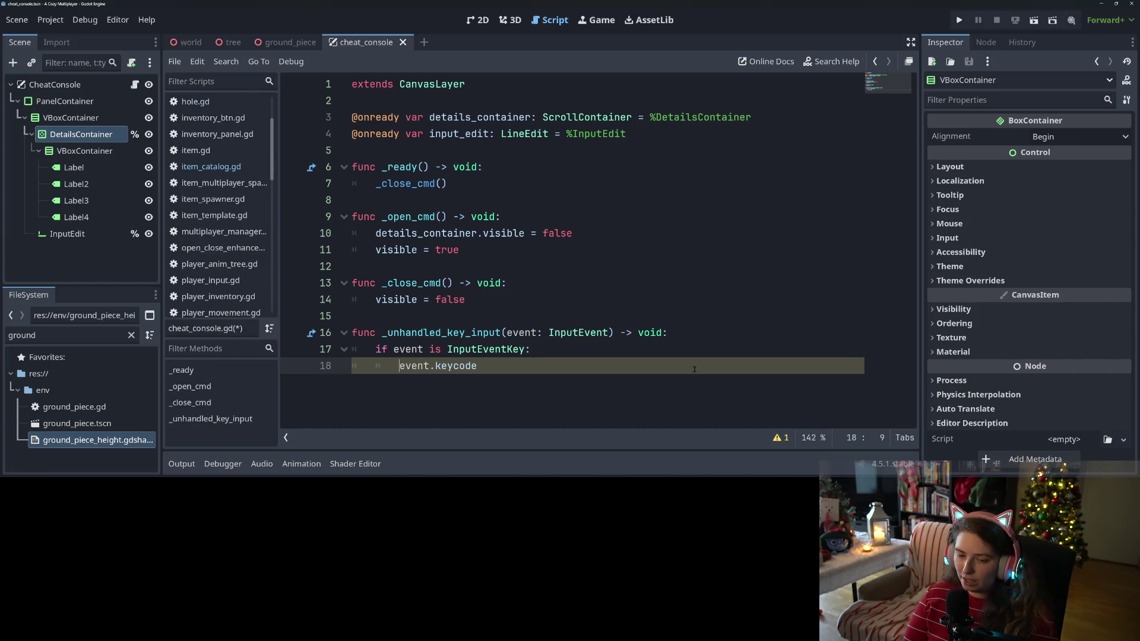
{"action": "type", "text": "if"}
{"action": "key", "text": "End"}
{"action": "type", "text": "== "}
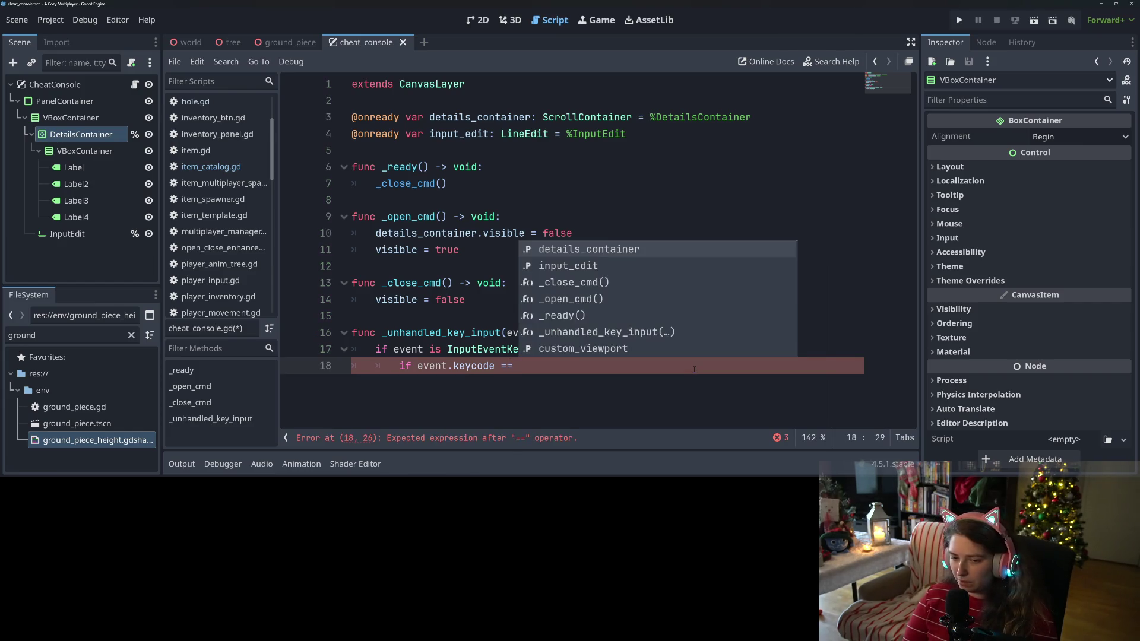
{"action": "type", "text": "KEY_0"}
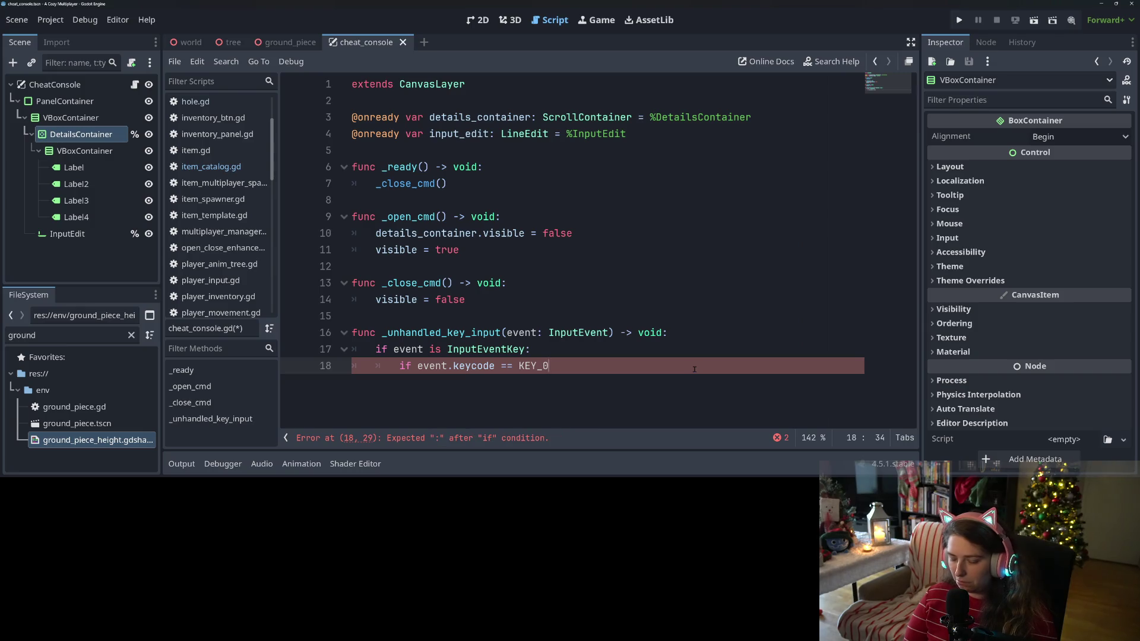
{"action": "key", "text": "BackSpace"}
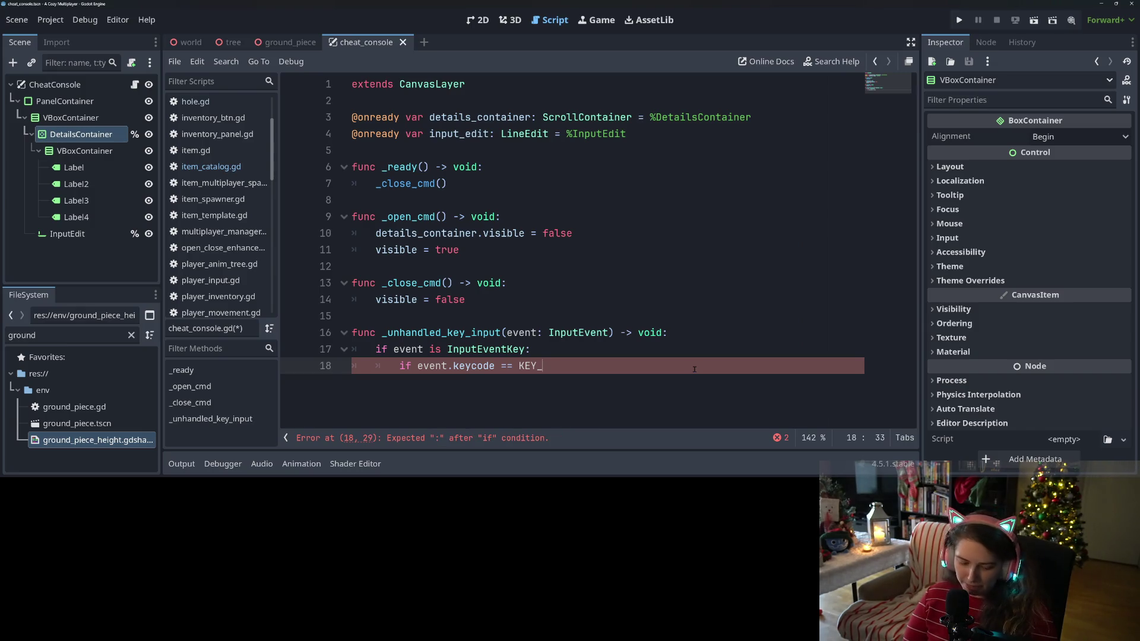
{"action": "type", "text": "C"}
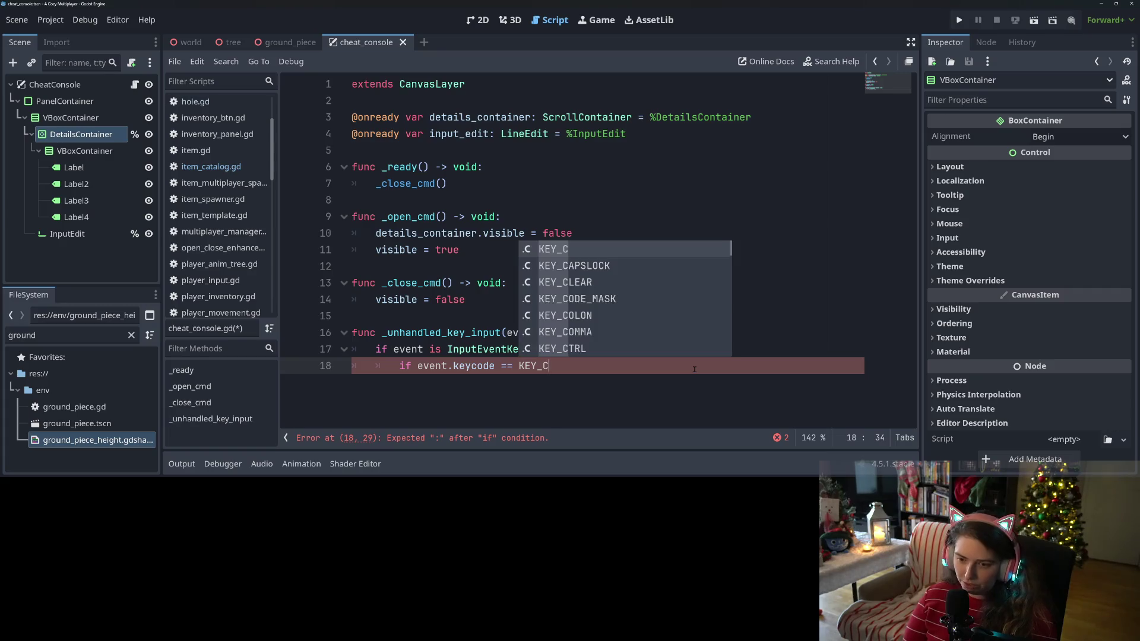
{"action": "key", "text": "Down"}
{"action": "key", "text": "Down"}
{"action": "key", "text": "Down"}
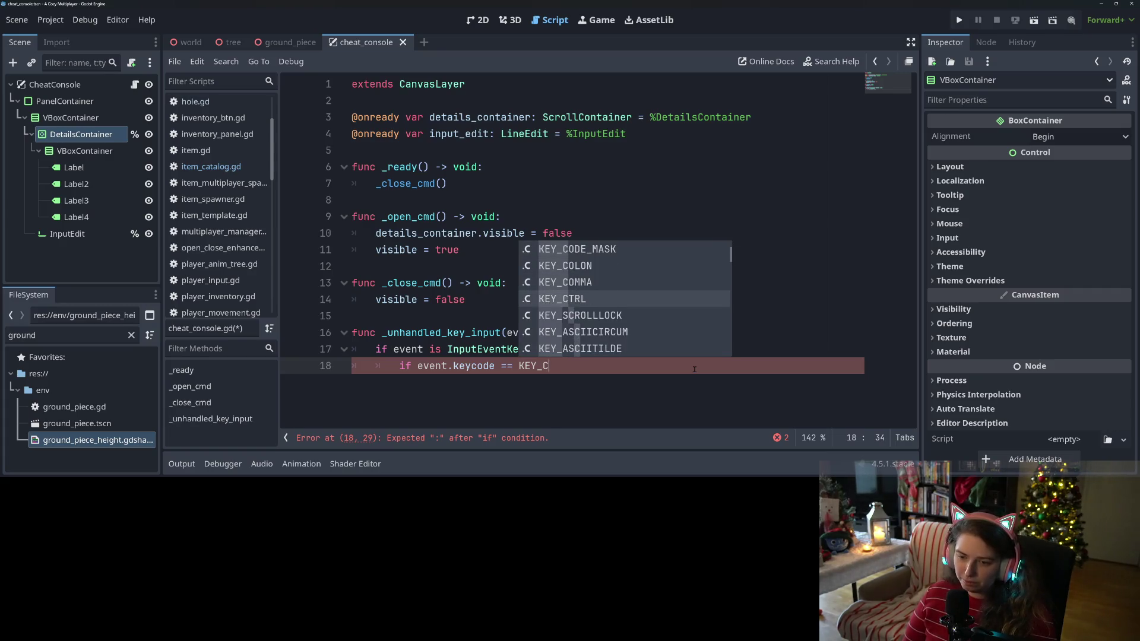
{"action": "key", "text": "Return"}
Step: Extend it with 'or event.keycode == KEY_SHIFT or event.keycode == KEY_CC:' and start the body
{"action": "type", "text": "or"}
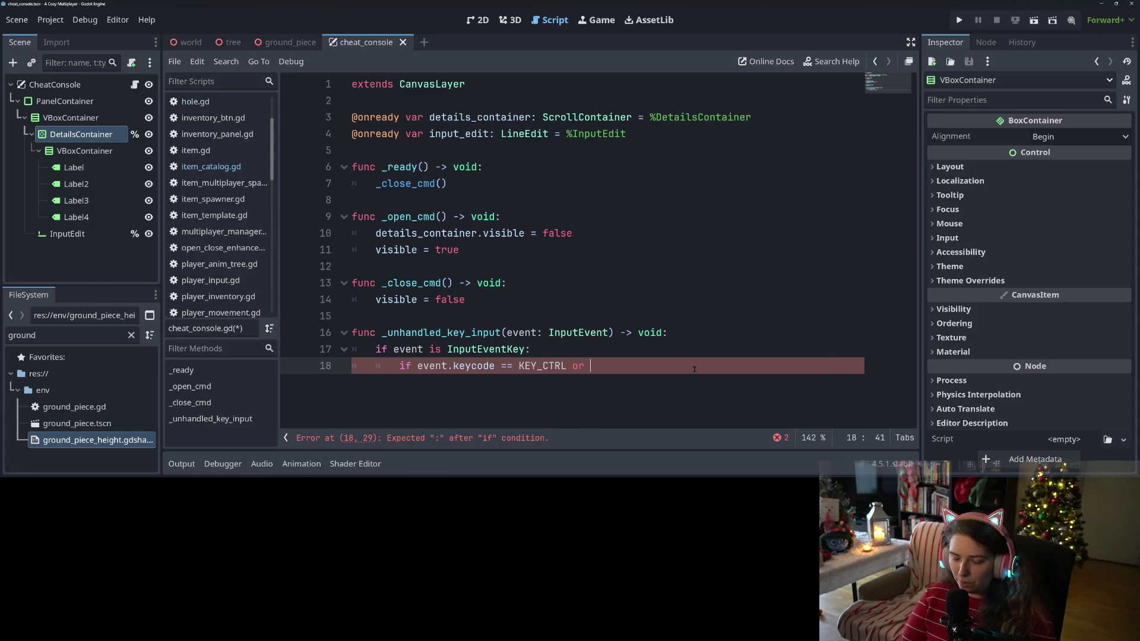
{"action": "left_click_drag", "start_coordinate": [417, 366], "coordinate": [565, 366]}
{"action": "key", "text": "ctrl+c"}
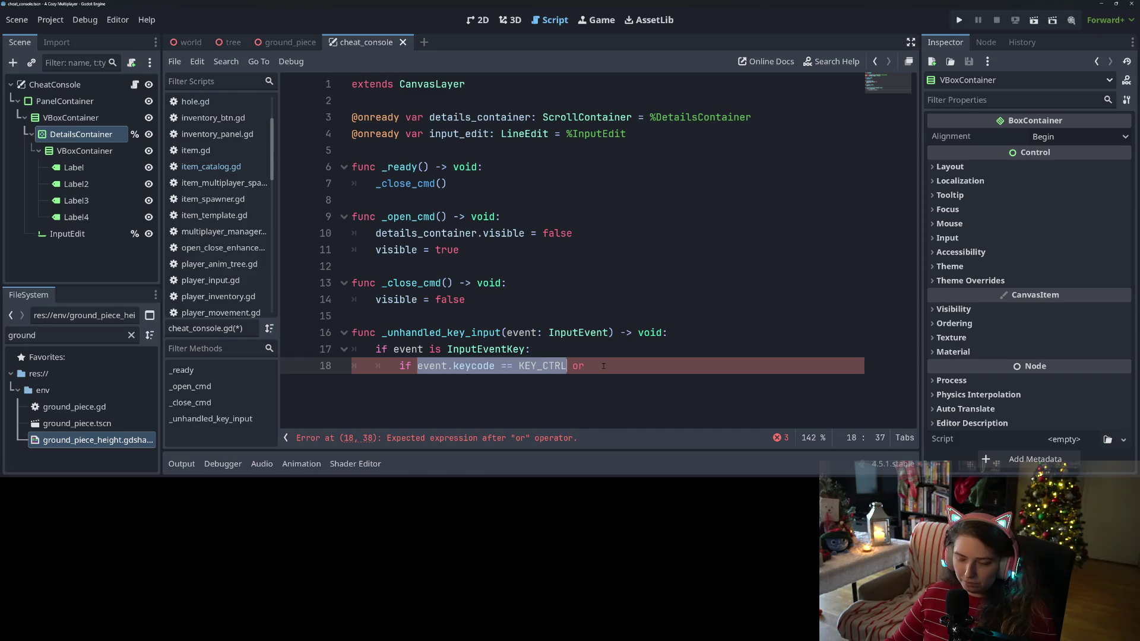
{"action": "left_click", "coordinate": [741, 366]}
{"action": "key", "text": "ctrl+v"}
{"action": "left_click_drag", "start_coordinate": [741, 366], "coordinate": [715, 367]}
{"action": "type", "text": "S"}
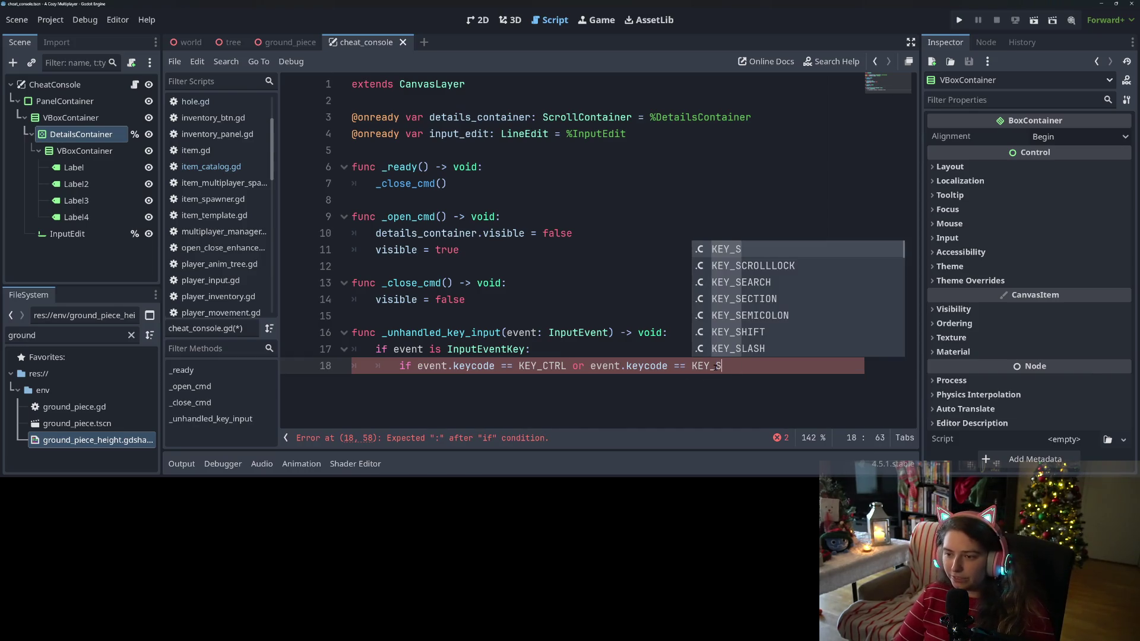
{"action": "type", "text": "H"}
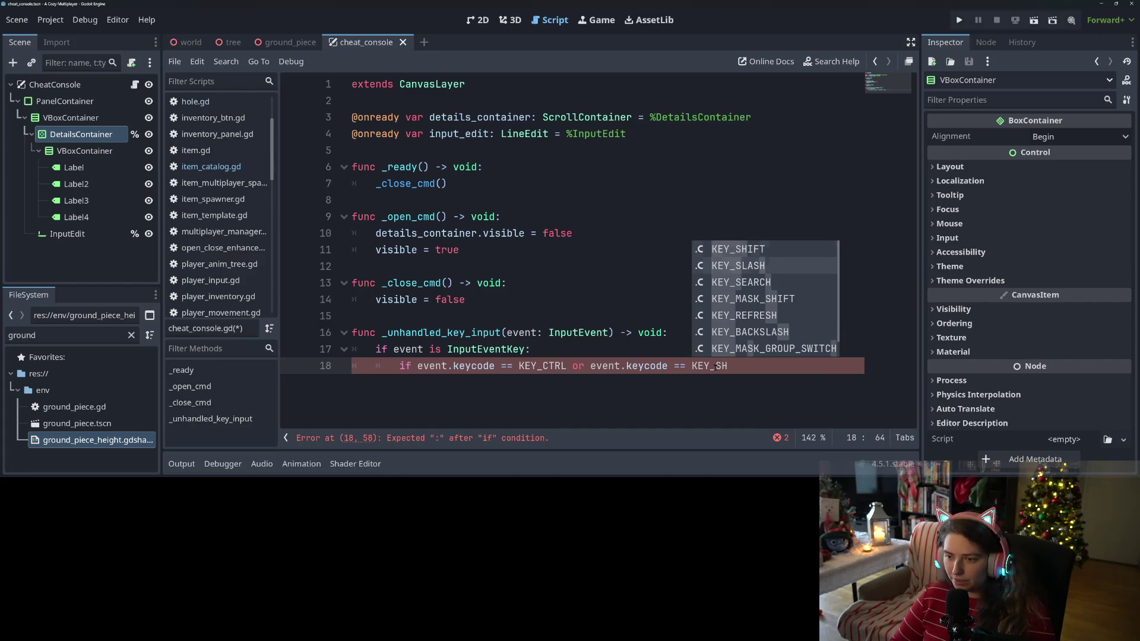
{"action": "key", "text": "Return"}
{"action": "type", "text": "orevent.keycode == KEY_"}
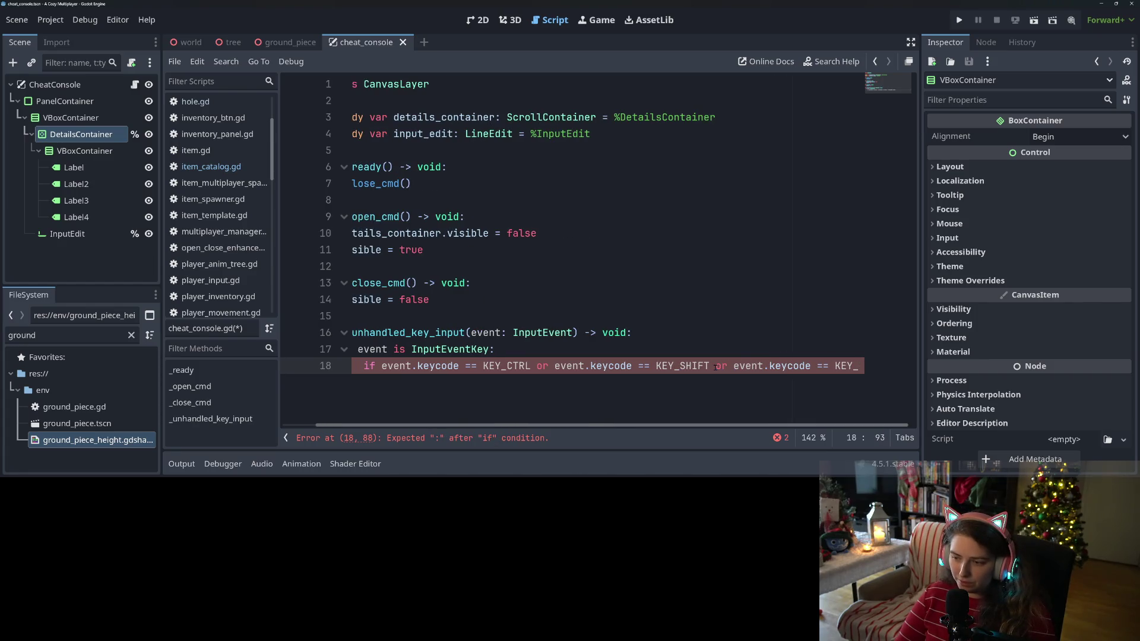
{"action": "type", "text": "C"}
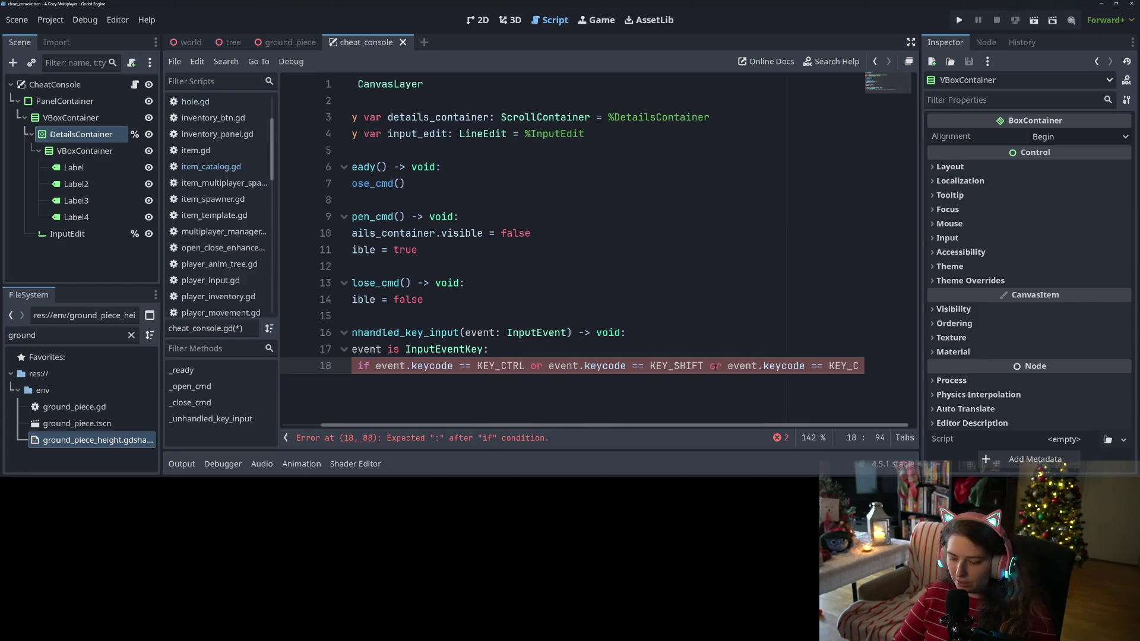
{"action": "type", "text": "C:"}
{"action": "key", "text": "Return"}
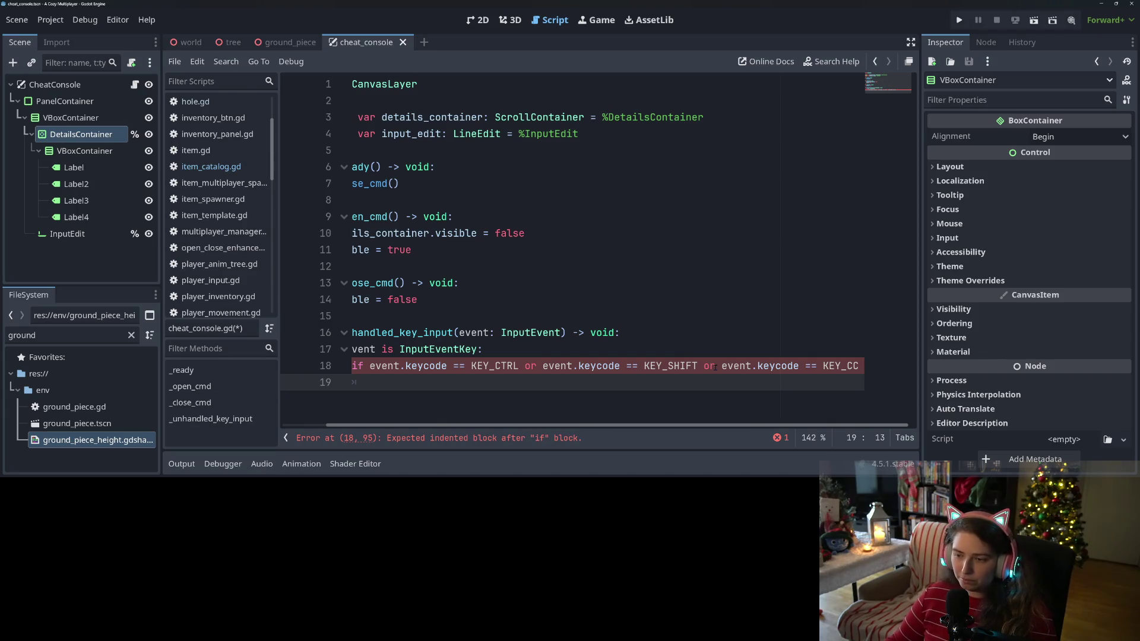
{"action": "left_click", "coordinate": [524, 366]}
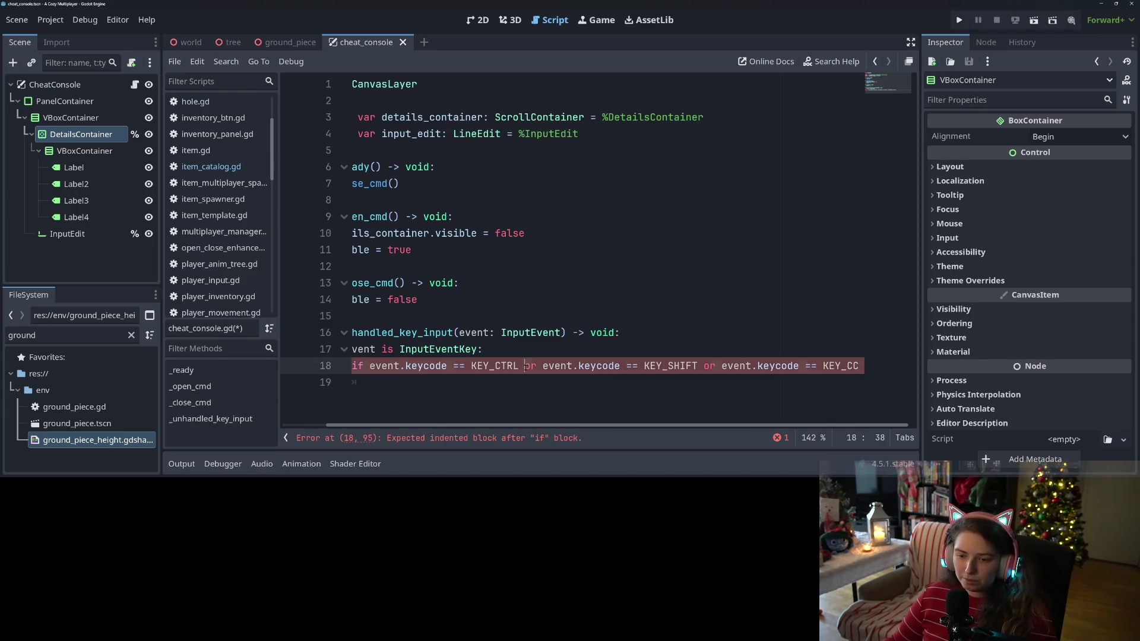
Step: Split the keycode condition over backslash-continued lines, correct KEY_CC to KEY_C, and save
{"action": "key", "text": "Return"}
{"action": "key", "text": "Tab"}
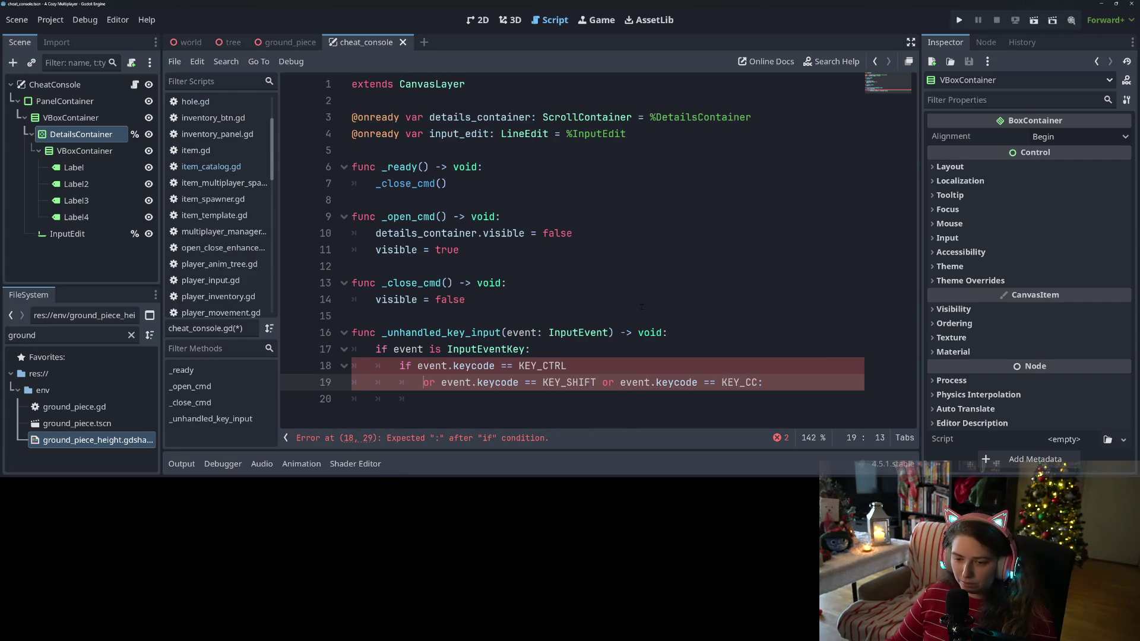
{"action": "left_click", "coordinate": [636, 372]}
{"action": "type", "text": "\\"}
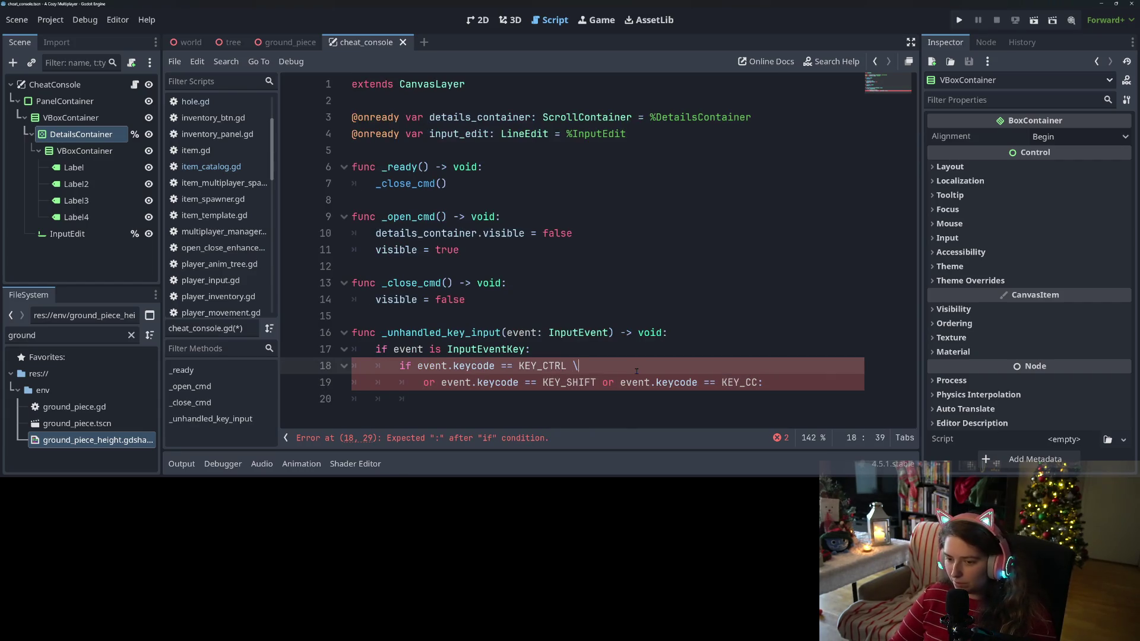
{"action": "left_click", "coordinate": [601, 382]}
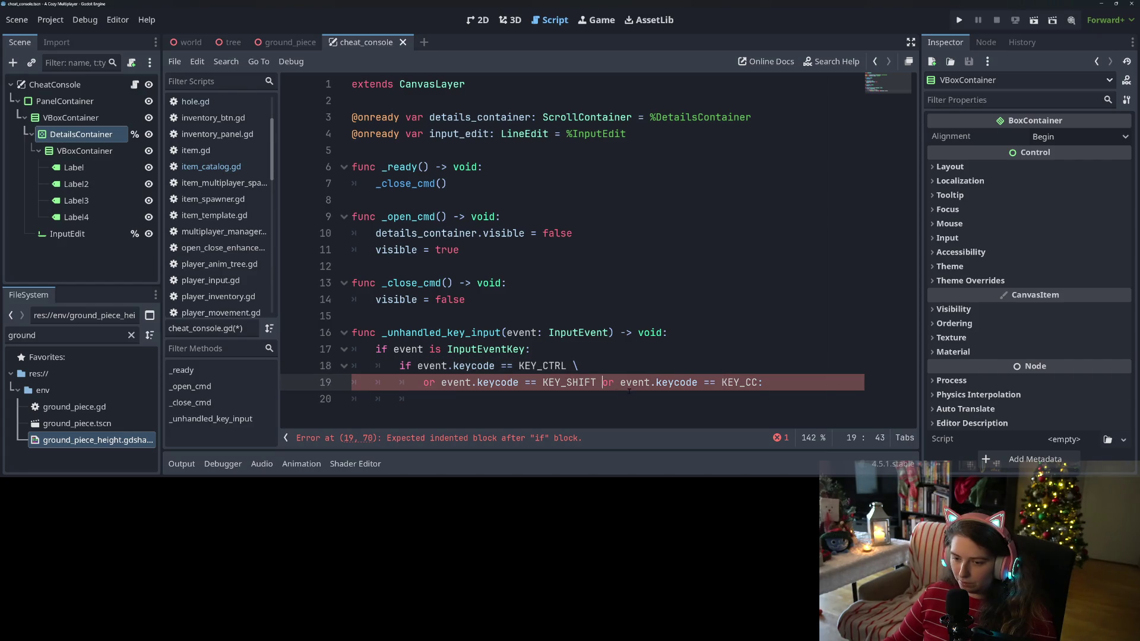
{"action": "type", "text": "\\"}
{"action": "key", "text": "Return"}
{"action": "left_click", "coordinate": [567, 383]}
{"action": "key", "text": "Delete"}
{"action": "key", "text": "ctrl+s"}
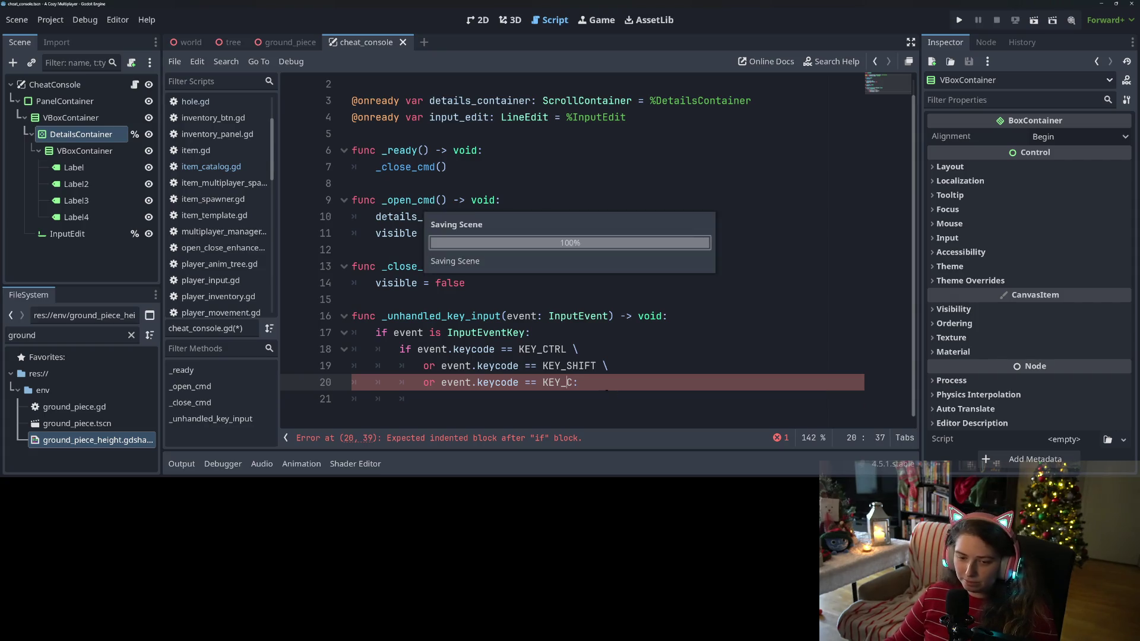
Step: Under the condition, begin a nested 'if Input.is_key_pressed(KEY_CTRL)' check continued onto a new line
{"action": "left_click", "coordinate": [584, 399]}
{"action": "left_click", "coordinate": [561, 365]}
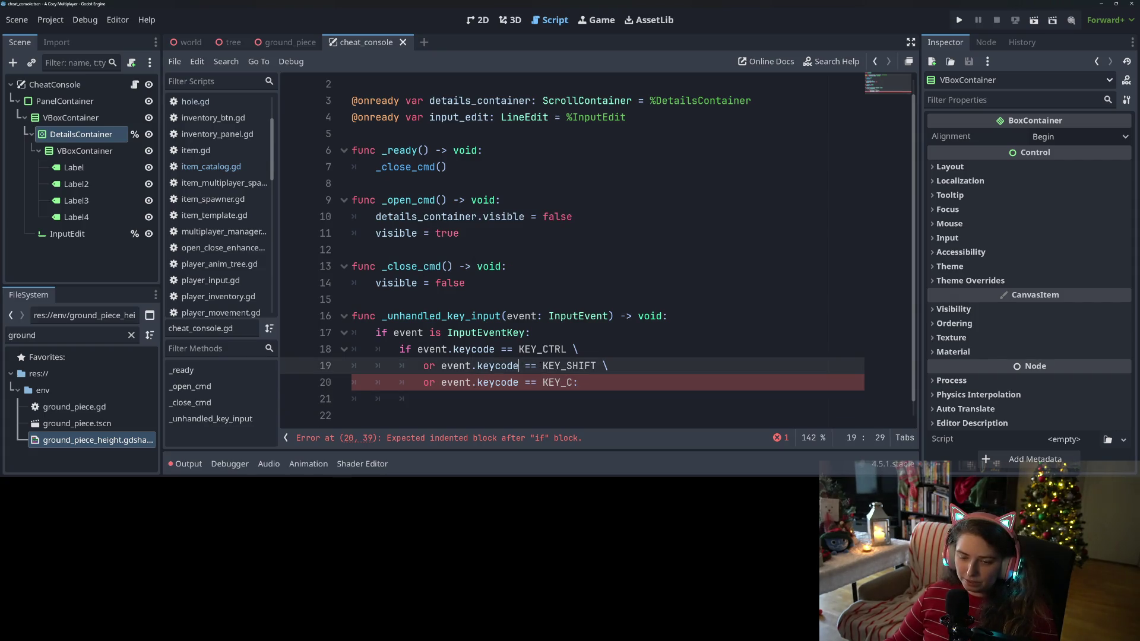
{"action": "left_click", "coordinate": [653, 384]}
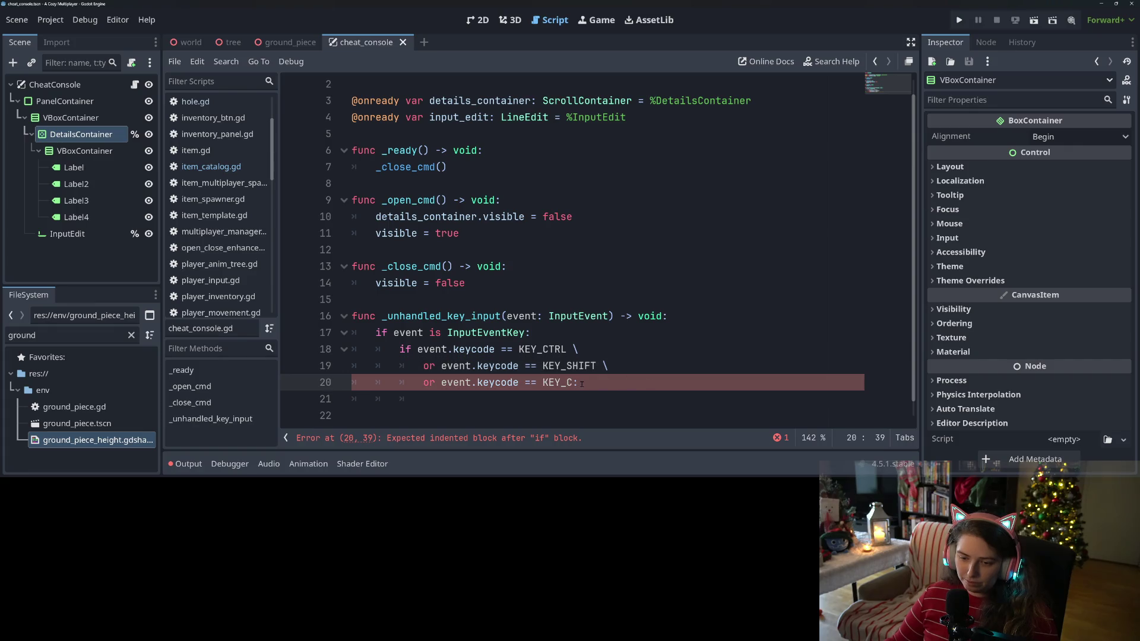
{"action": "left_click", "coordinate": [582, 405]}
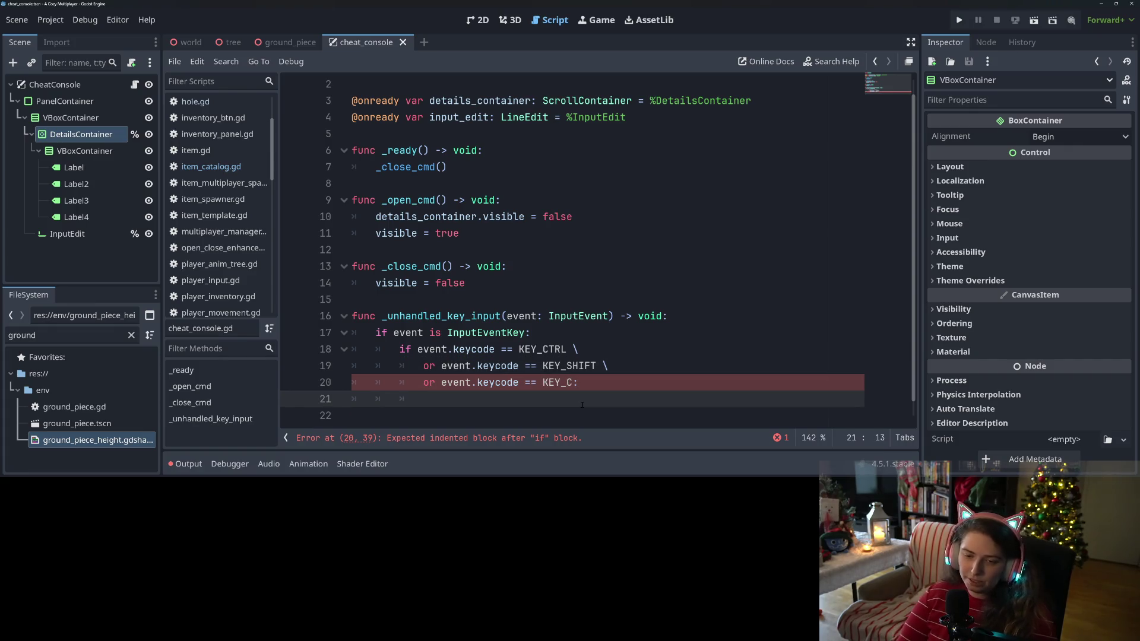
{"action": "type", "text": "if e"}
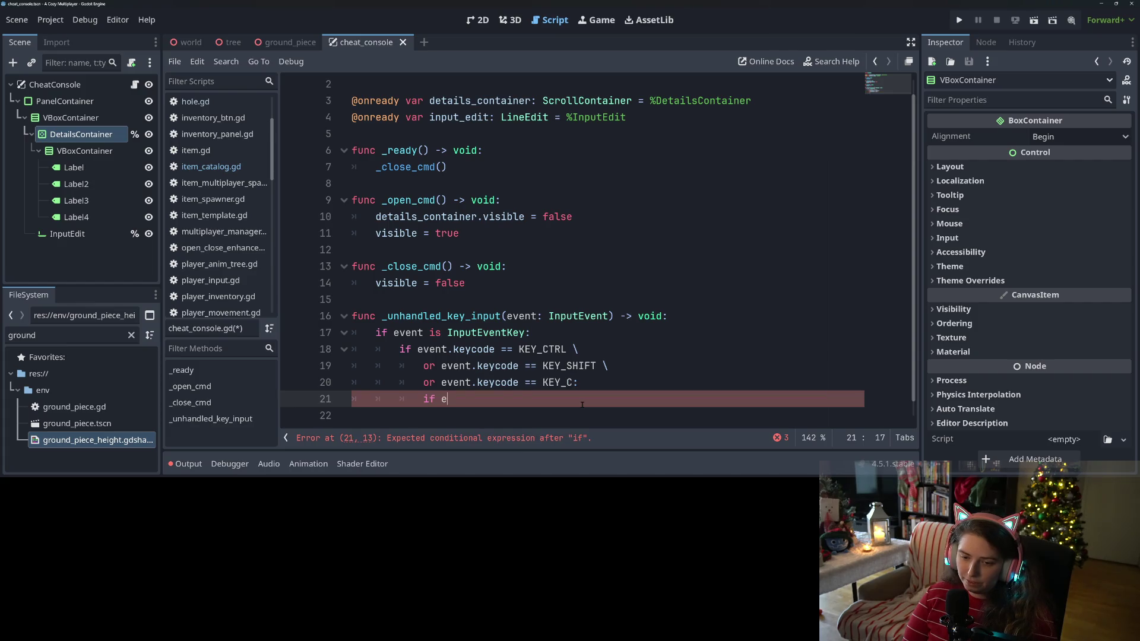
{"action": "key", "text": "ctrl+space"}
{"action": "type", "text": "Input.is"}
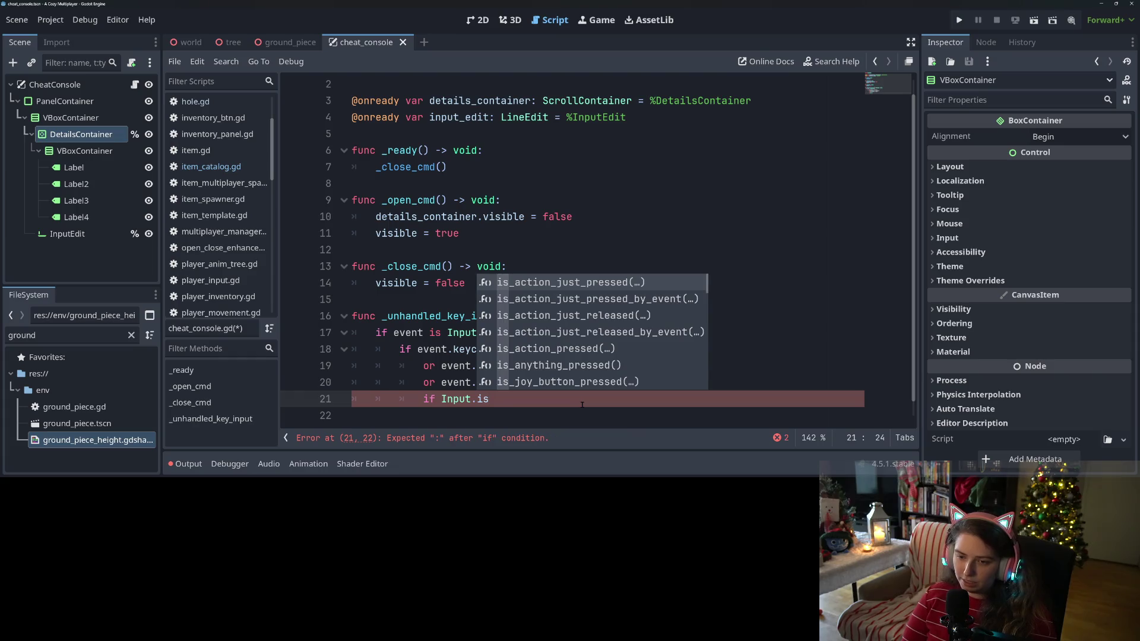
{"action": "type", "text": "ke"}
{"action": "key", "text": "Down"}
{"action": "key", "text": "Return"}
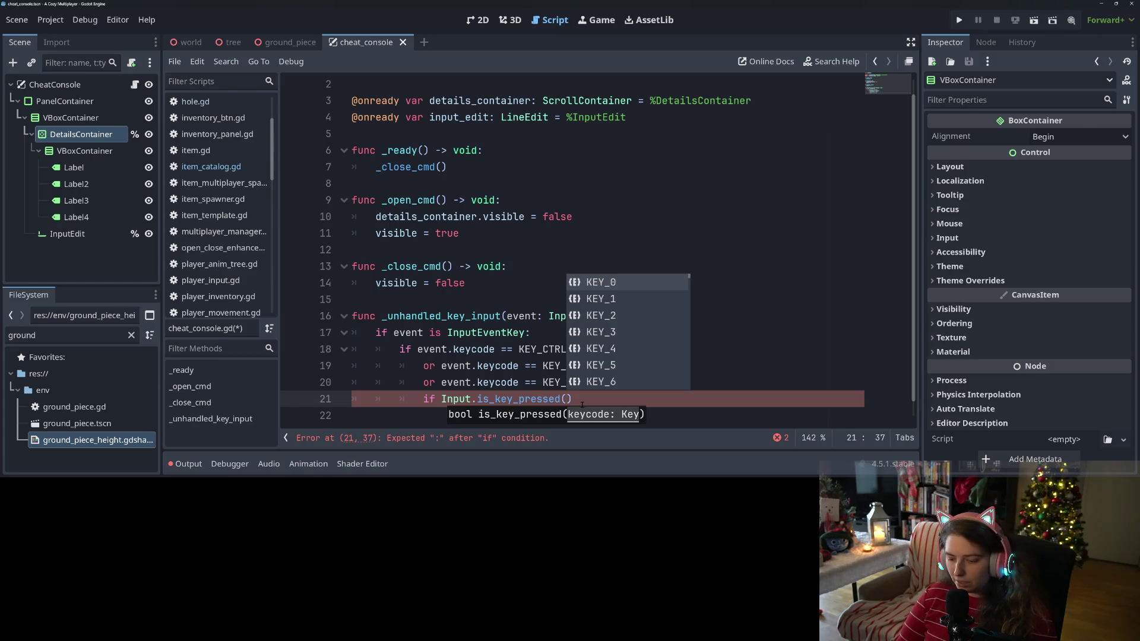
{"action": "type", "text": "CT"}
{"action": "key", "text": "BackSpace"}
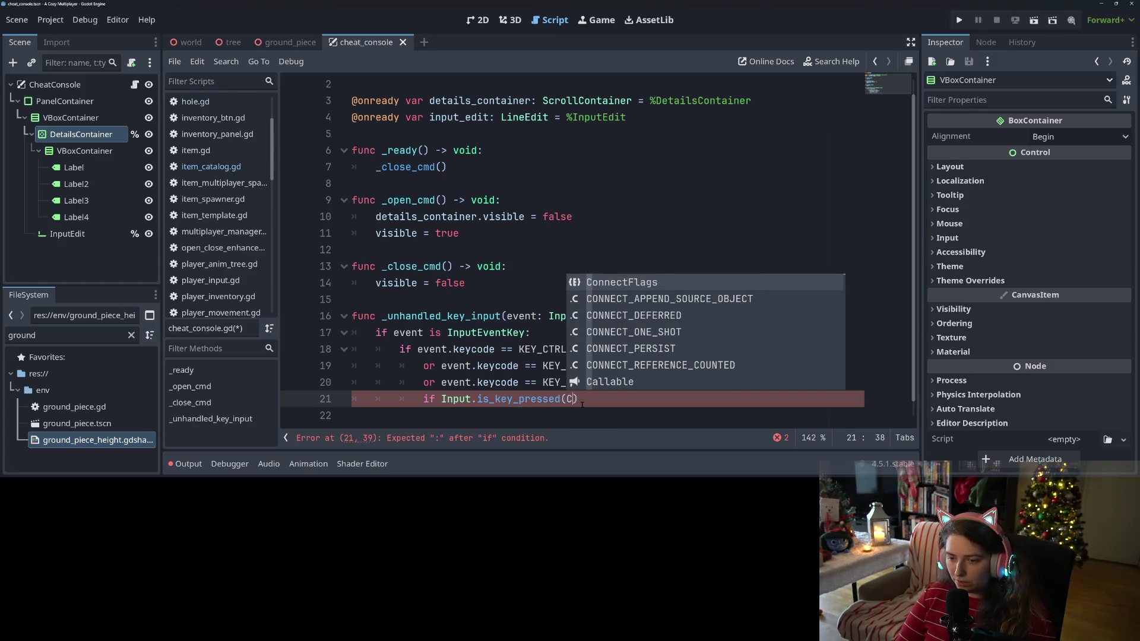
{"action": "key", "text": "BackSpace"}
{"action": "type", "text": "T"}
{"action": "key", "text": "Return"}
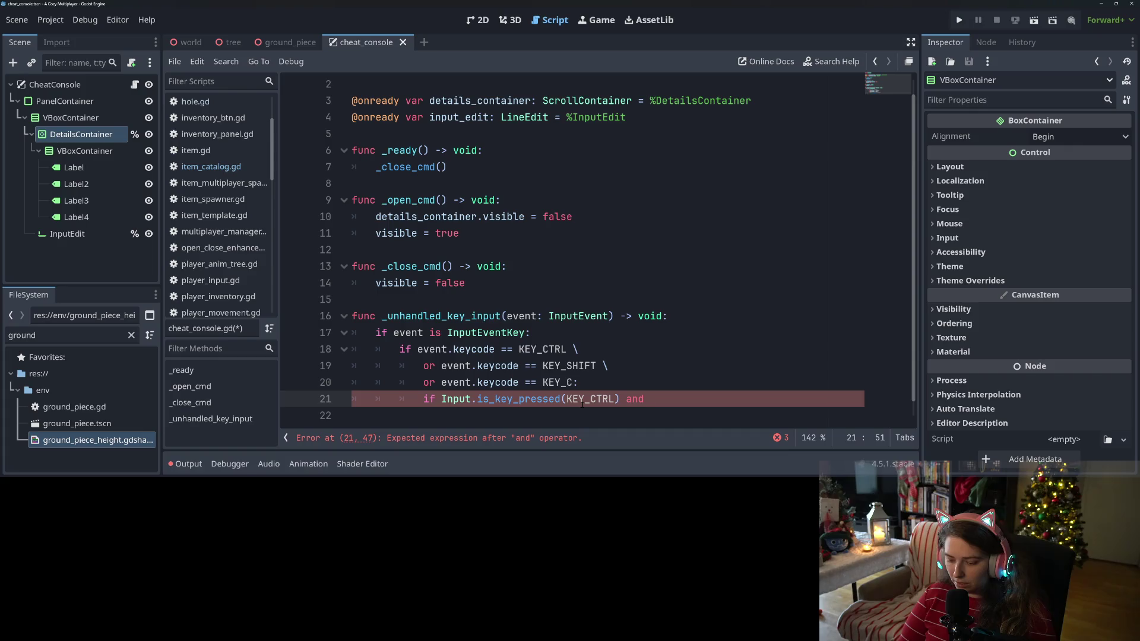
{"action": "type", "text": "\\"}
{"action": "key", "text": "Return"}
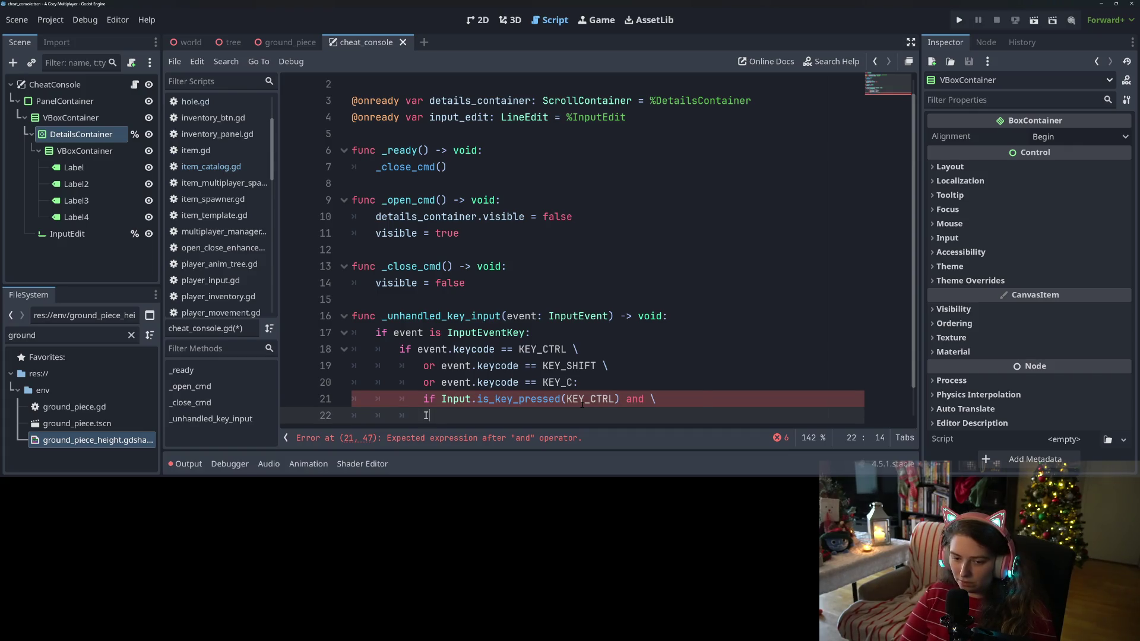
Step: Duplicate the key-pressed check onto two more continued lines, ending with a colon
{"action": "left_click_drag", "start_coordinate": [441, 399], "coordinate": [616, 399]}
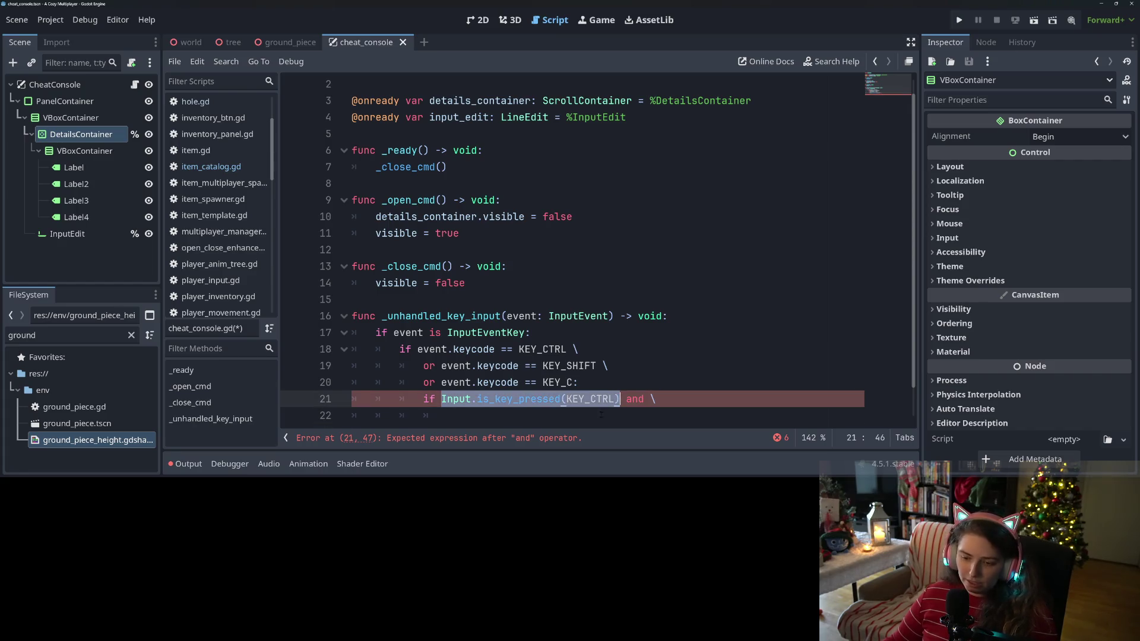
{"action": "key", "text": "ctrl+c"}
{"action": "left_click", "coordinate": [600, 413]}
{"action": "key", "text": "ctrl+v"}
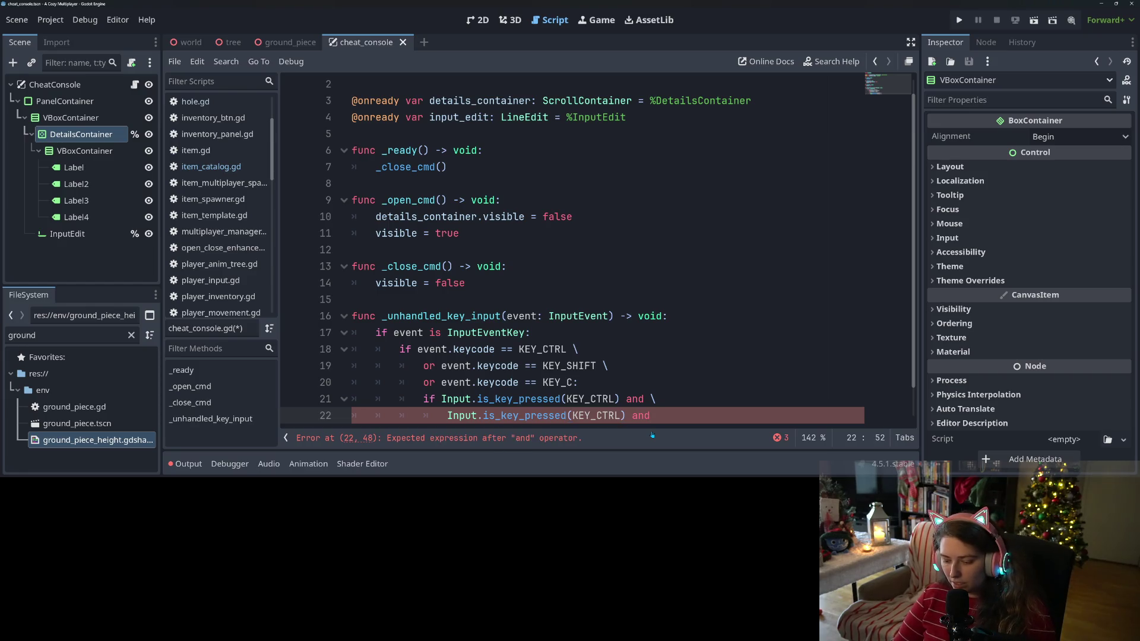
{"action": "type", "text": "\\"}
{"action": "key", "text": "Return"}
{"action": "key", "text": "ctrl+v"}
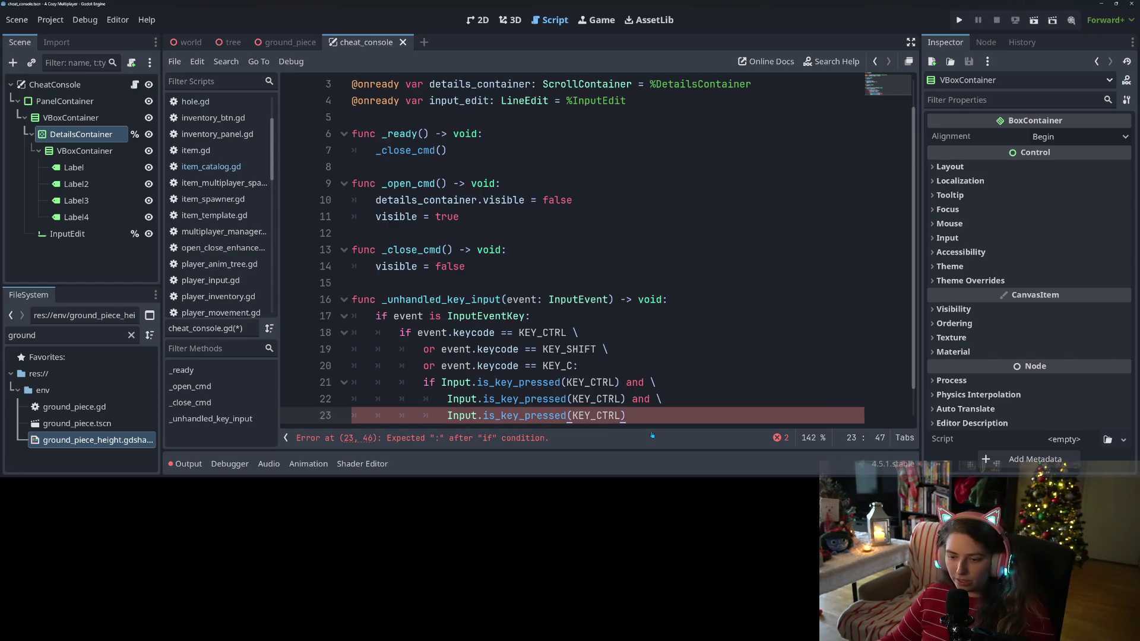
{"action": "type", "text": ":"}
{"action": "key", "text": "Return"}
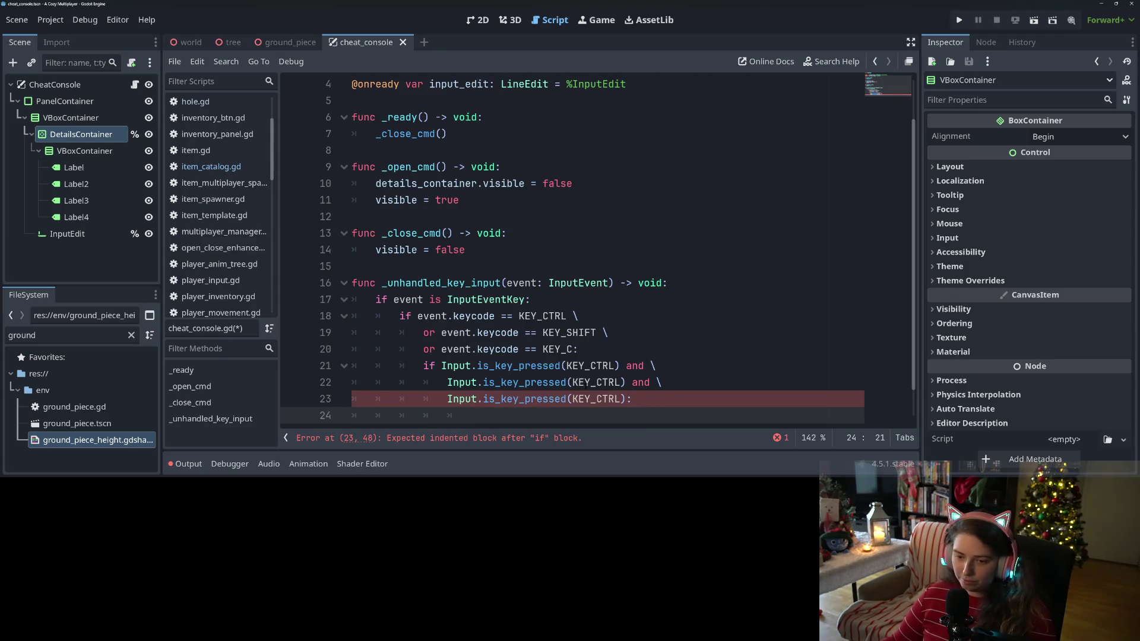
Step: Indent the nested check and change the copied keys to KEY_SHIFT and KEY_C
{"action": "left_click", "coordinate": [484, 382]}
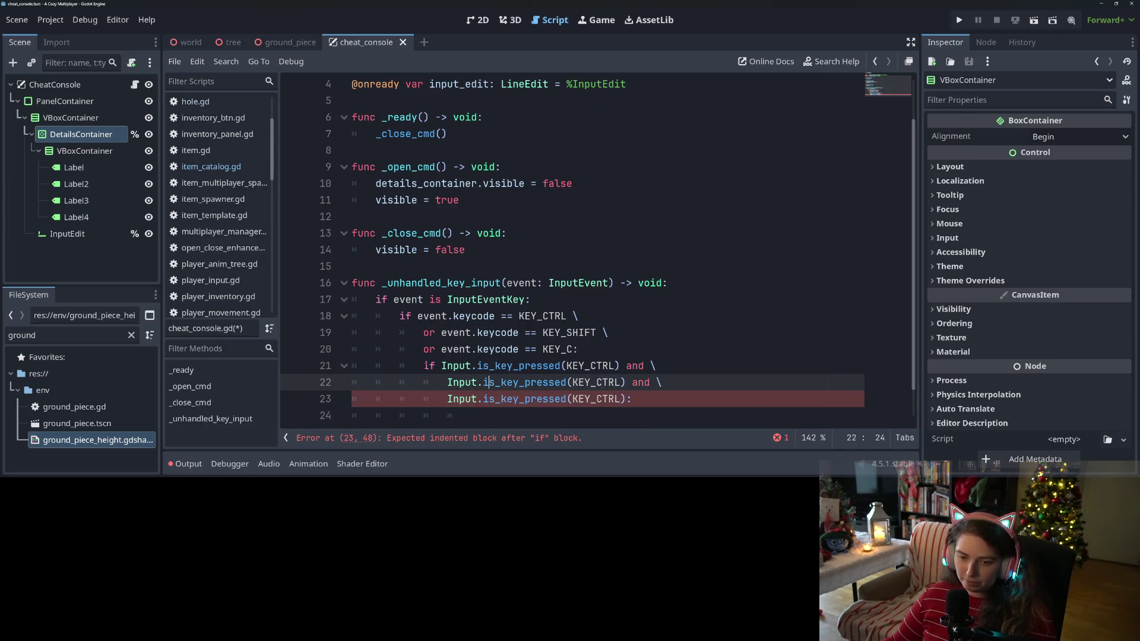
{"action": "left_click_drag", "start_coordinate": [423, 366], "coordinate": [477, 398]}
{"action": "key", "text": "Tab"}
{"action": "left_click", "coordinate": [524, 383]}
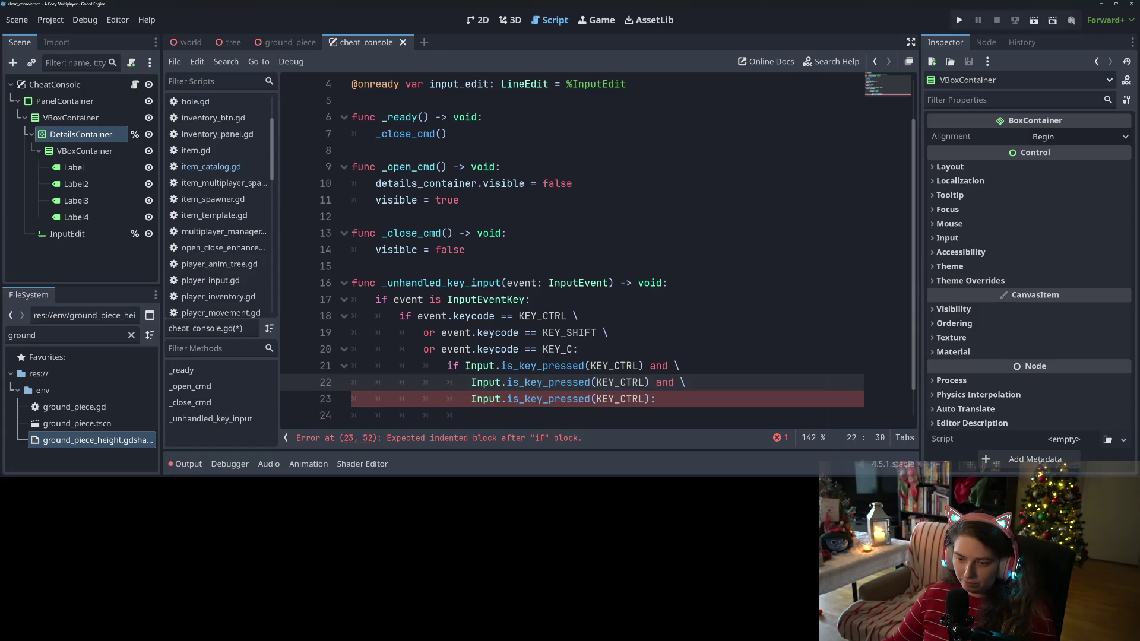
{"action": "double_click", "coordinate": [551, 349]}
{"action": "double_click", "coordinate": [604, 399]}
{"action": "key", "text": "ctrl+v"}
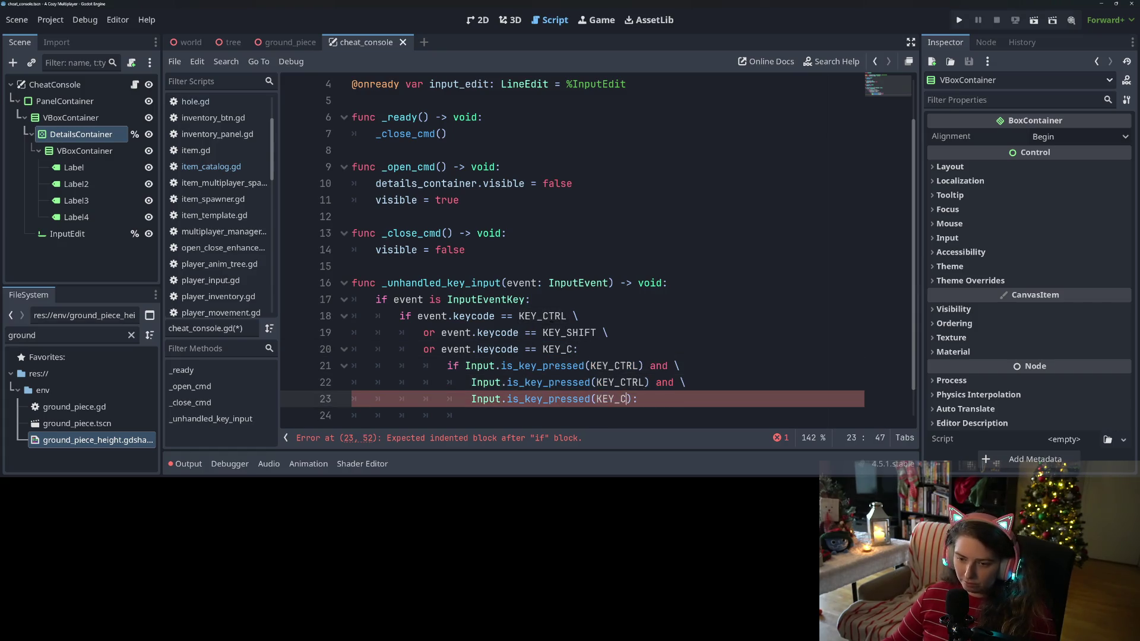
{"action": "double_click", "coordinate": [564, 334]}
{"action": "key", "text": "ctrl+c"}
{"action": "double_click", "coordinate": [617, 383]}
{"action": "key", "text": "ctrl+v"}
{"action": "left_click", "coordinate": [626, 414]}
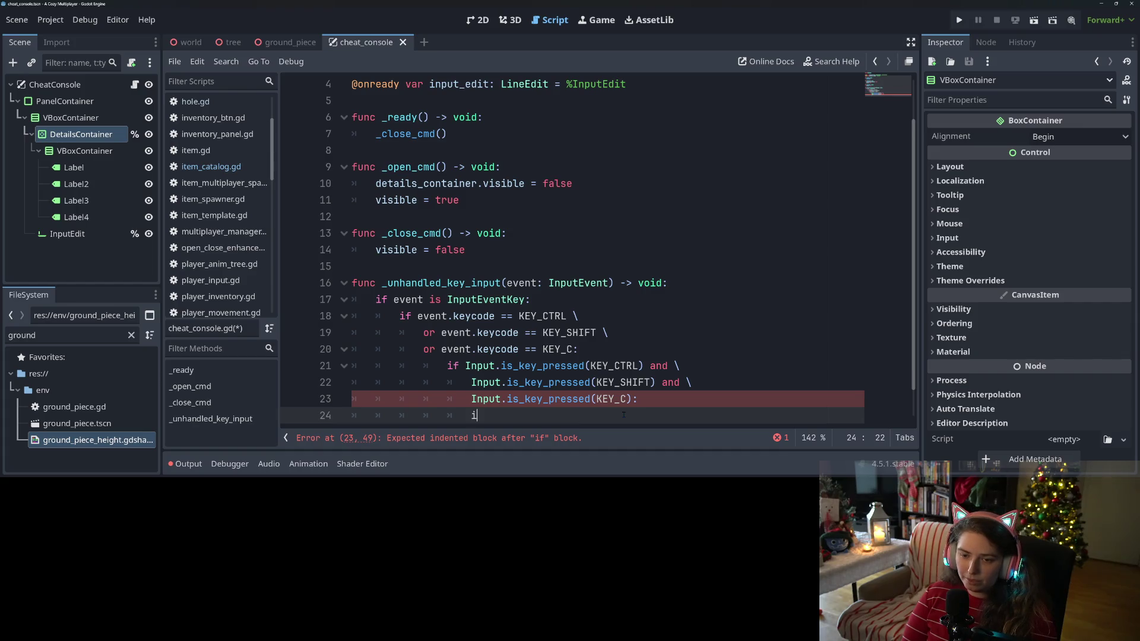
Step: Inside the key check, write 'if visible:' calling _close_cmd(), with 'else:' calling _open_cmd()
{"action": "type", "text": "vis"}
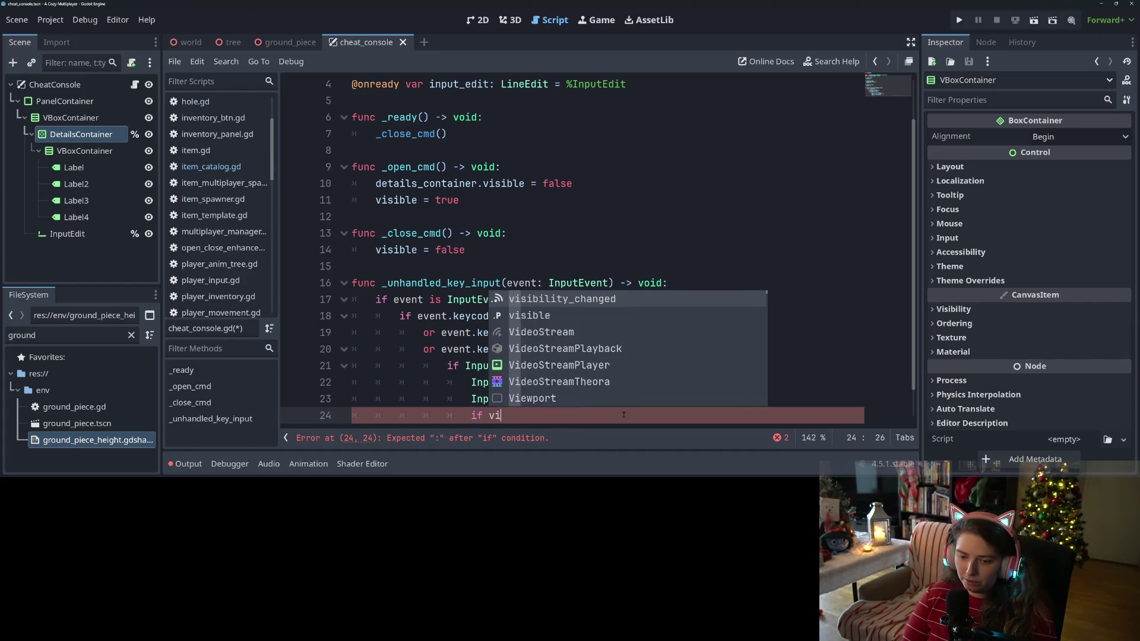
{"action": "key", "text": "Down"}
{"action": "key", "text": "Return"}
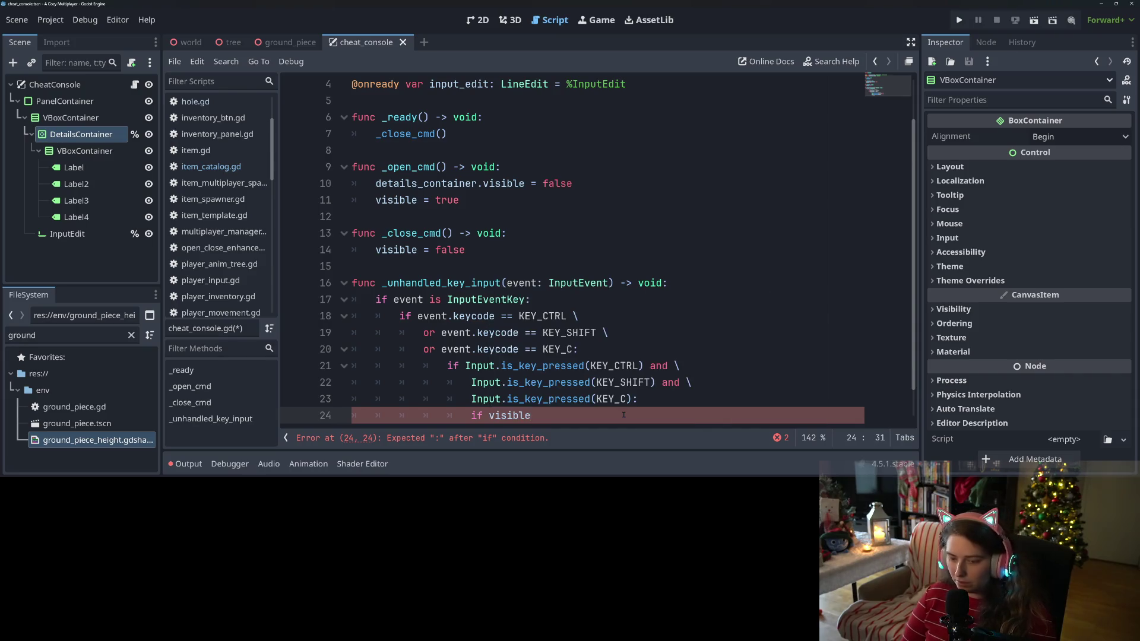
{"action": "type", "text": ":"}
{"action": "key", "text": "Return"}
{"action": "type", "text": "_clo"}
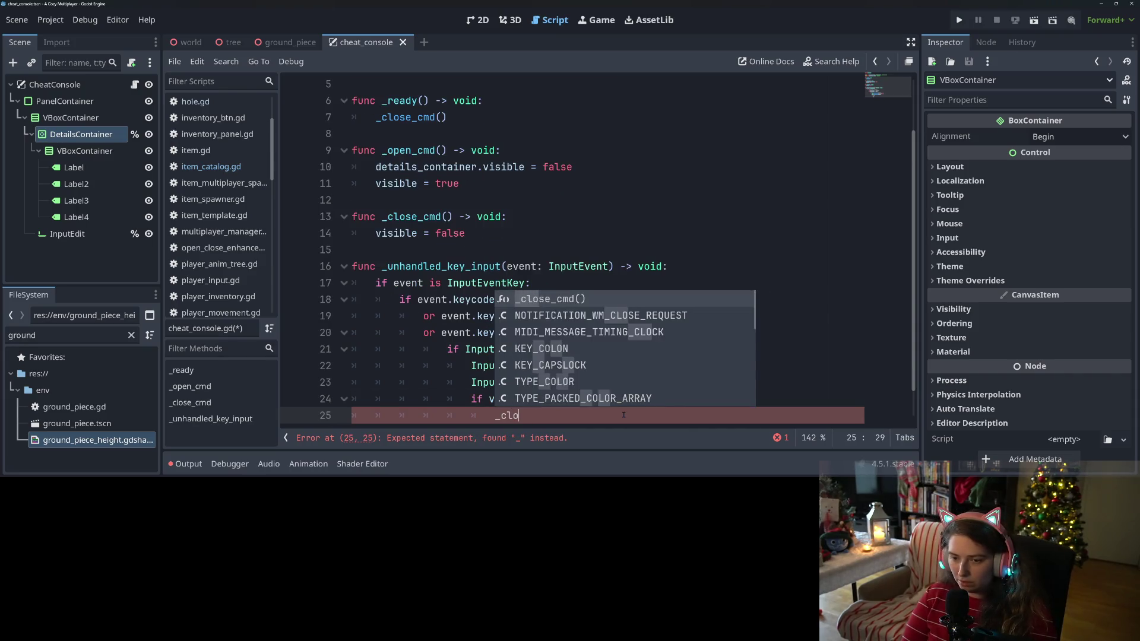
{"action": "key", "text": "Return"}
{"action": "key", "text": "Return"}
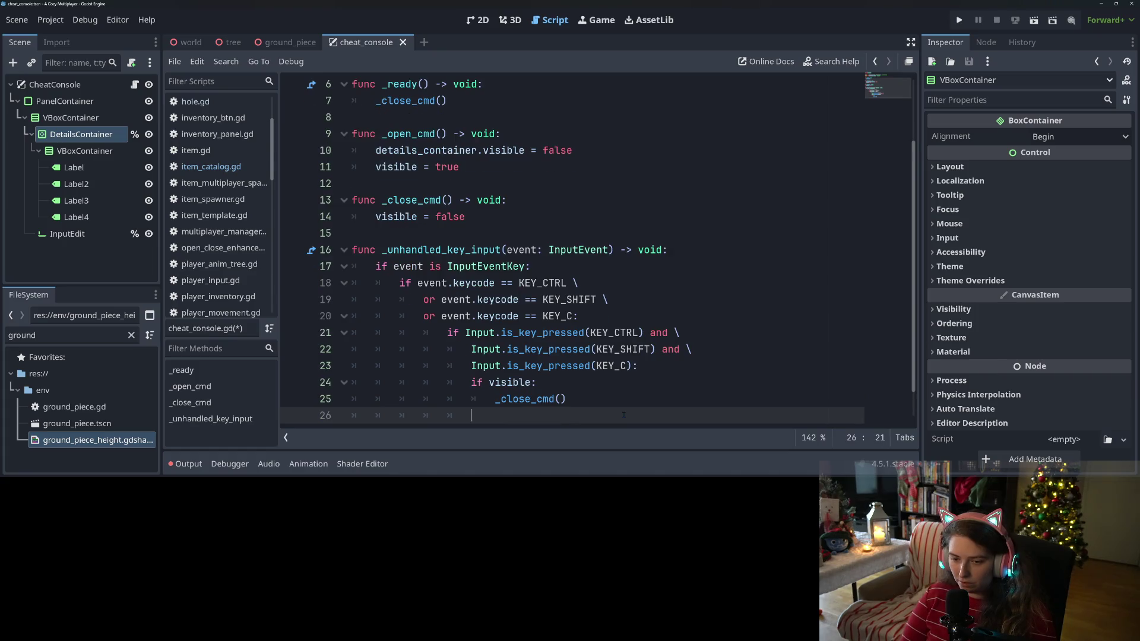
{"action": "type", "text": "else:"}
{"action": "key", "text": "Return"}
{"action": "type", "text": "_"}
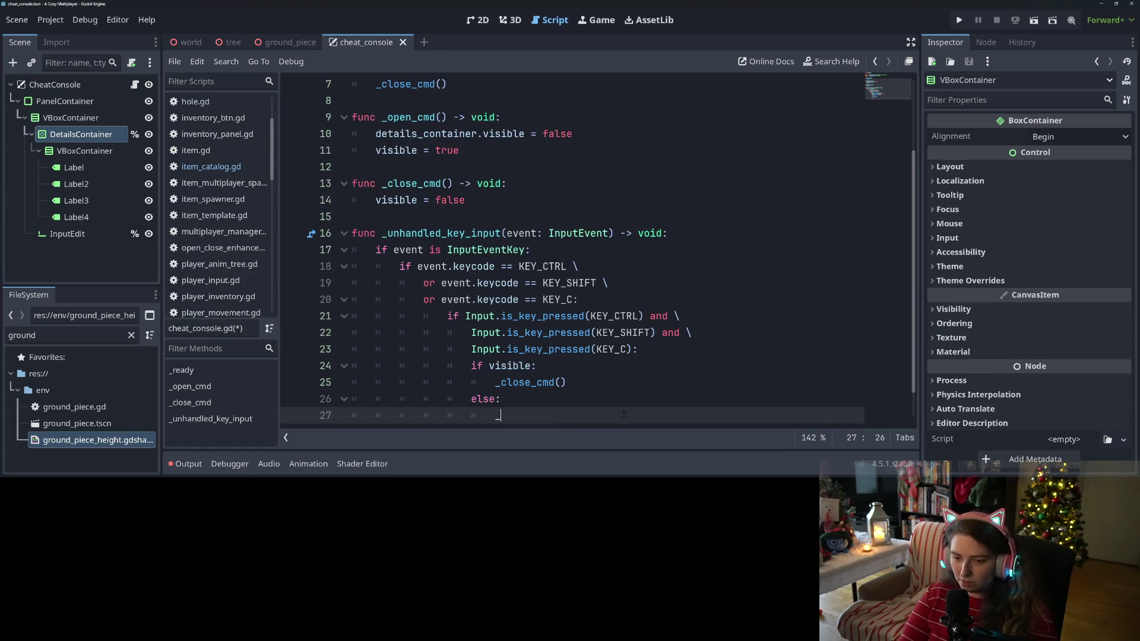
{"action": "type", "text": "op"}
{"action": "key", "text": "Return"}
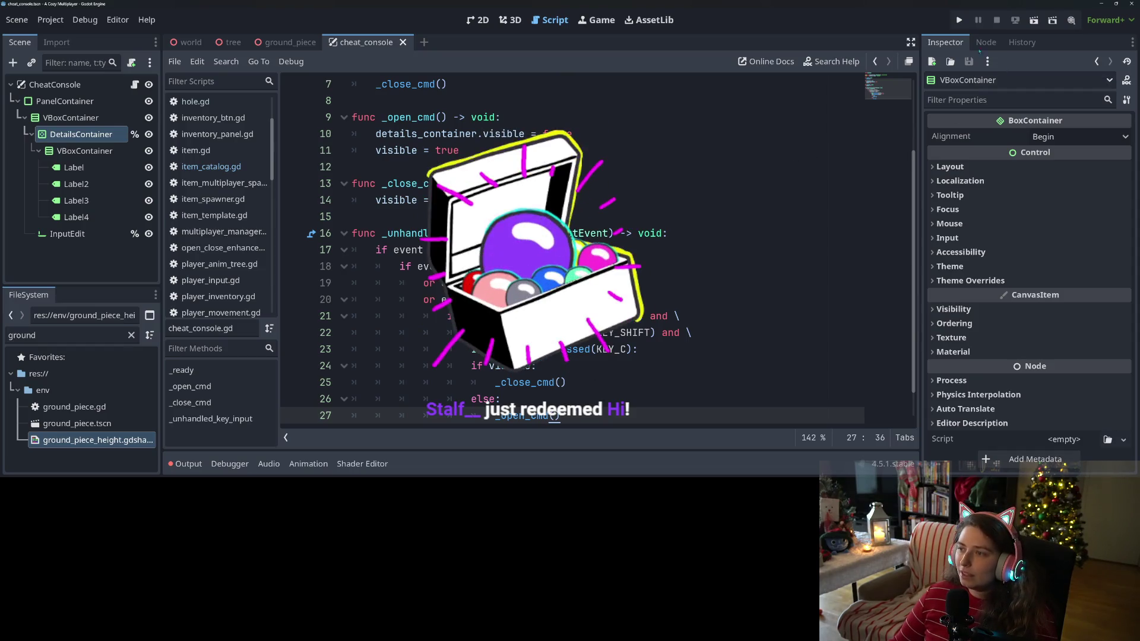
Step: Run the project full screen, load the first save, toggle the cheat console, then exit full screen
{"action": "left_click", "coordinate": [959, 20]}
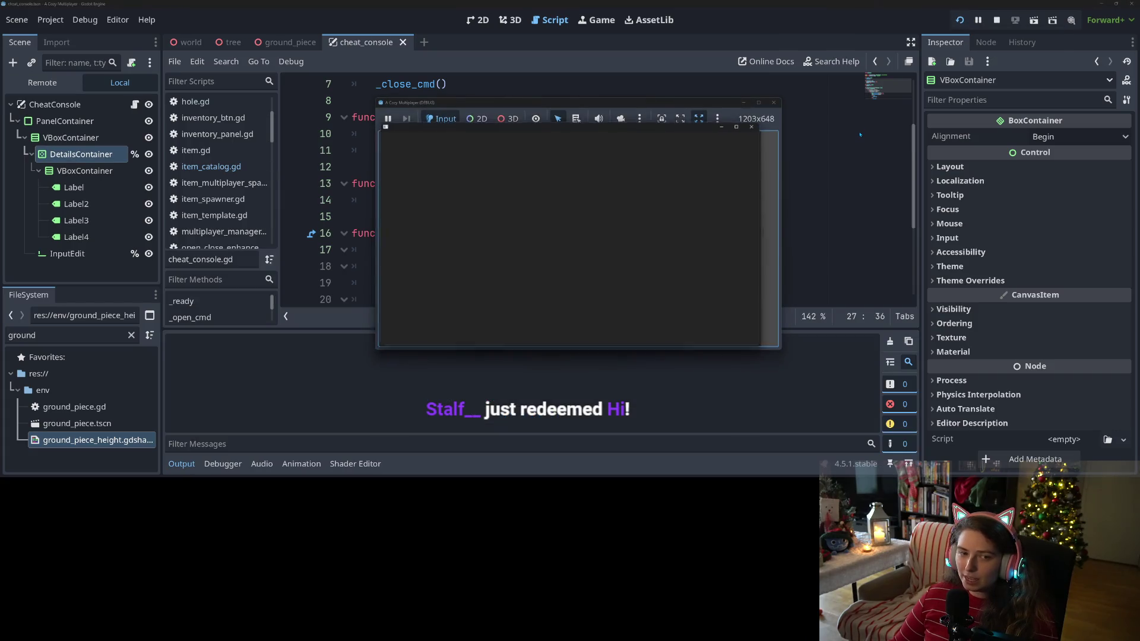
{"action": "left_click", "coordinate": [765, 105]}
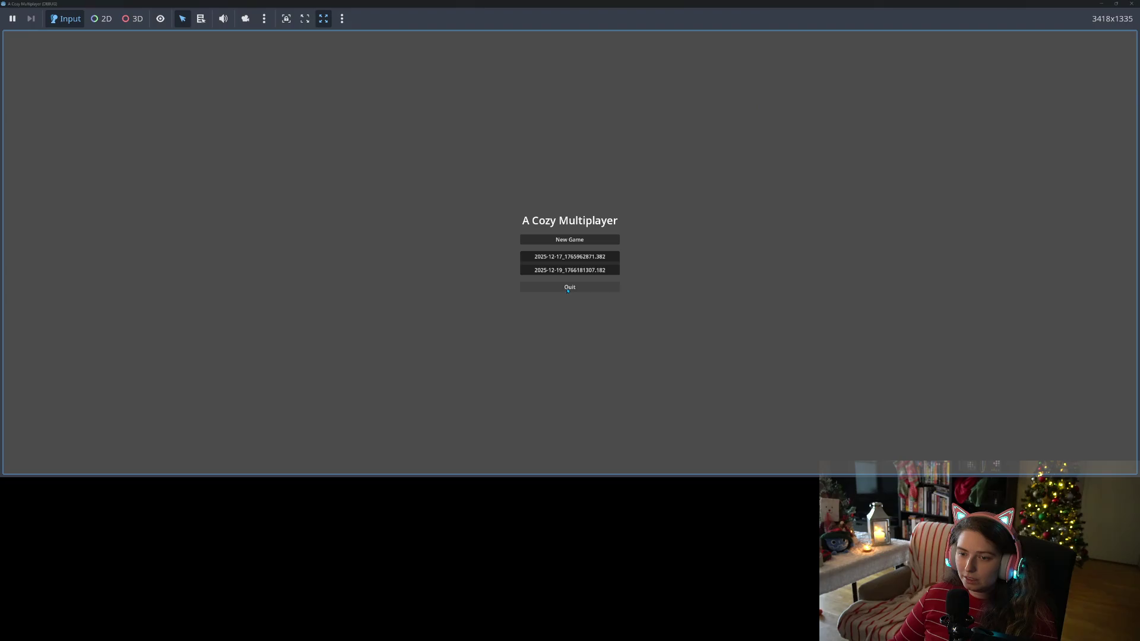
{"action": "left_click", "coordinate": [569, 259]}
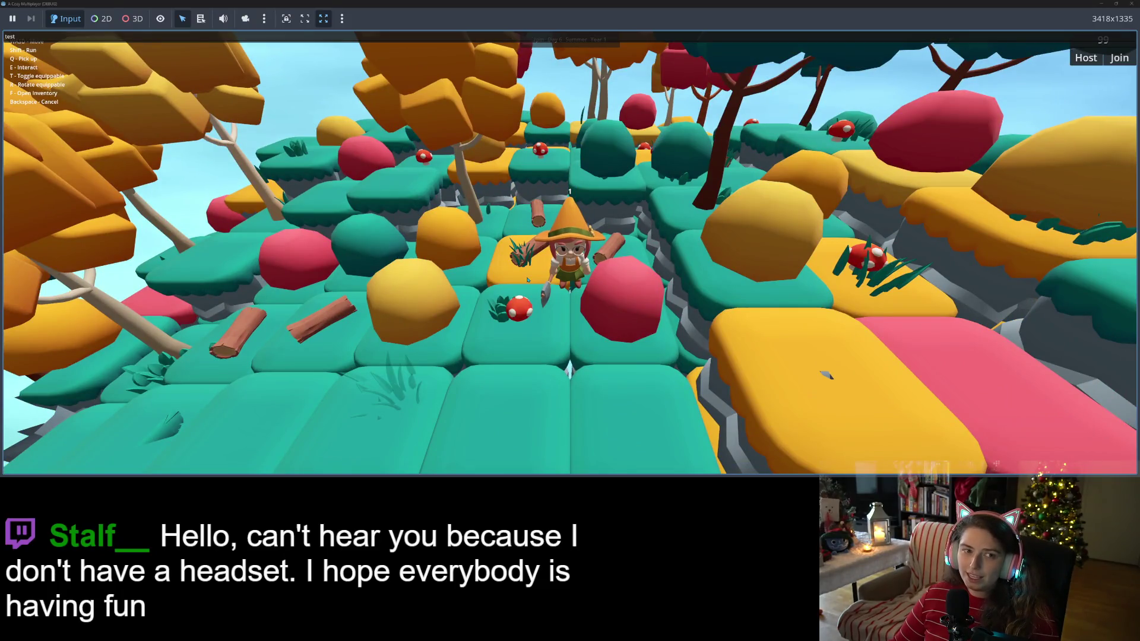
{"action": "left_click", "coordinate": [620, 35]}
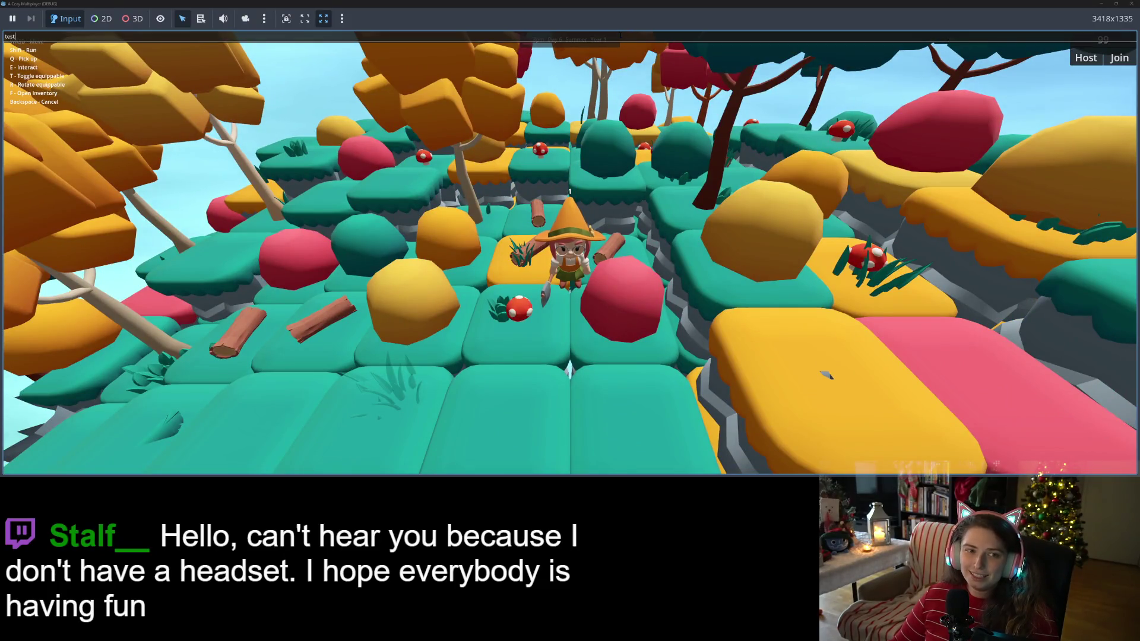
{"action": "key", "text": "Return"}
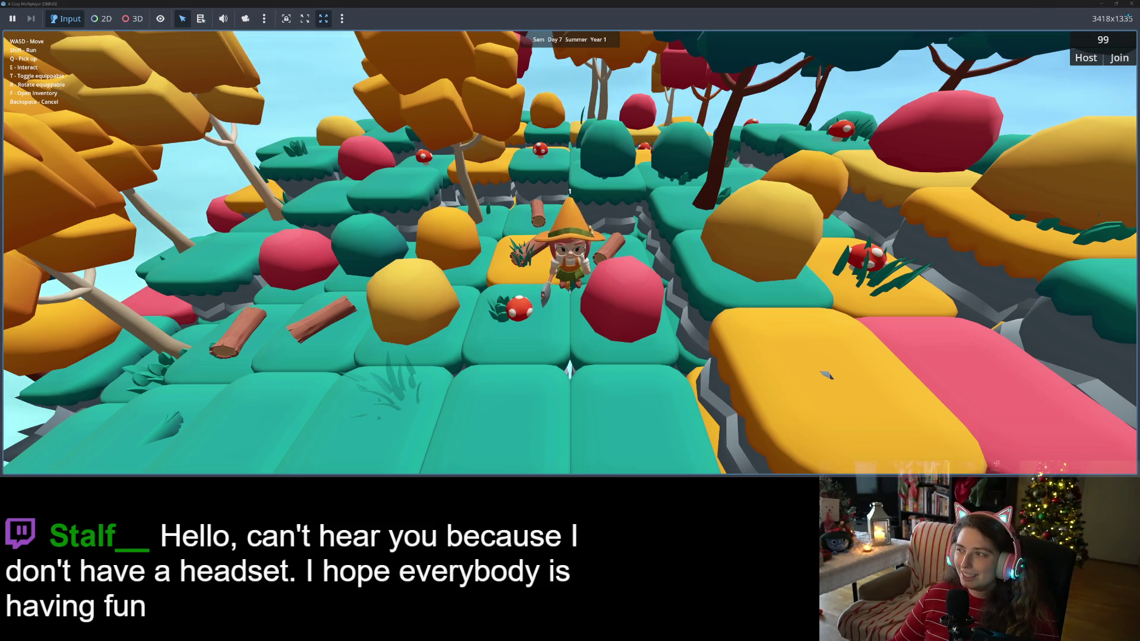
{"action": "left_click", "coordinate": [1131, 3]}
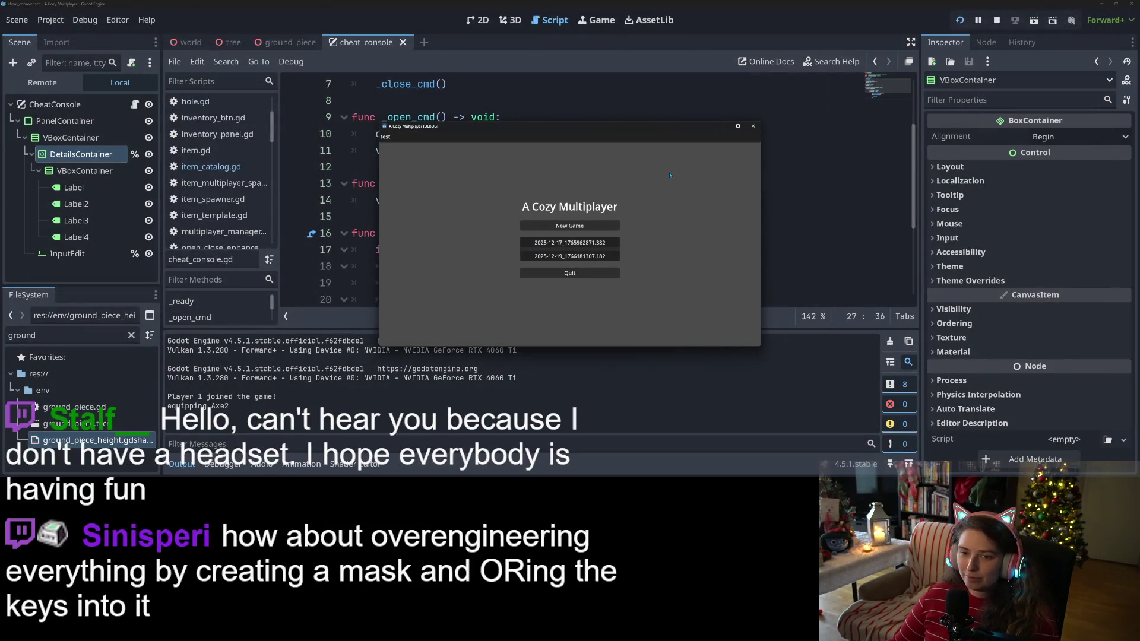
Step: Close the game window, collapse the Output panel, and move to empty line 28 of cheat_console.gd
{"action": "left_click", "coordinate": [753, 126]}
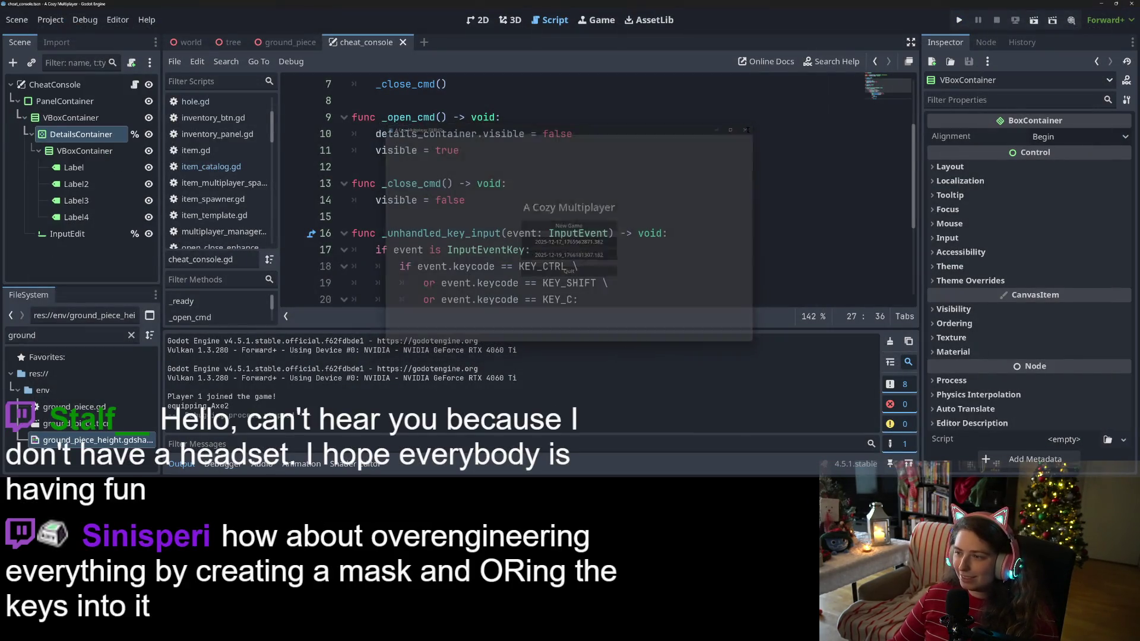
{"action": "left_click", "coordinate": [181, 463]}
{"action": "scroll", "coordinate": [511, 377], "scroll_direction": "down", "scroll_amount": 2}
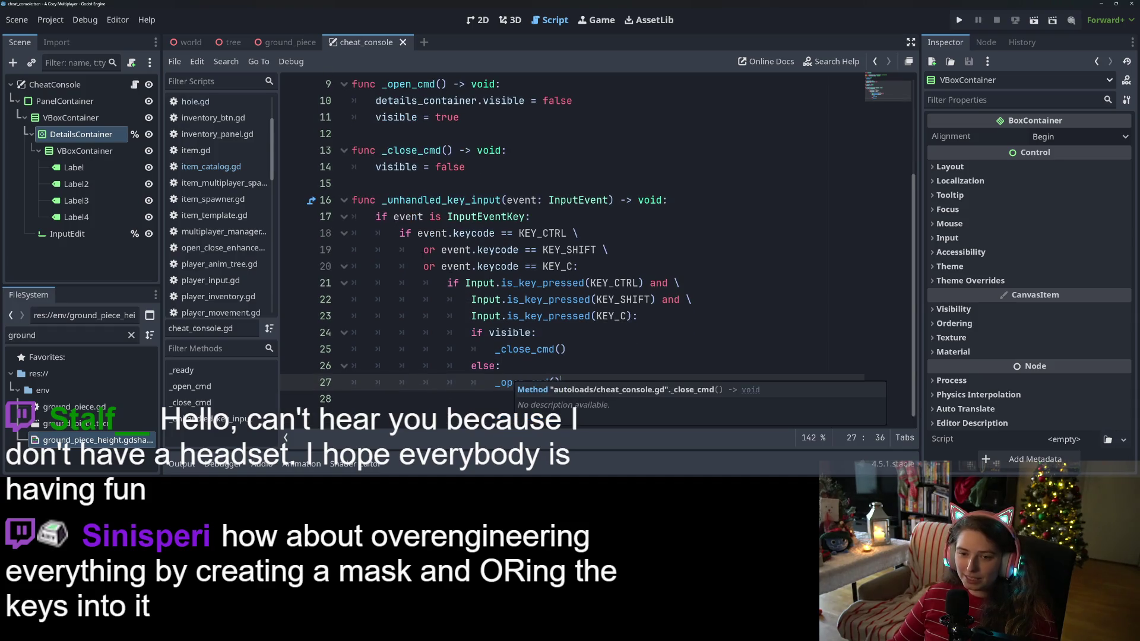
{"action": "left_click", "coordinate": [447, 233]}
{"action": "left_click", "coordinate": [413, 403]}
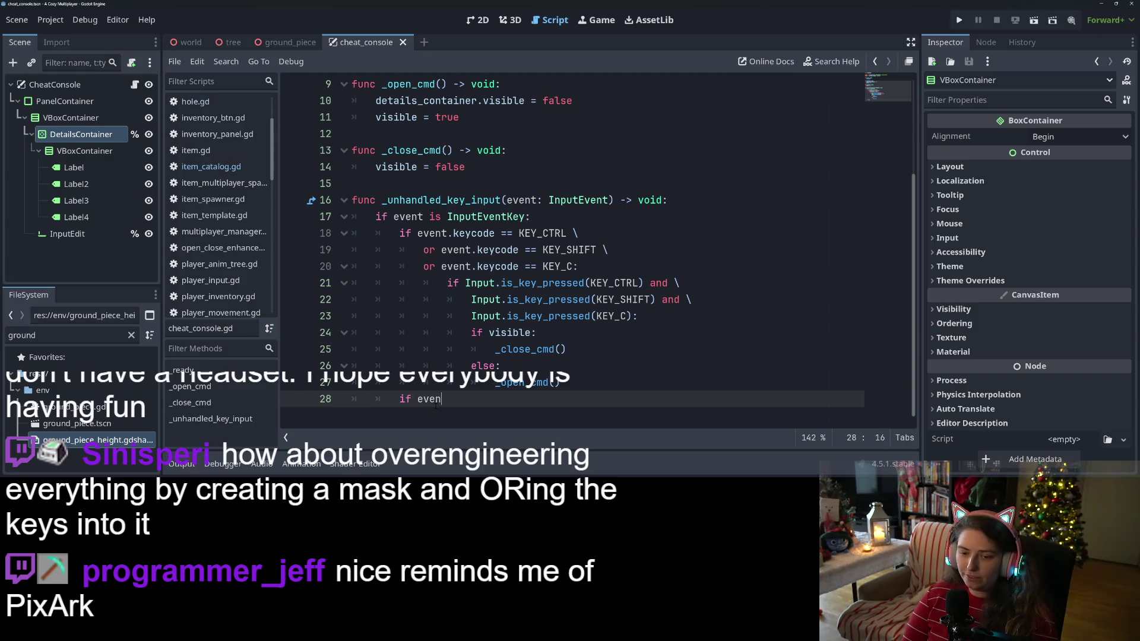
Step: On line 28 add 'if event.keycode == KEY_ESCAPE:' with a _close_cmd() call in its body
{"action": "type", "text": "t.ke"}
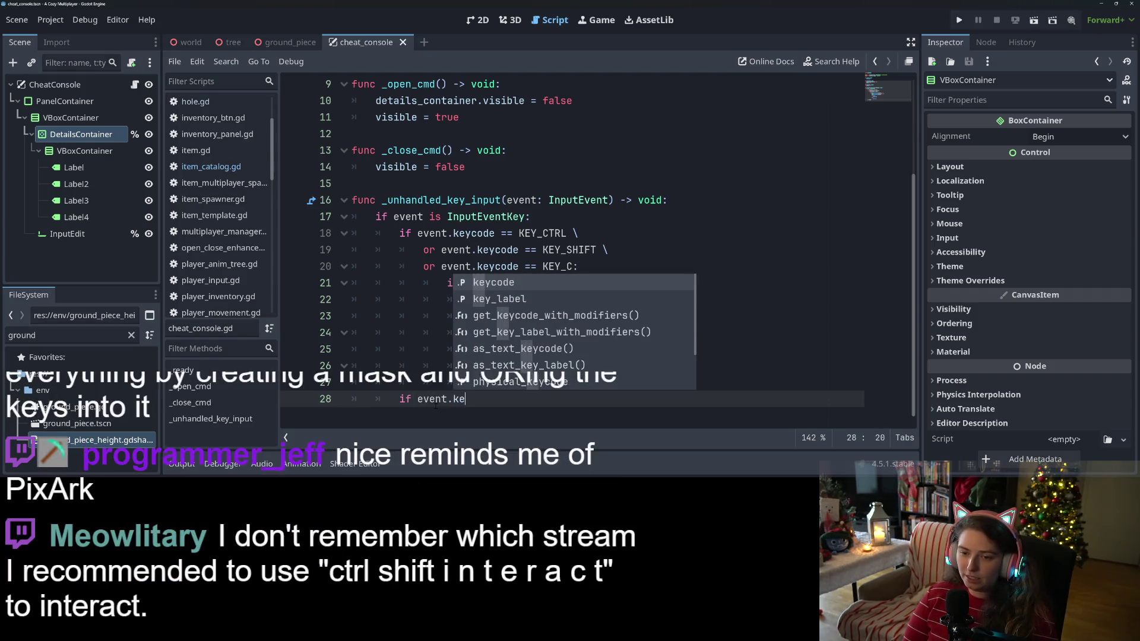
{"action": "type", "text": "ycode =="}
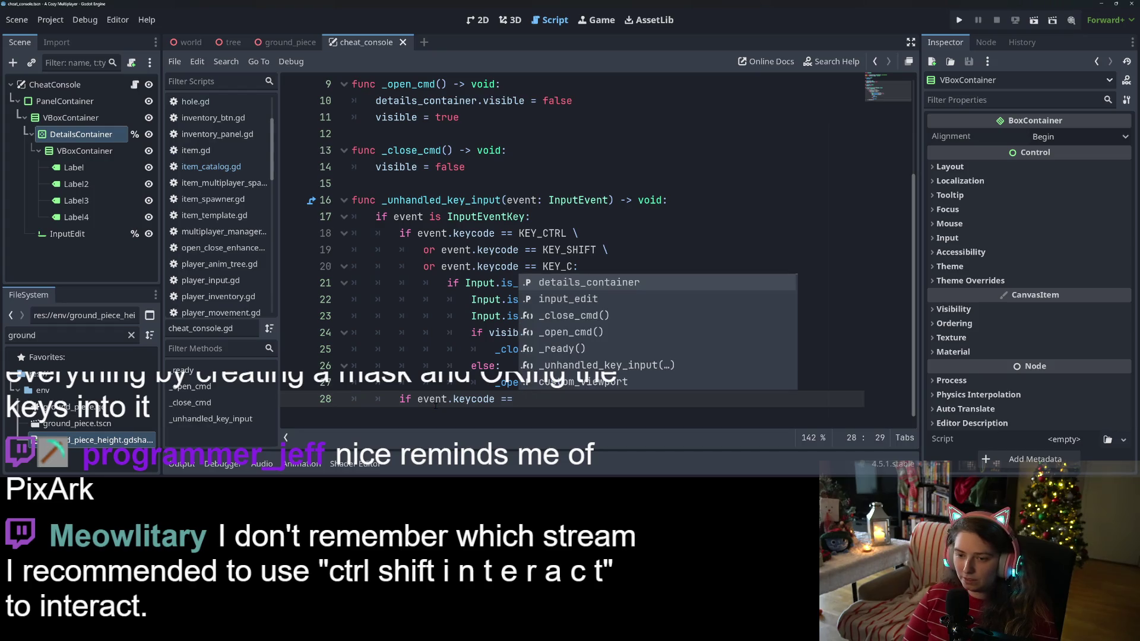
{"action": "type", "text": " KEY_"}
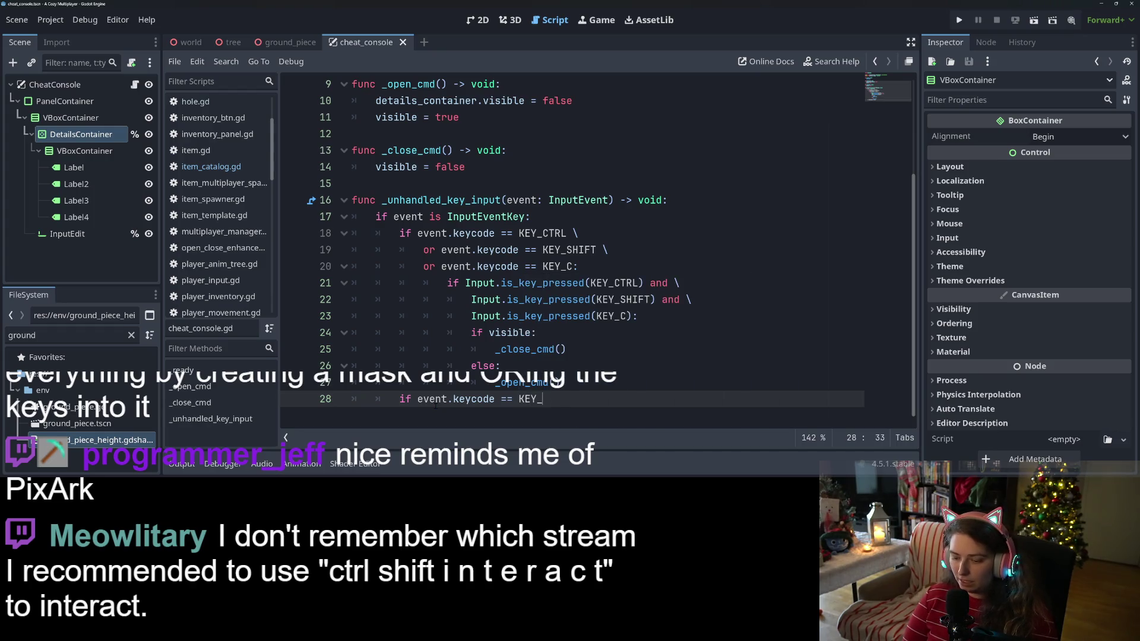
{"action": "type", "text": "0S"}
{"action": "key", "text": "Return"}
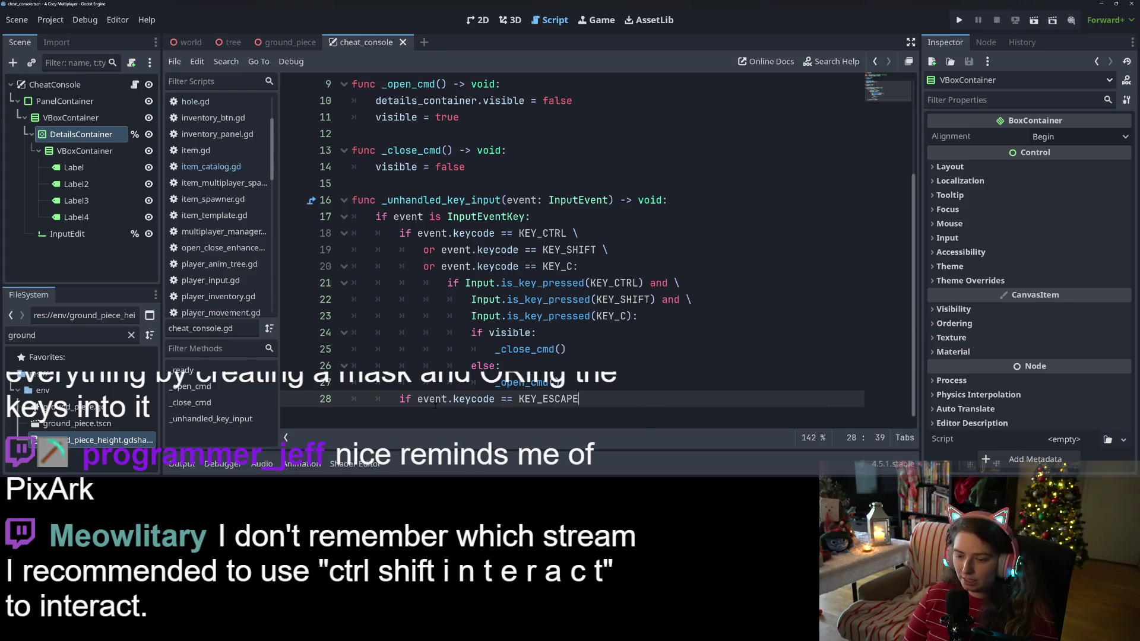
{"action": "type", "text": ":"}
{"action": "key", "text": "Return"}
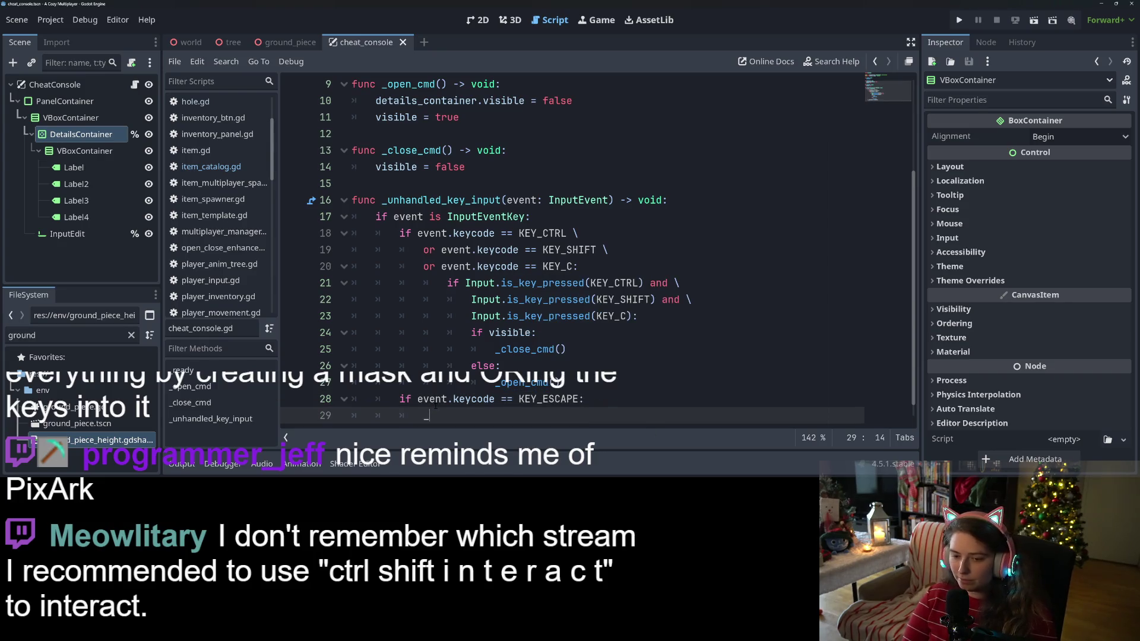
{"action": "type", "text": "clo"}
{"action": "key", "text": "Return"}
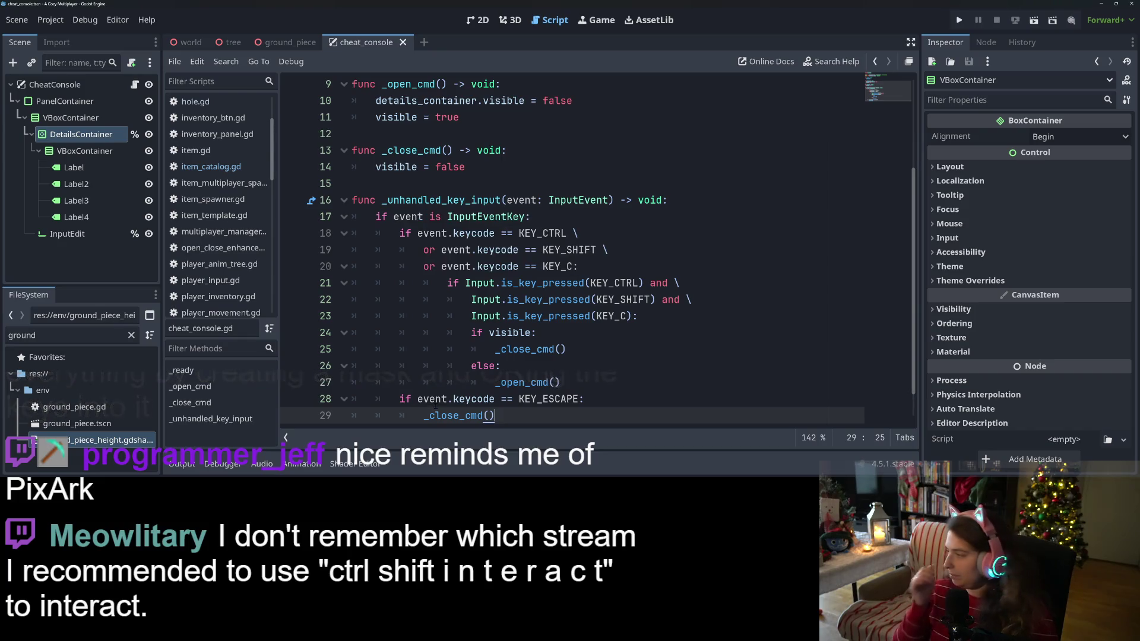
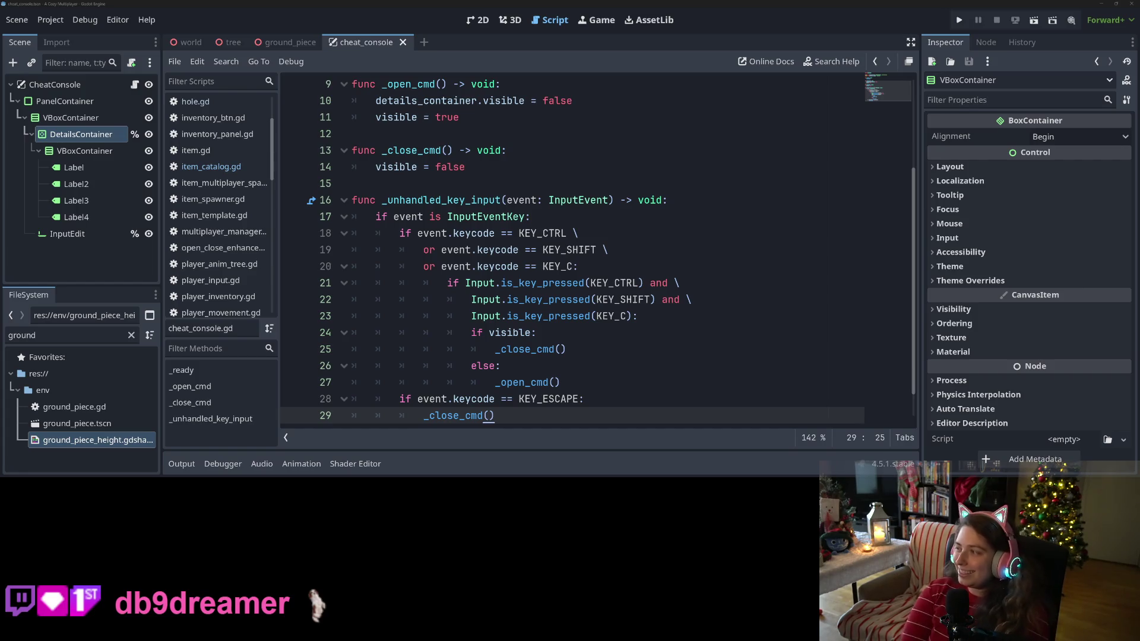
Step: Fold the _unhandled_key_input function and add an empty line at the script's end
{"action": "scroll", "coordinate": [538, 357], "scroll_direction": "up", "scroll_amount": 1}
{"action": "left_click", "coordinate": [471, 282]}
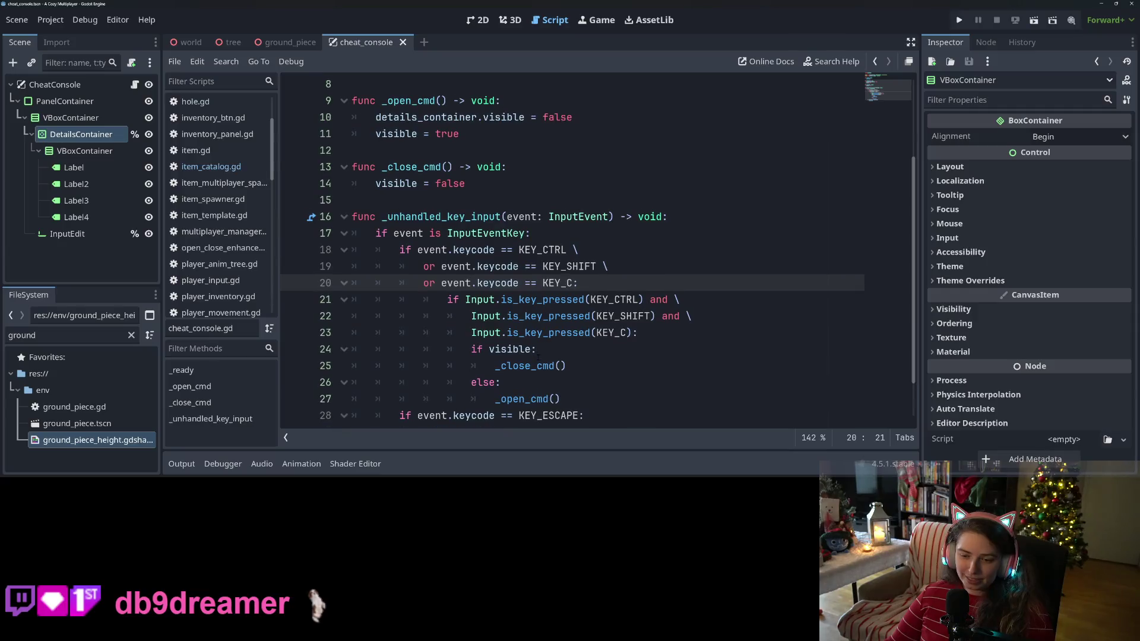
{"action": "scroll", "coordinate": [453, 304], "scroll_direction": "down", "scroll_amount": 1}
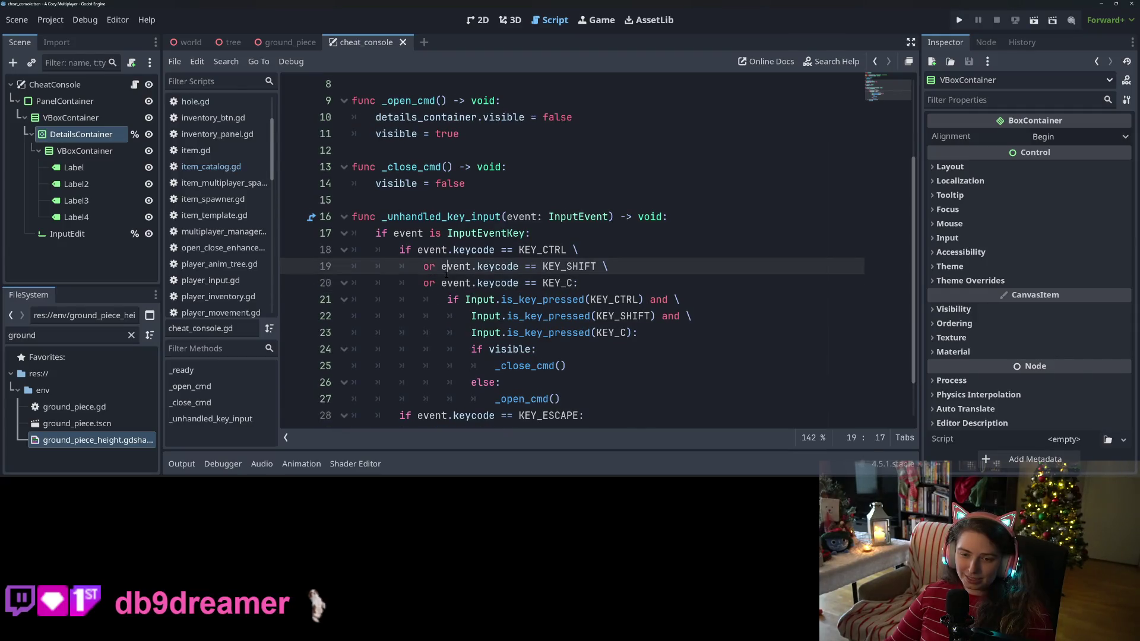
{"action": "left_click", "coordinate": [442, 217]}
{"action": "scroll", "coordinate": [474, 294], "scroll_direction": "up", "scroll_amount": 4}
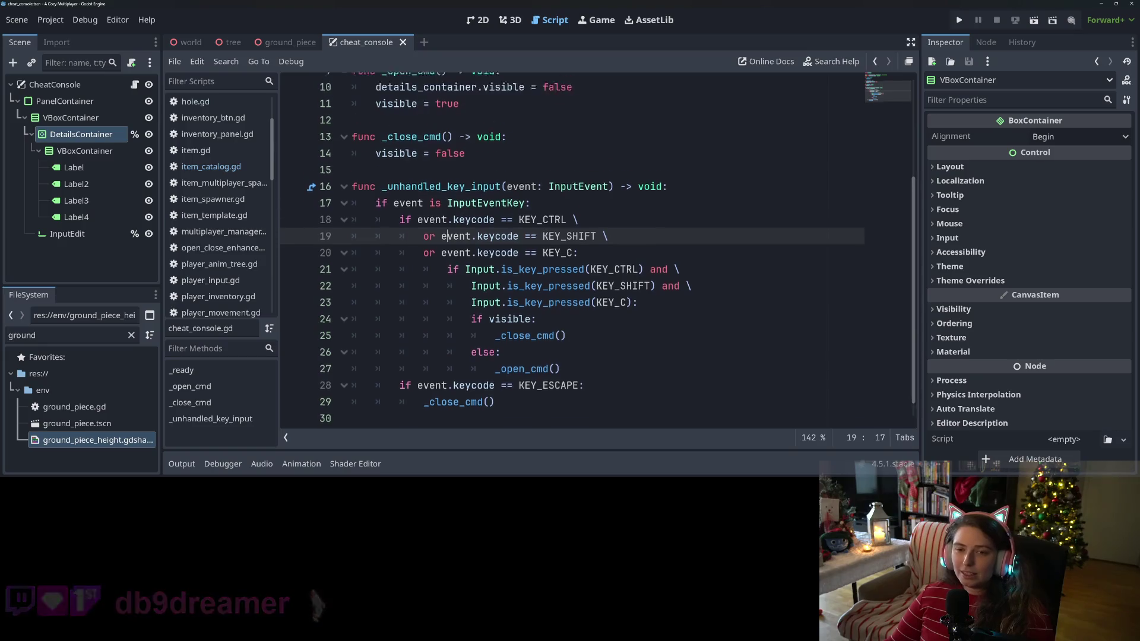
{"action": "left_click", "coordinate": [469, 302]}
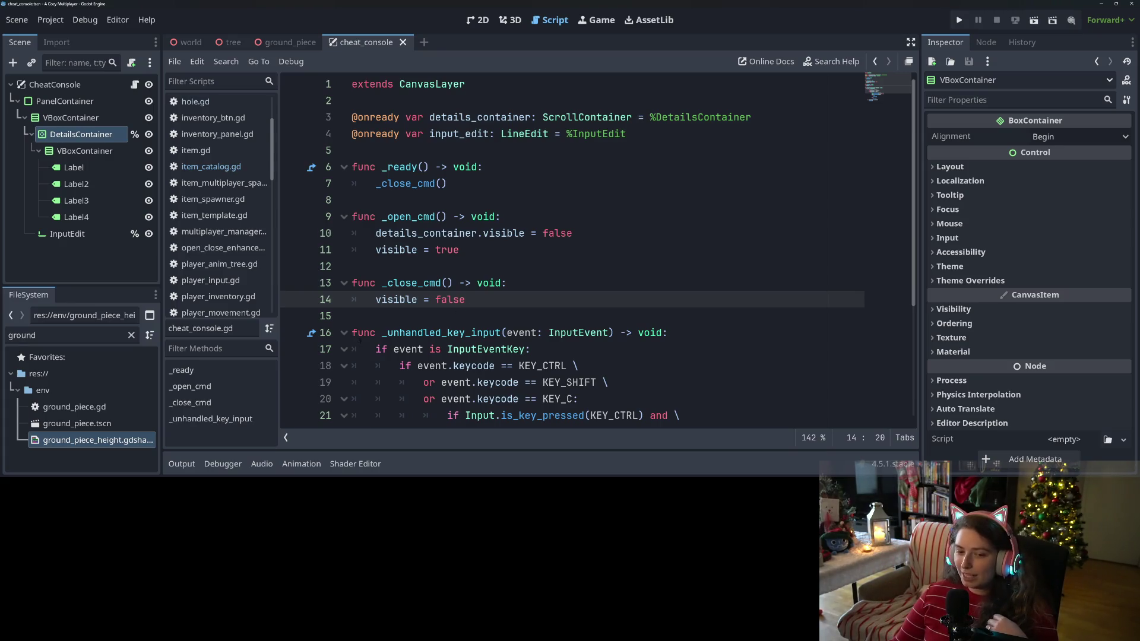
{"action": "left_click", "coordinate": [344, 336]}
{"action": "left_click", "coordinate": [442, 379]}
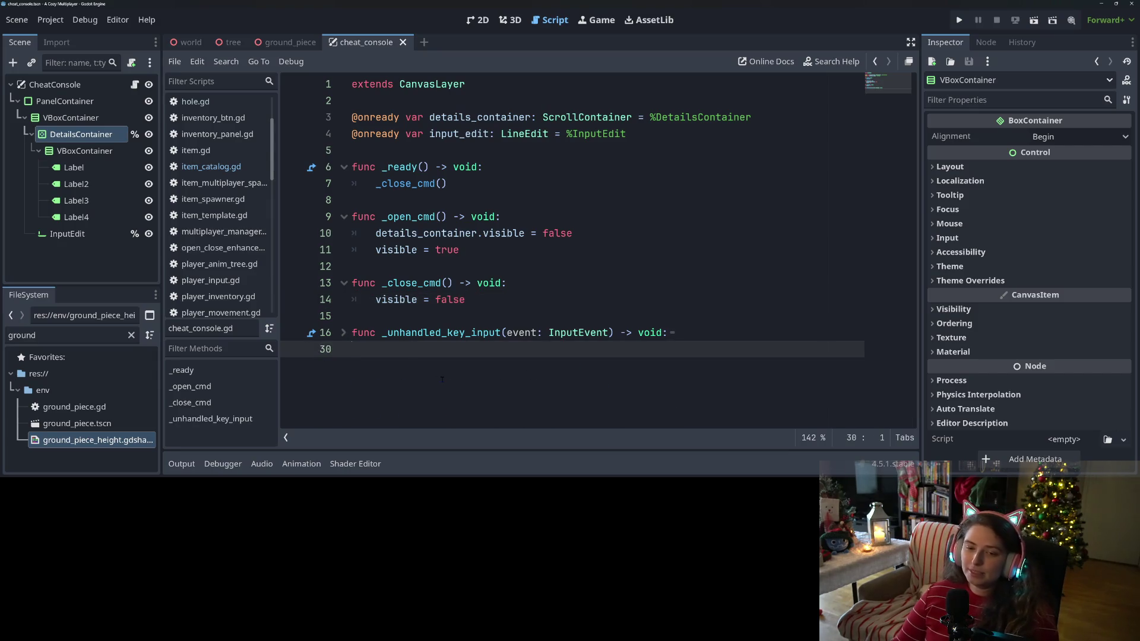
{"action": "key", "text": "Return"}
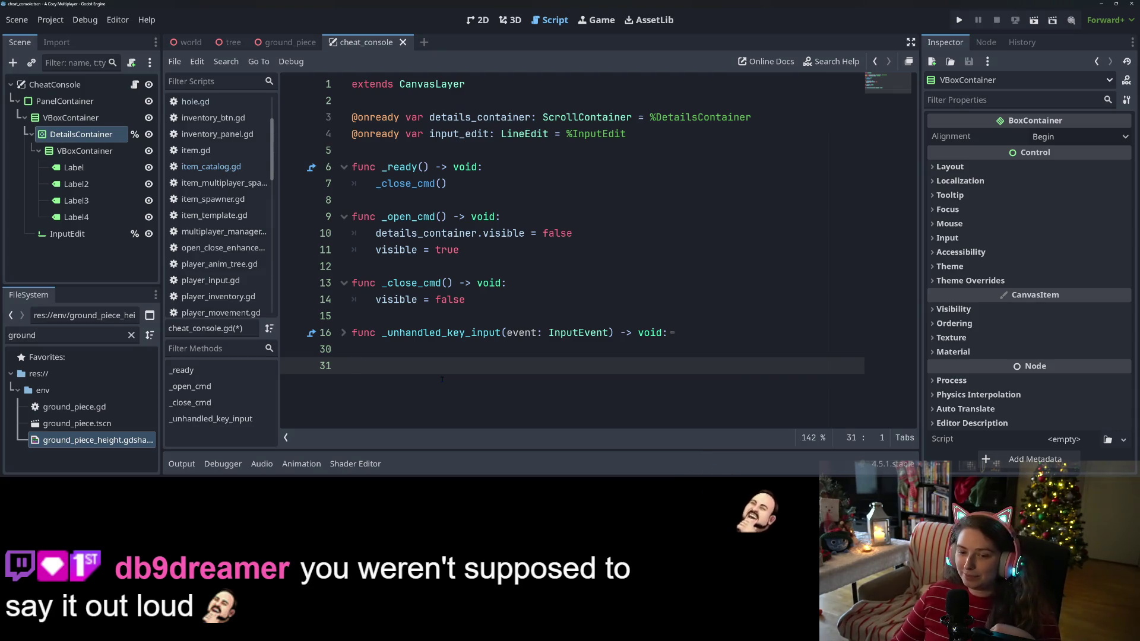
Step: Insert blank lines between _ready and _open_cmd, then select the InputEdit node
{"action": "left_click", "coordinate": [375, 315]}
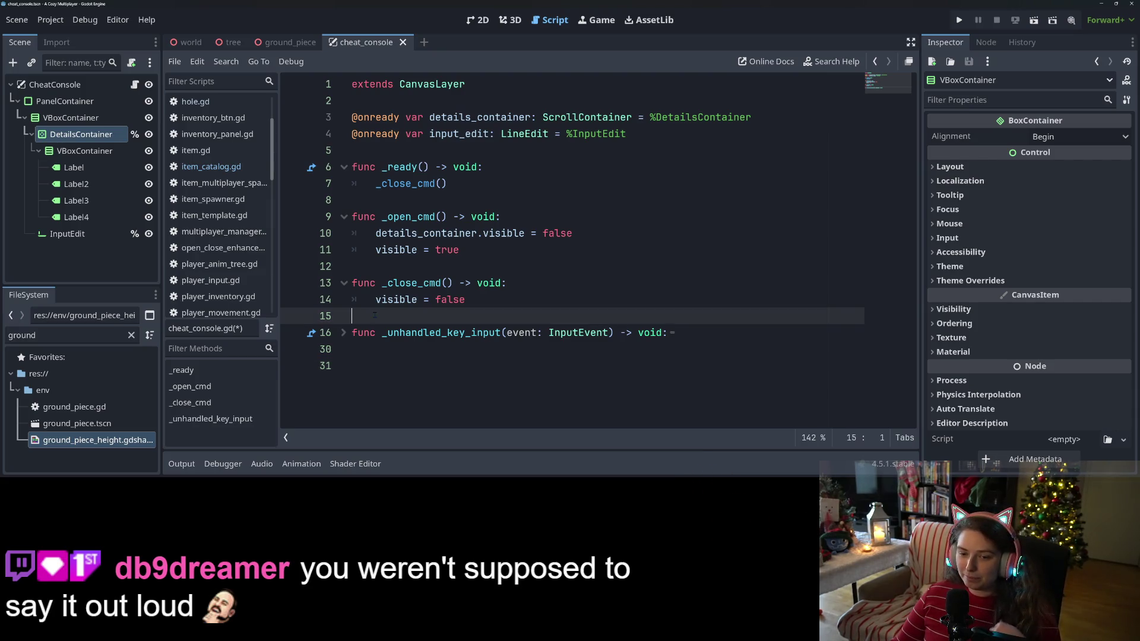
{"action": "key", "text": "Up"}
{"action": "key", "text": "Up"}
{"action": "key", "text": "Up"}
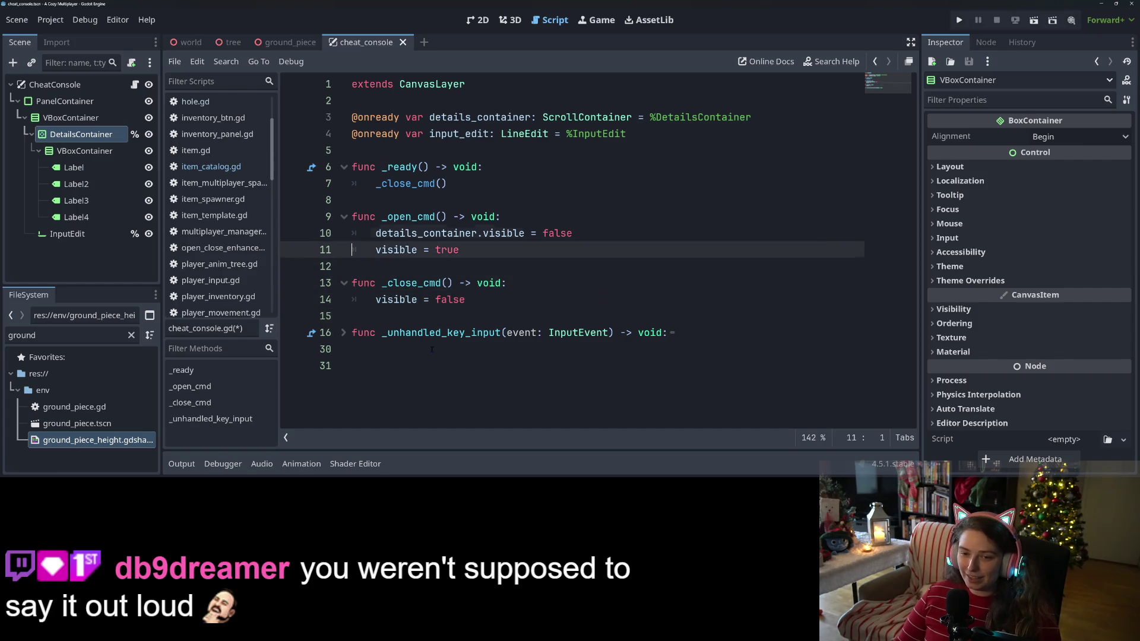
{"action": "key", "text": "Return"}
{"action": "key", "text": "Return"}
{"action": "key", "text": "Return"}
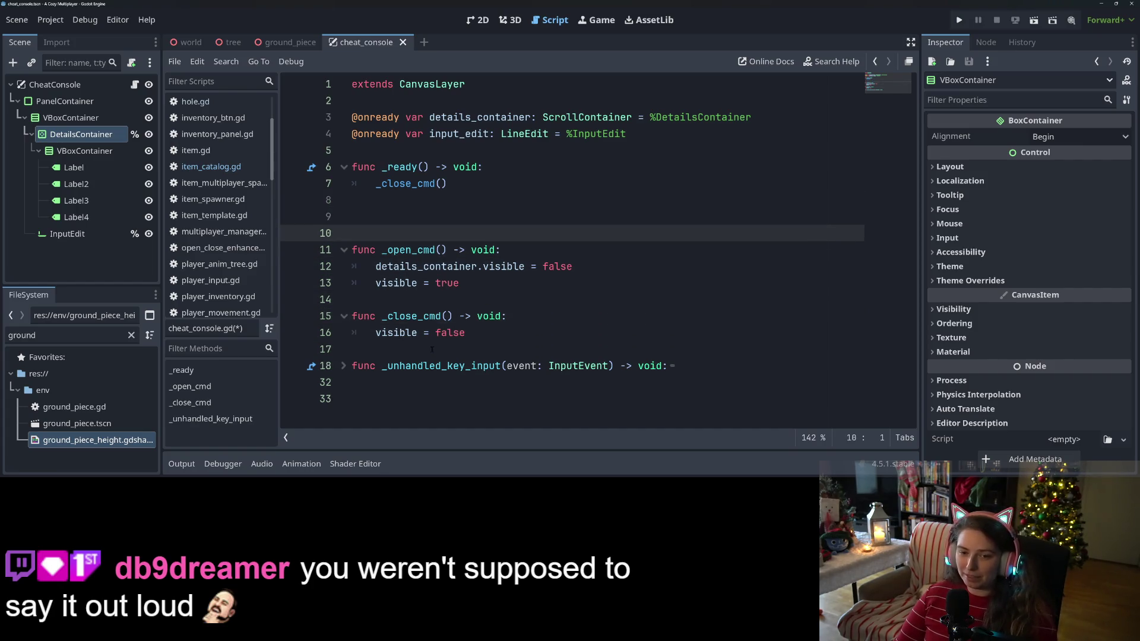
{"action": "key", "text": "Up"}
{"action": "key", "text": "Up"}
{"action": "key", "text": "Up"}
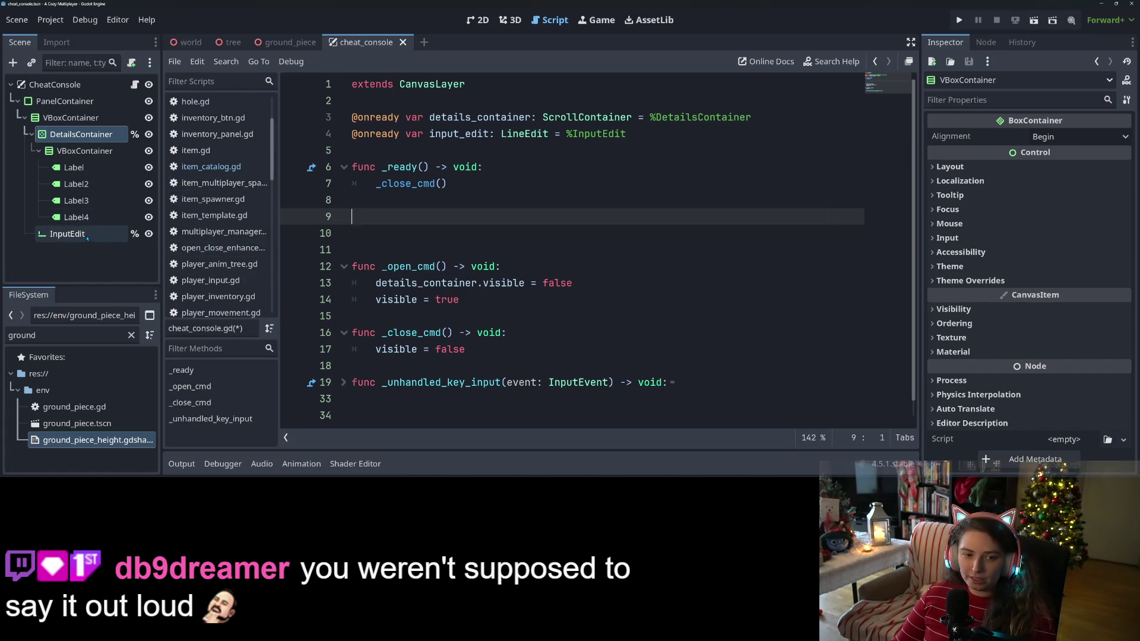
{"action": "left_click", "coordinate": [67, 234]}
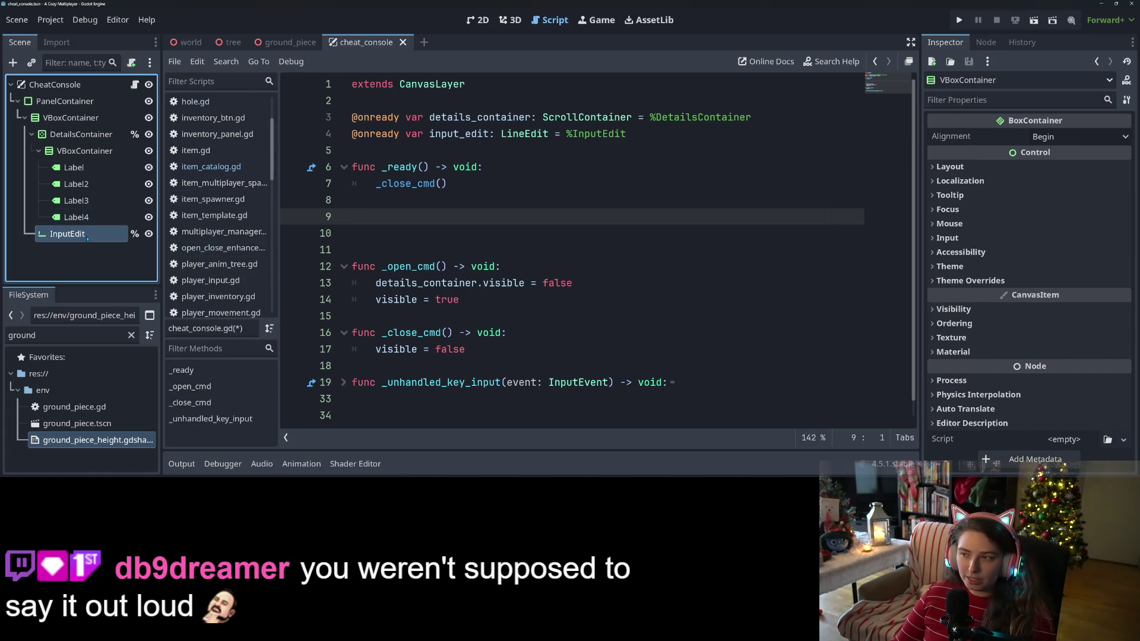
Step: Connect InputEdit's text_submitted signal to the cheat_console.gd script
{"action": "left_click", "coordinate": [987, 45]}
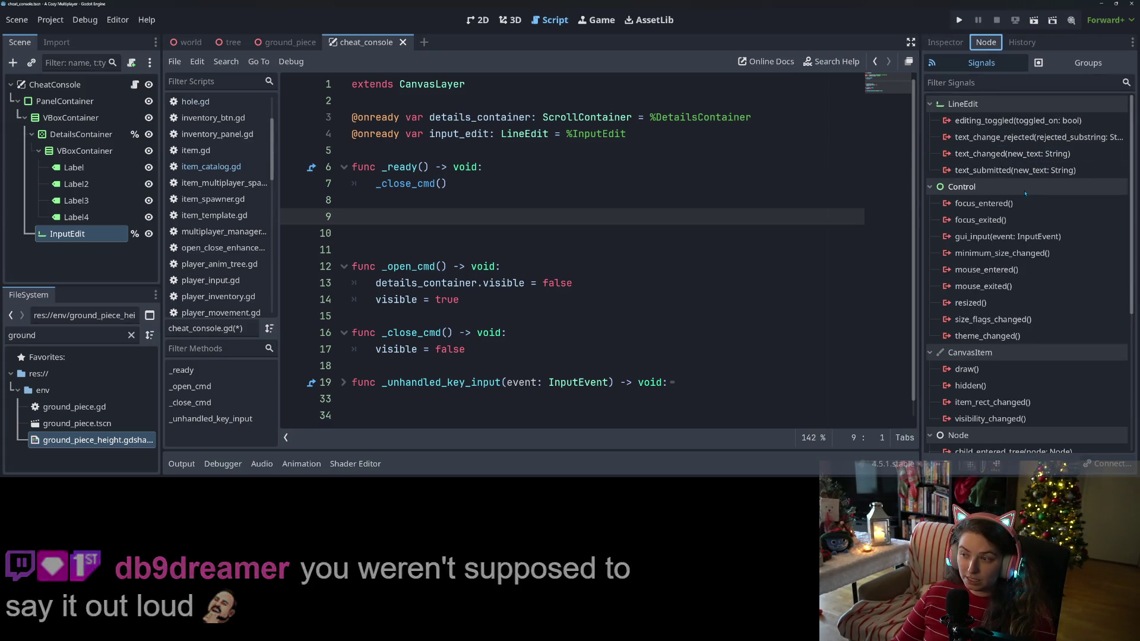
{"action": "left_click", "coordinate": [1036, 170]}
{"action": "right_click", "coordinate": [1038, 172]}
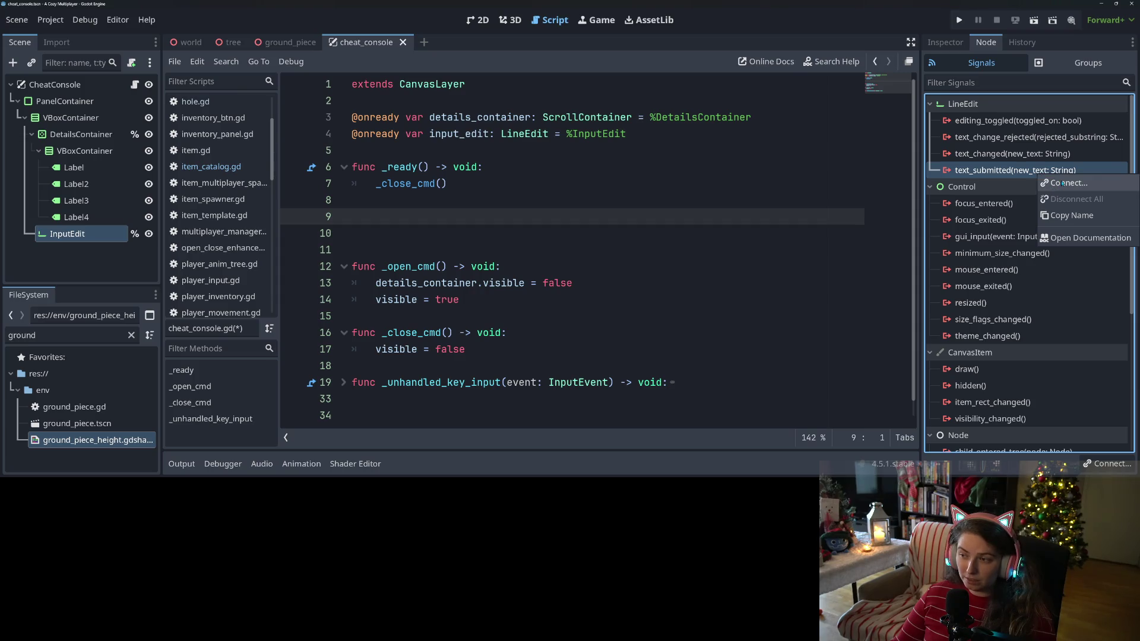
{"action": "left_click", "coordinate": [1063, 183]}
{"action": "left_click", "coordinate": [520, 369]}
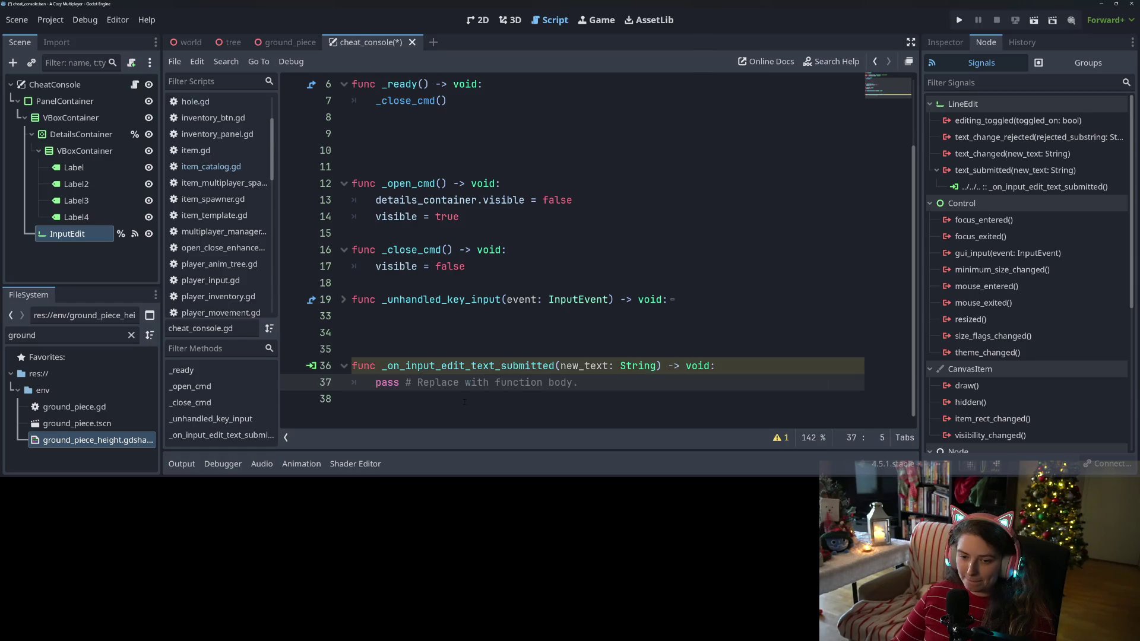
Step: Cut the generated _on_input_edit_text_submitted handler and paste it directly below _ready
{"action": "left_click", "coordinate": [449, 351]}
{"action": "scroll", "coordinate": [449, 355], "scroll_direction": "up", "scroll_amount": 2}
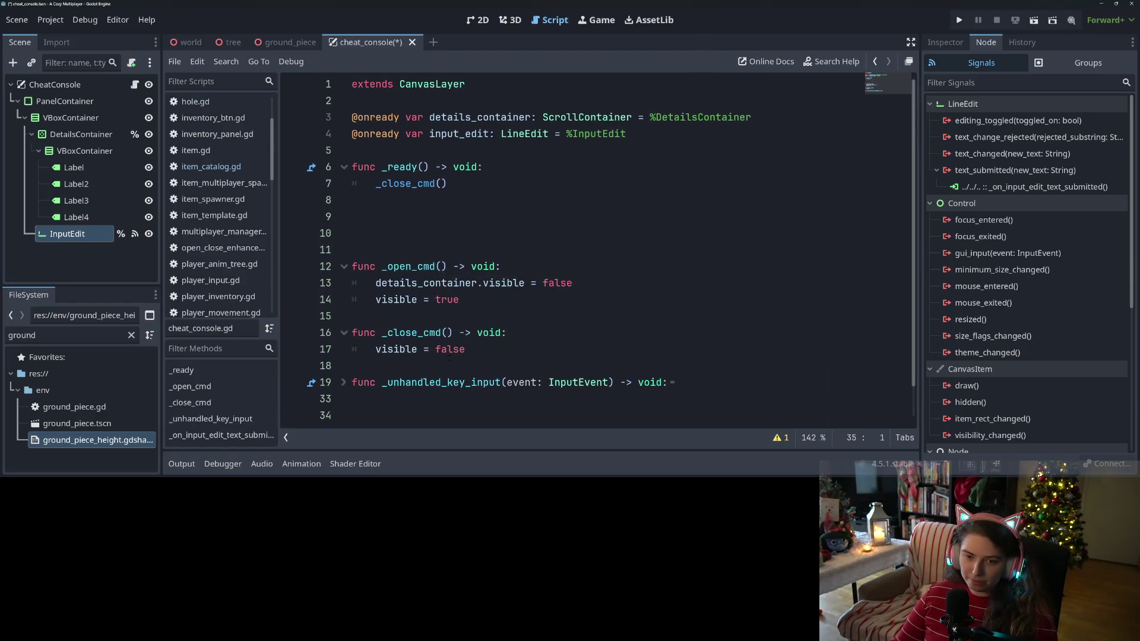
{"action": "key", "text": "ctrl+x"}
{"action": "left_click", "coordinate": [384, 235]}
{"action": "left_click", "coordinate": [393, 212]}
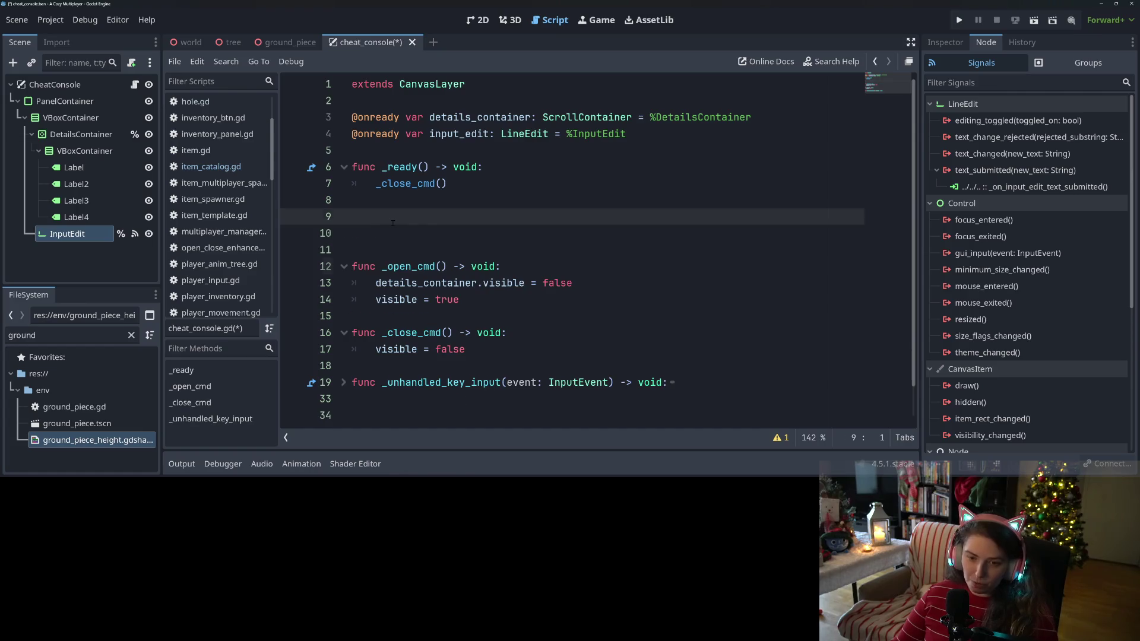
{"action": "key", "text": "ctrl+v"}
{"action": "left_click", "coordinate": [392, 212]}
{"action": "key", "text": "BackSpace"}
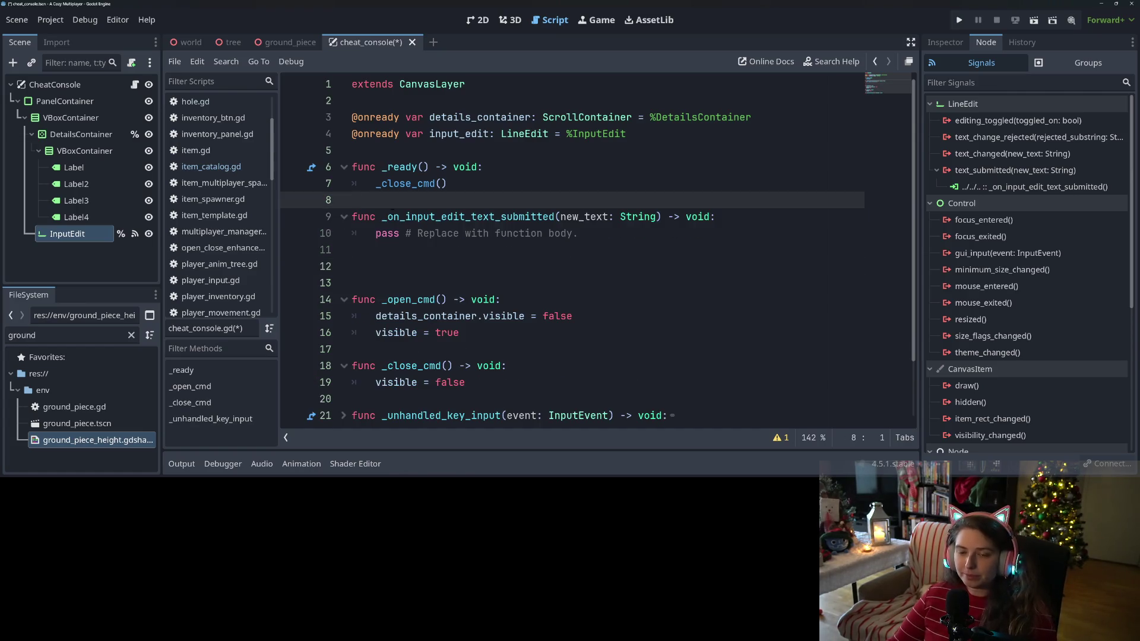
Step: Remove the extra blank line before _open_cmd and start a new indented line in the handler
{"action": "left_click", "coordinate": [379, 282]}
{"action": "key", "text": "BackSpace"}
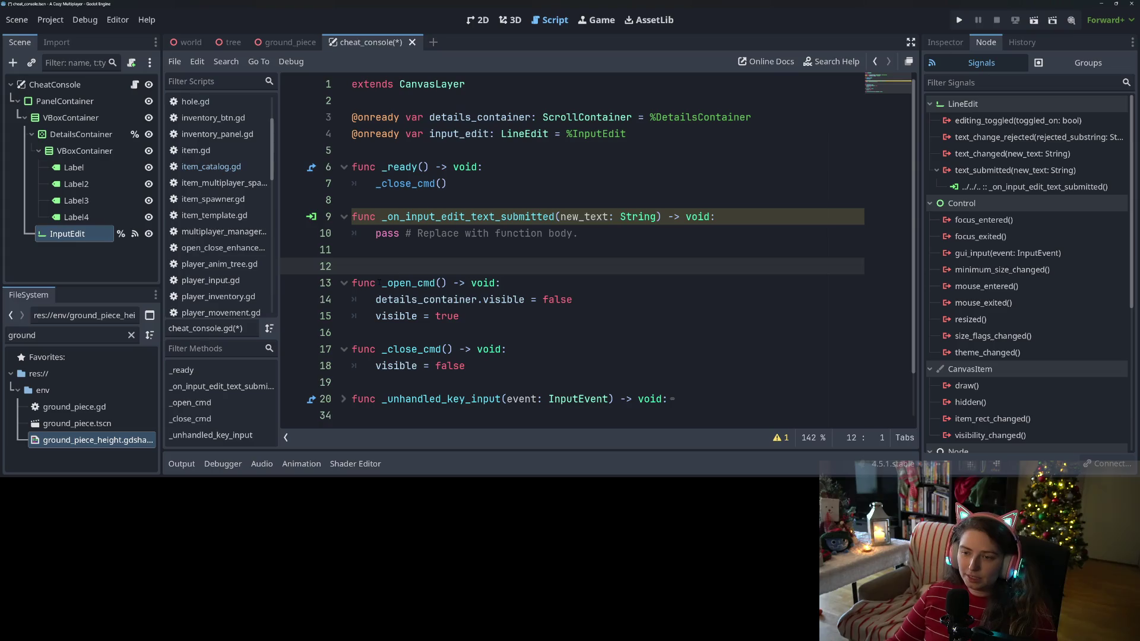
{"action": "left_click", "coordinate": [746, 219]}
{"action": "key", "text": "Return"}
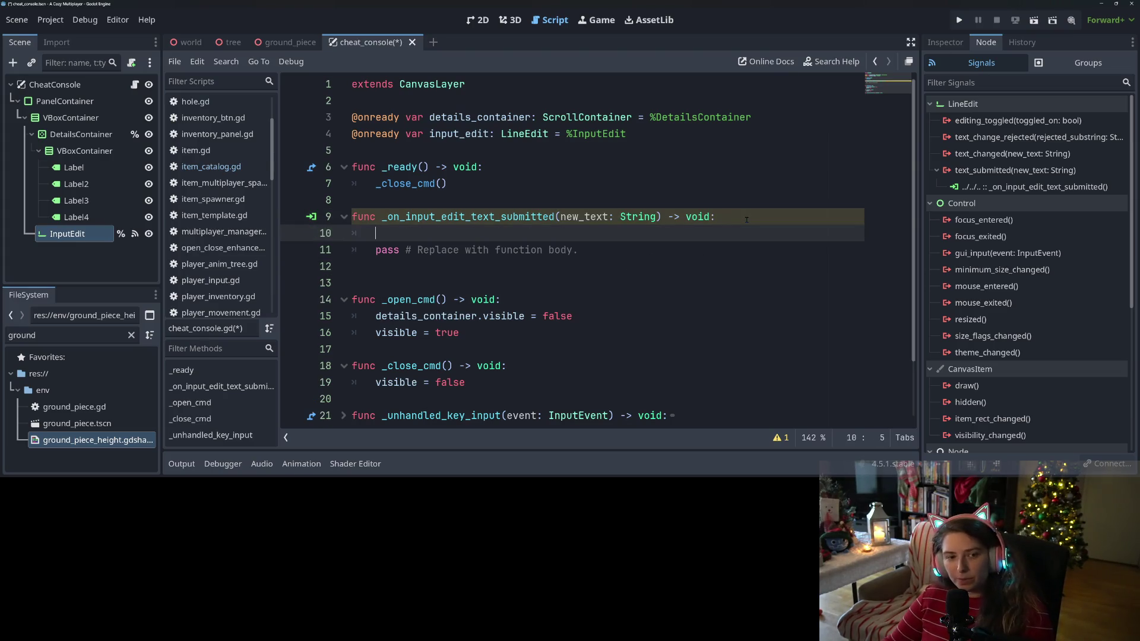
{"action": "right_click", "coordinate": [95, 151]}
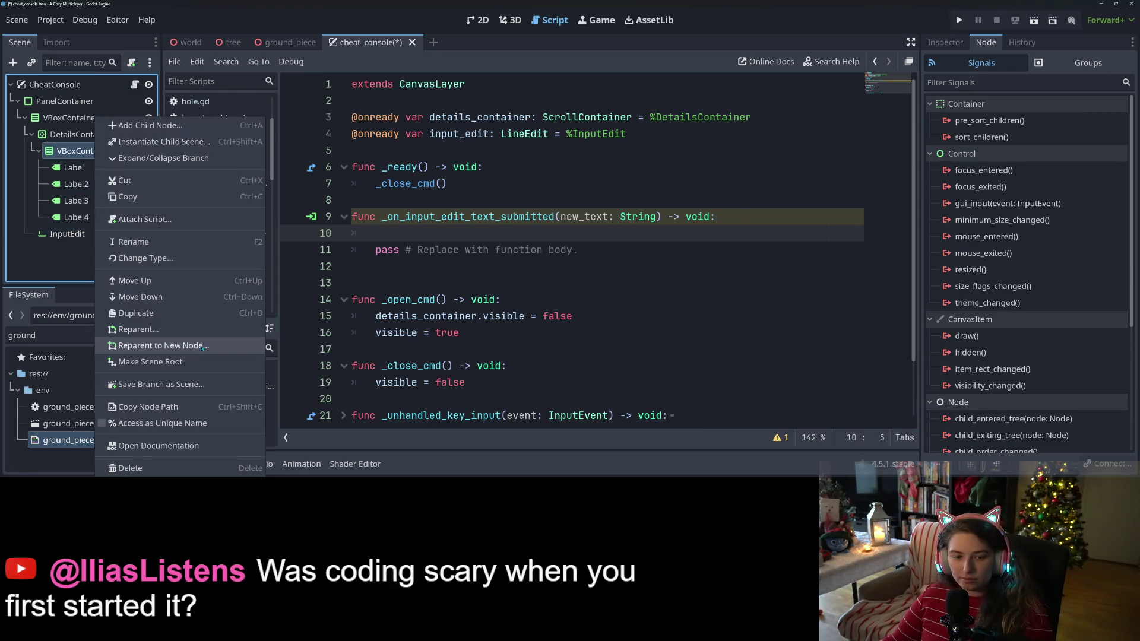
Step: Enable Access as Unique Name on the inner VBoxContainer and rename it DetailsList
{"action": "left_click", "coordinate": [171, 422]}
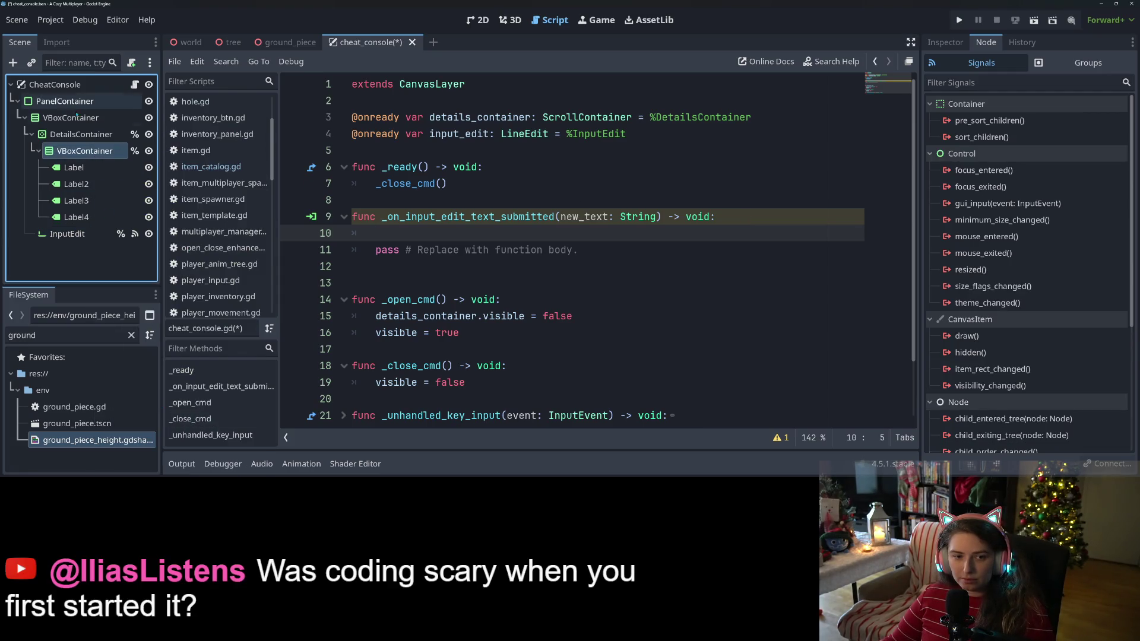
{"action": "right_click", "coordinate": [83, 151]}
{"action": "left_click", "coordinate": [128, 243]}
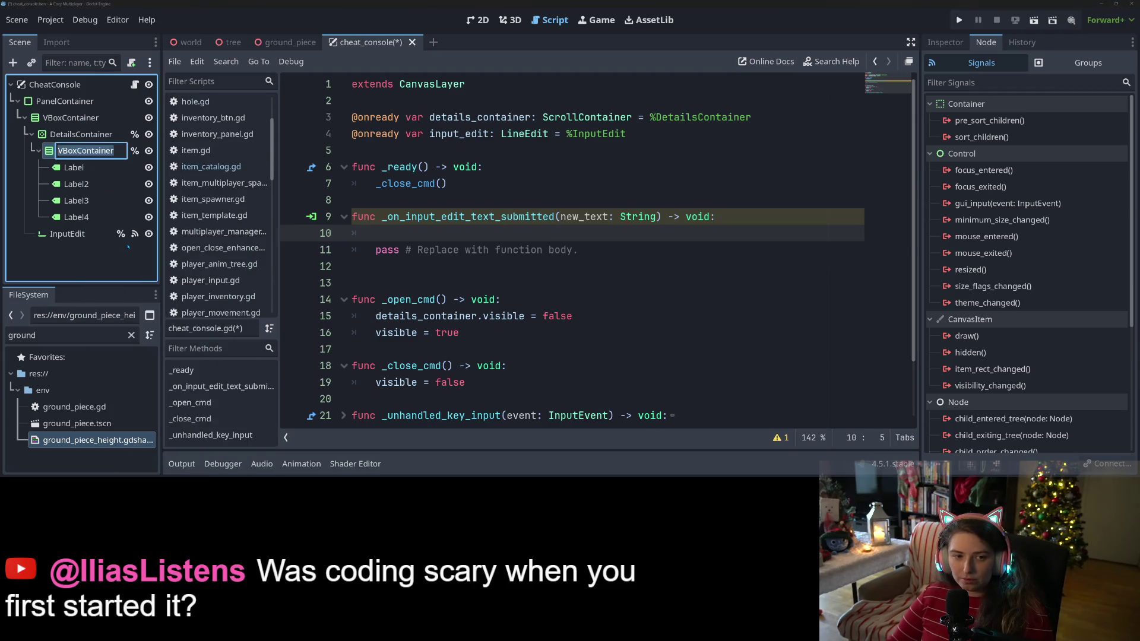
{"action": "type", "text": "Details"}
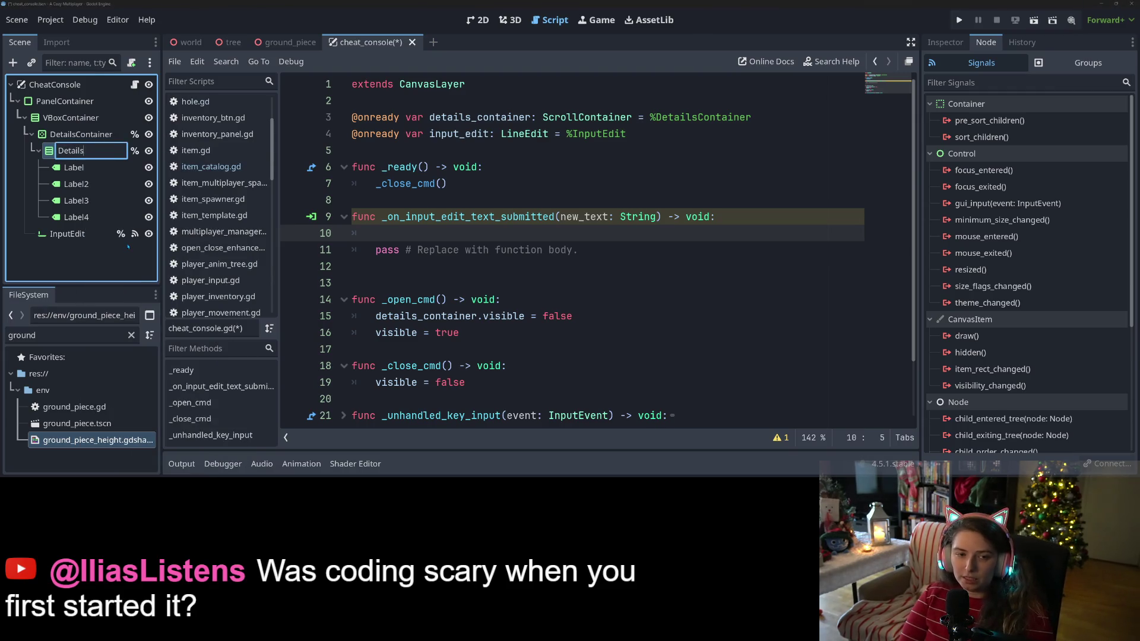
{"action": "type", "text": "List"}
{"action": "key", "text": "Return"}
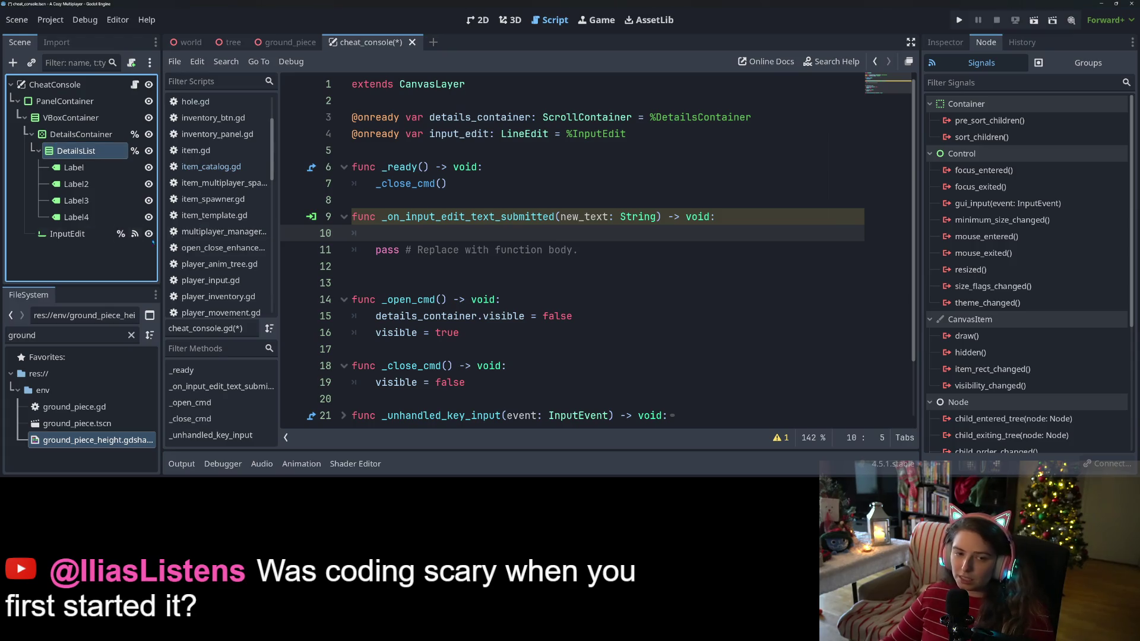
{"action": "left_click_drag", "start_coordinate": [85, 153], "coordinate": [415, 235]}
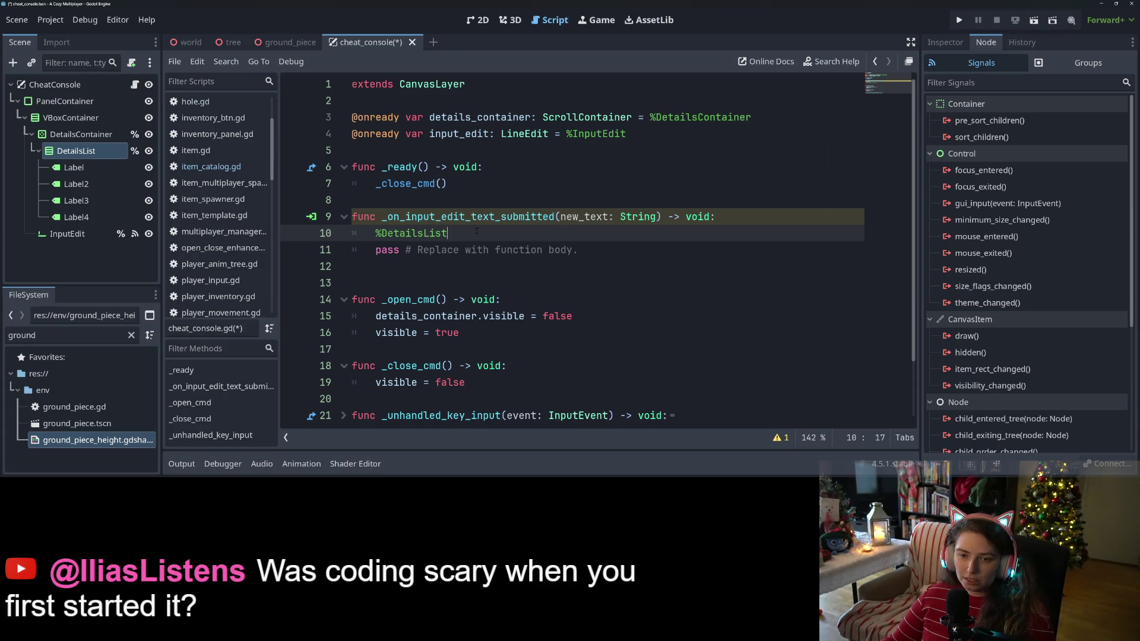
{"action": "key", "text": "ctrl+z"}
{"action": "left_click_drag", "start_coordinate": [77, 152], "coordinate": [409, 161]}
{"action": "double_click", "coordinate": [479, 152]}
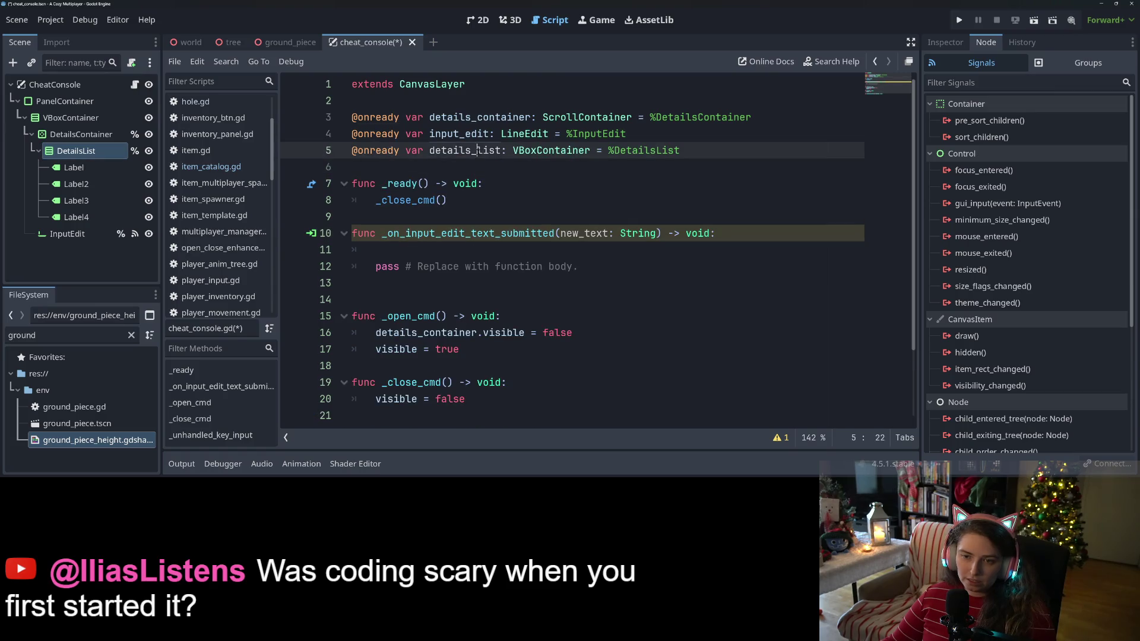
{"action": "key", "text": "ctrl+c"}
{"action": "left_click", "coordinate": [534, 250]}
{"action": "key", "text": "ctrl+v"}
{"action": "type", "text": "."}
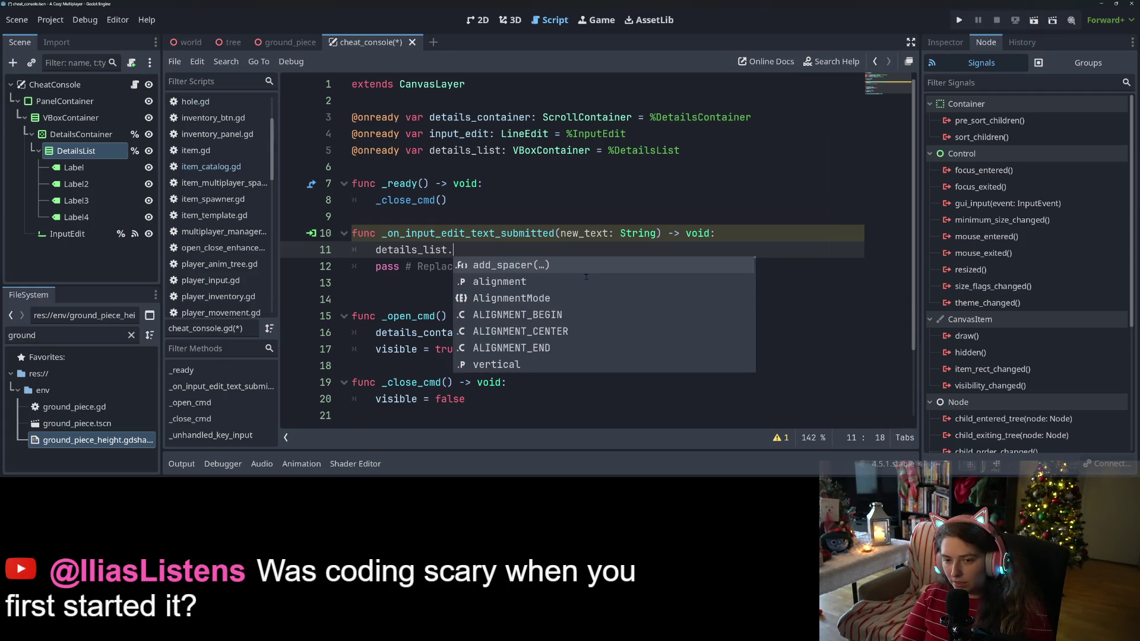
{"action": "left_click", "coordinate": [451, 217]}
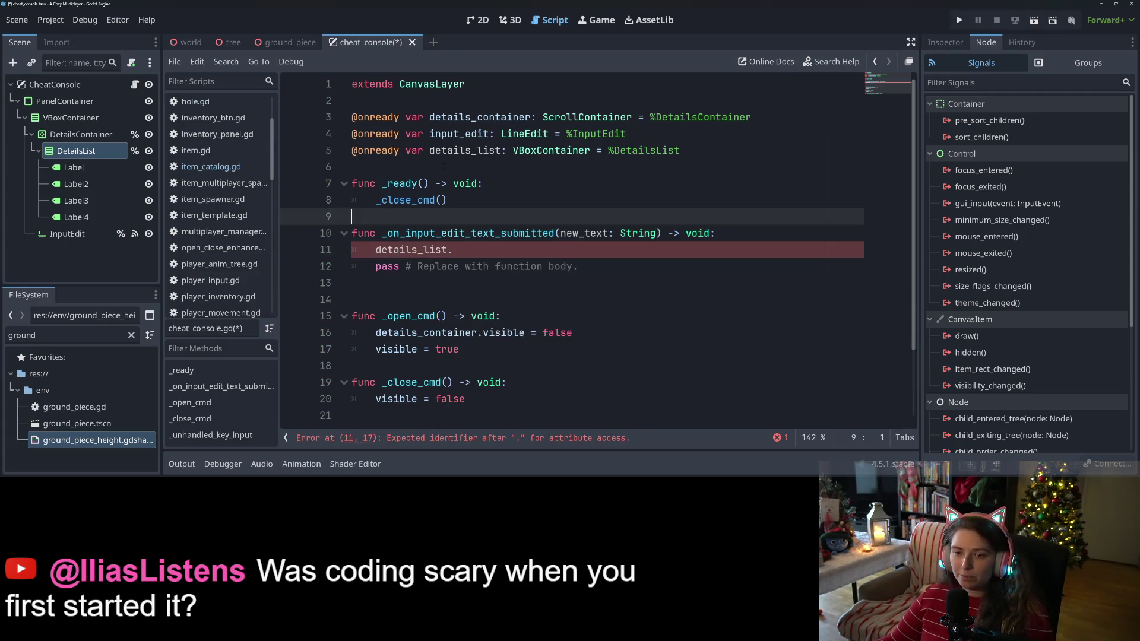
Step: Replace details_list with %DetailsList and details_container with %DetailsContainer, then save
{"action": "left_click_drag", "start_coordinate": [607, 150], "coordinate": [691, 155]}
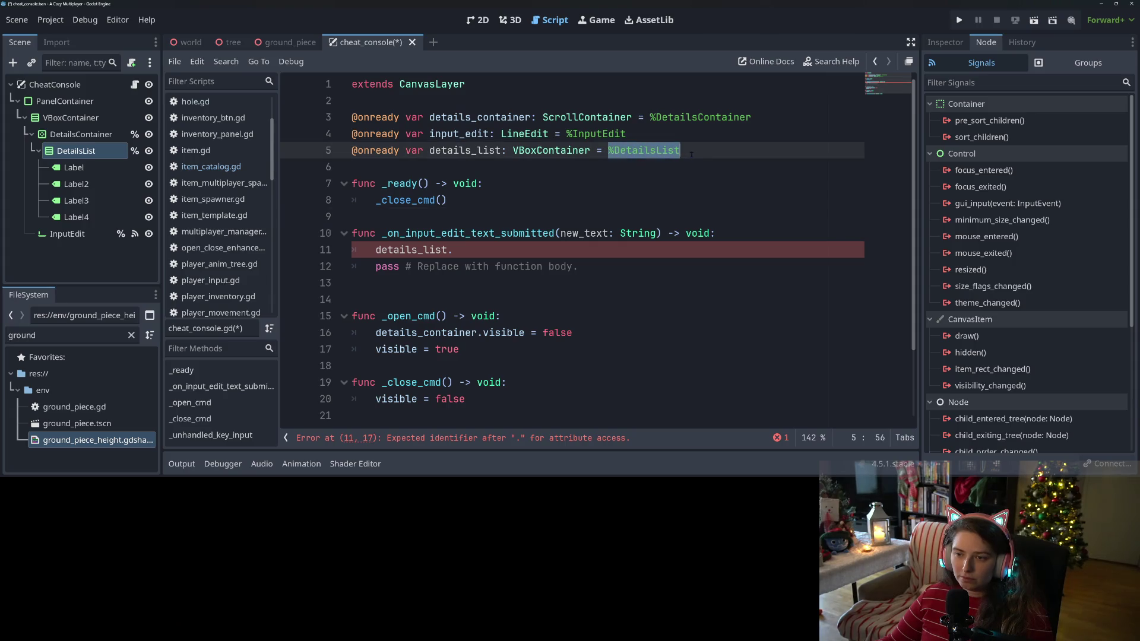
{"action": "double_click", "coordinate": [378, 250]}
{"action": "key", "text": "ctrl+v"}
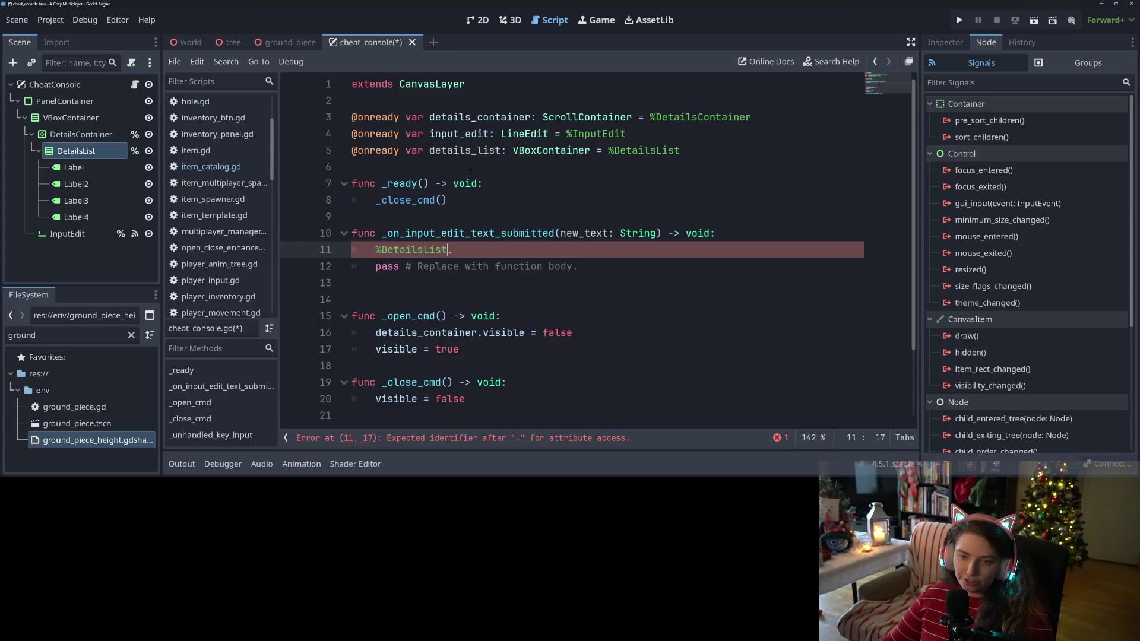
{"action": "left_click_drag", "start_coordinate": [566, 134], "coordinate": [630, 136]}
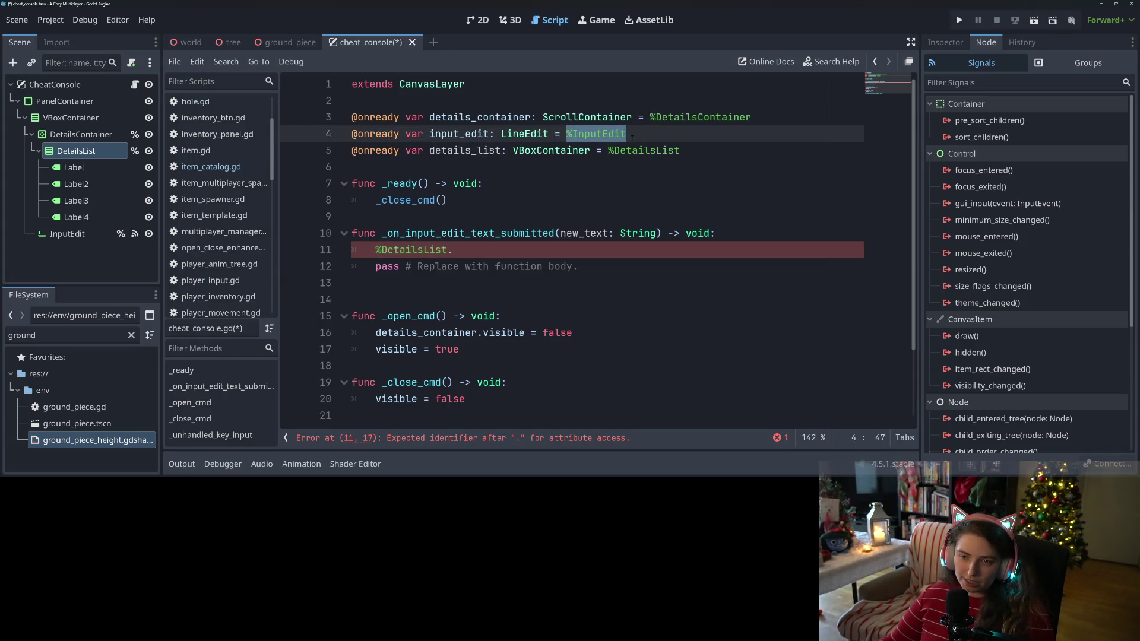
{"action": "scroll", "coordinate": [478, 347], "scroll_direction": "down", "scroll_amount": 2}
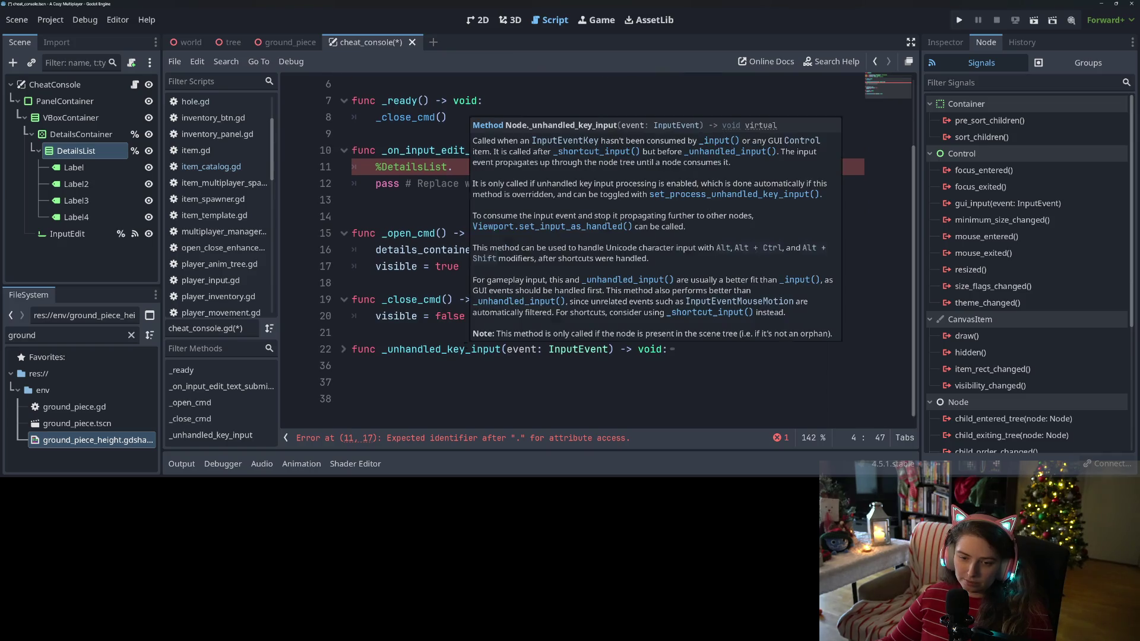
{"action": "scroll", "coordinate": [467, 346], "scroll_direction": "up", "scroll_amount": 2}
{"action": "left_click", "coordinate": [589, 117]}
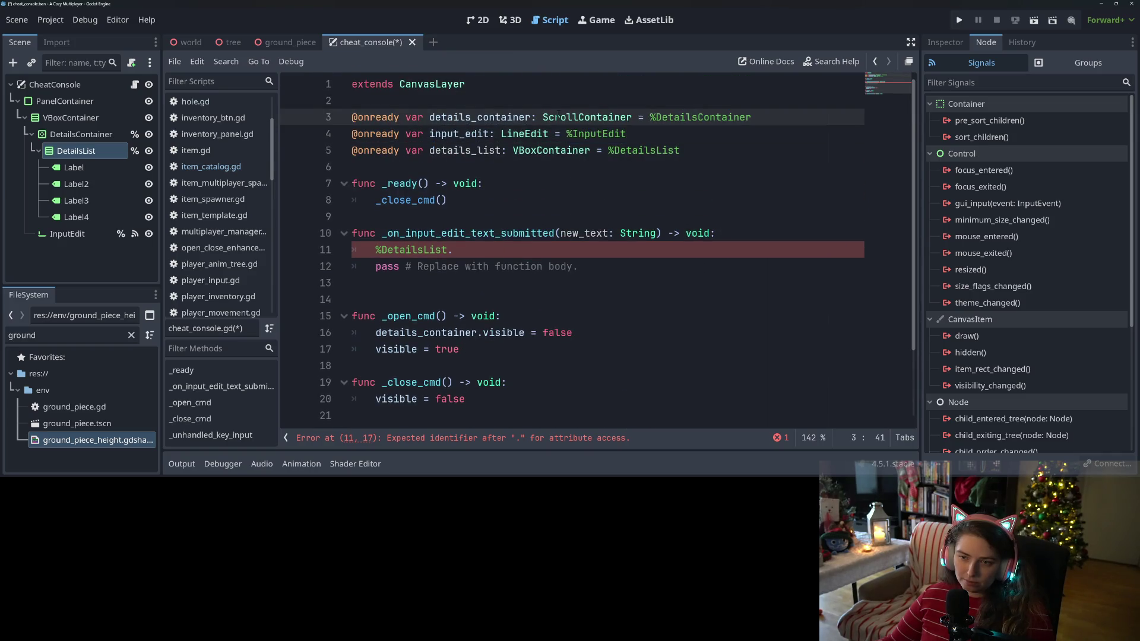
{"action": "left_click_drag", "start_coordinate": [650, 117], "coordinate": [752, 118]}
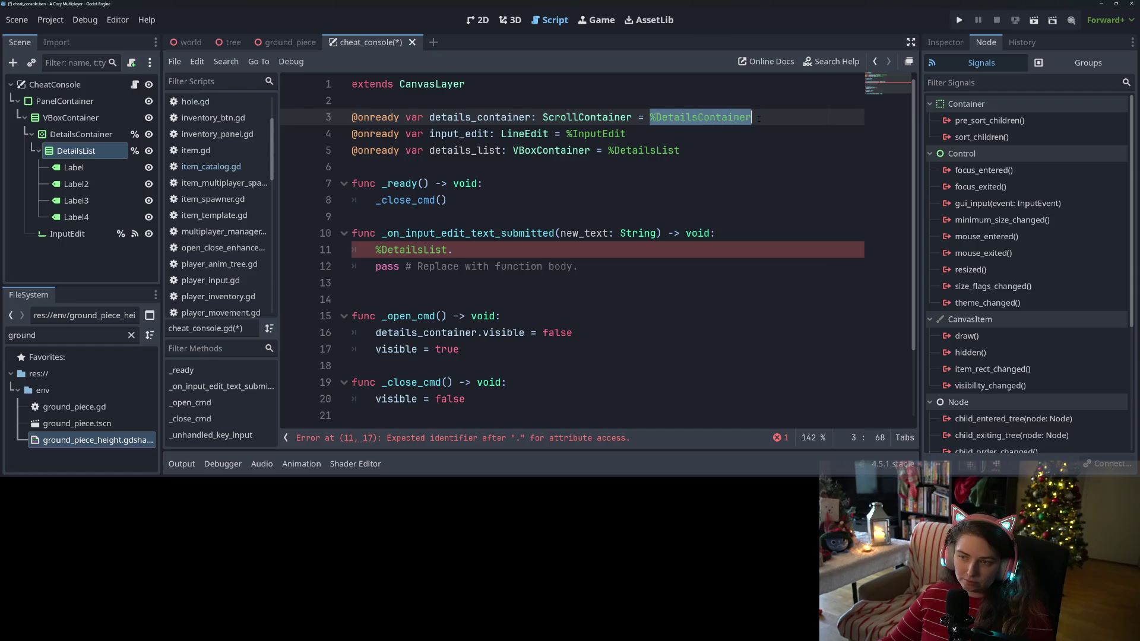
{"action": "scroll", "coordinate": [373, 249], "scroll_direction": "down", "scroll_amount": 2}
{"action": "mouse_move", "coordinate": [375, 249]}
{"action": "left_mouse_down"}
{"action": "mouse_move", "coordinate": [488, 250]}
{"action": "mouse_move", "coordinate": [478, 249]}
{"action": "left_mouse_up"}
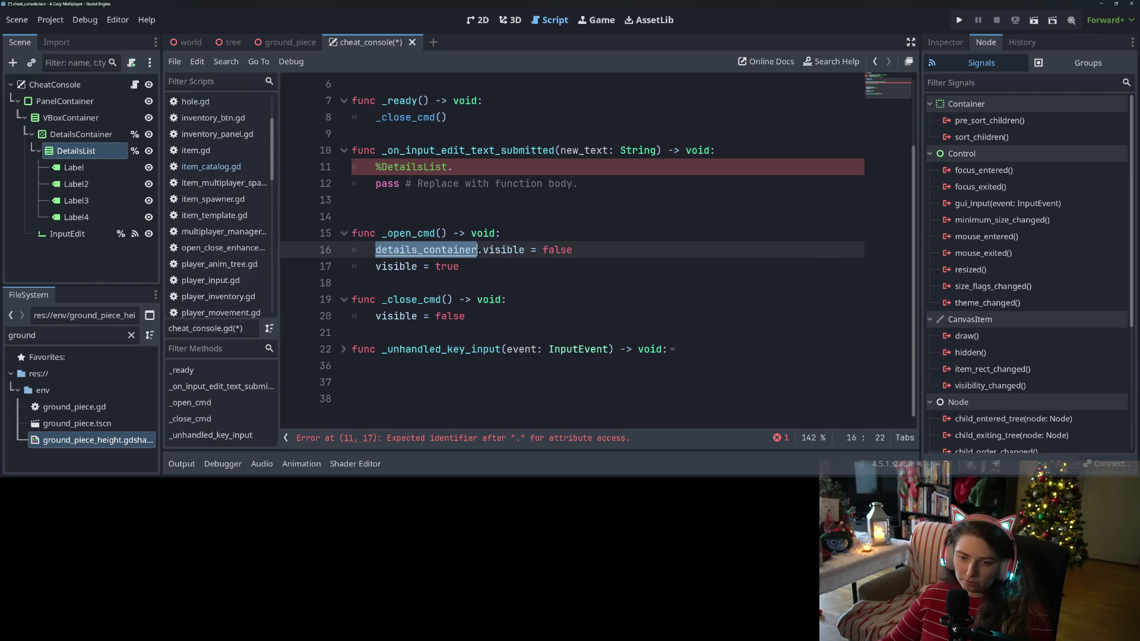
{"action": "key", "text": "ctrl+v"}
{"action": "key", "text": "ctrl+s"}
{"action": "scroll", "coordinate": [466, 266], "scroll_direction": "up", "scroll_amount": 2}
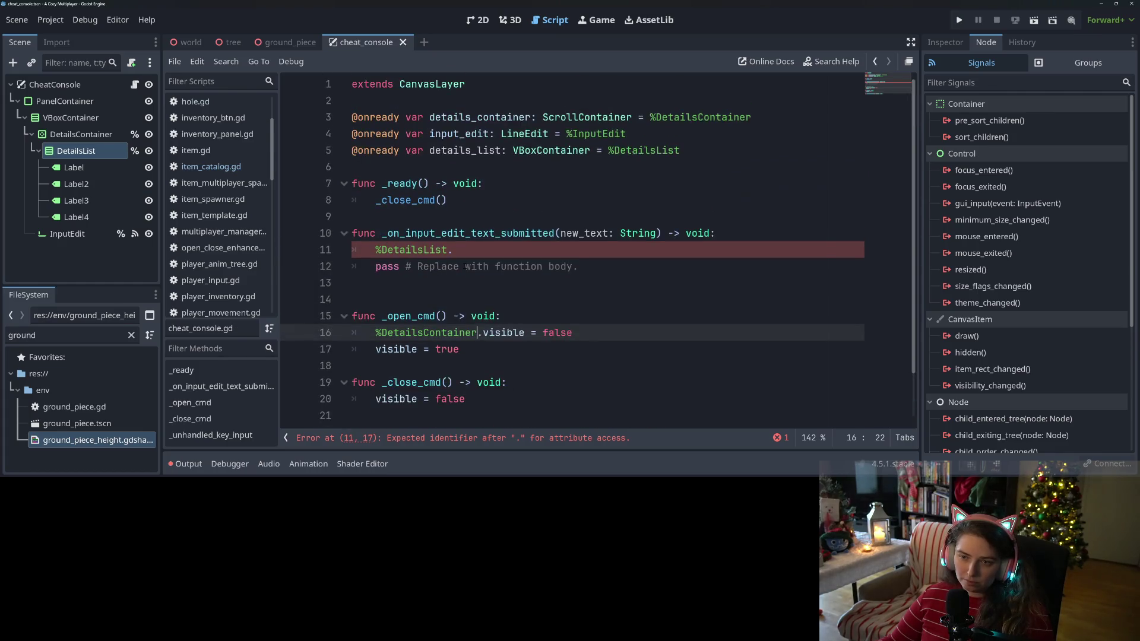
{"action": "mouse_move", "coordinate": [682, 150]}
{"action": "left_mouse_down"}
{"action": "mouse_move", "coordinate": [447, 150]}
{"action": "mouse_move", "coordinate": [323, 117]}
{"action": "left_mouse_up"}
{"action": "key", "text": "BackSpace"}
{"action": "key", "text": "BackSpace"}
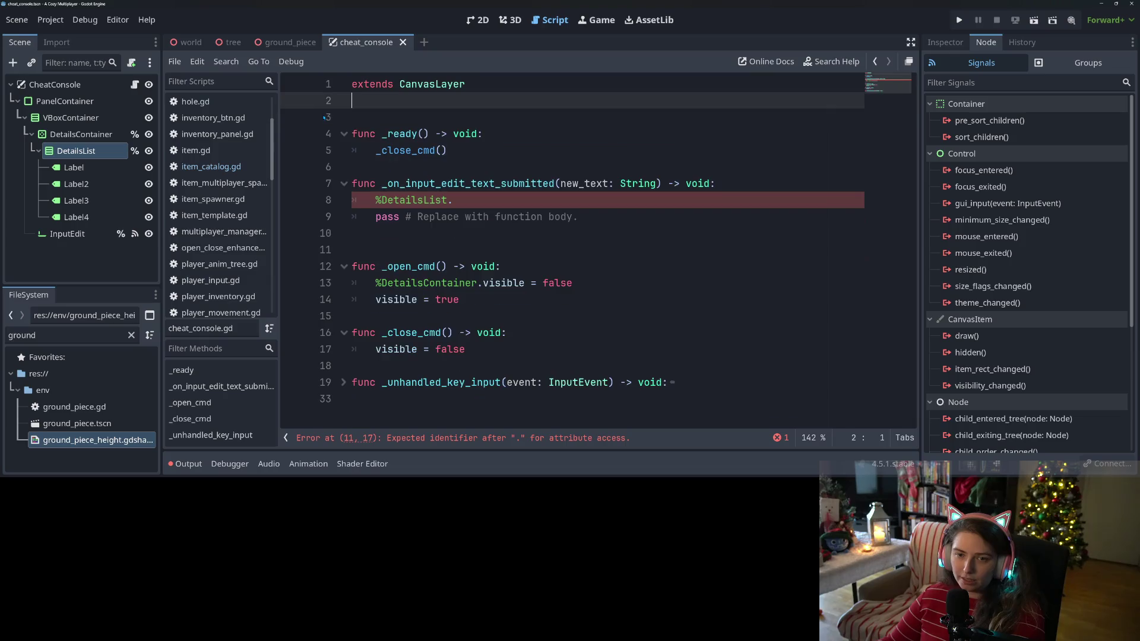
{"action": "key", "text": "BackSpace"}
{"action": "left_click", "coordinate": [505, 187]}
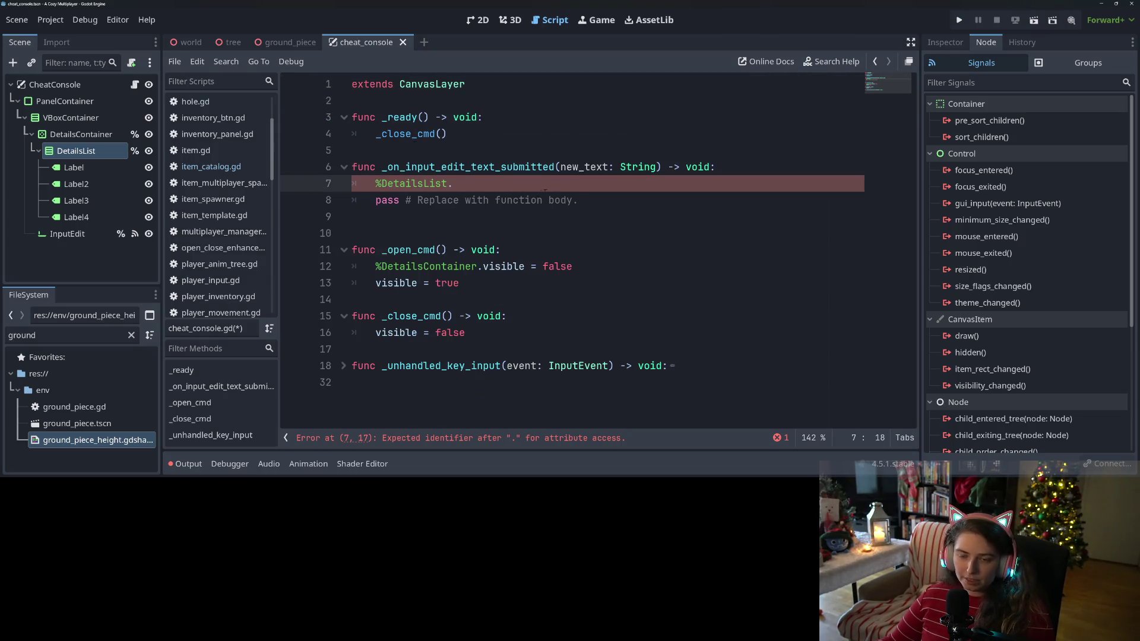
Step: Add %DetailsList.visible = true and %DetailsContainer.visible = true lines to the handler
{"action": "type", "text": "visible = tr"}
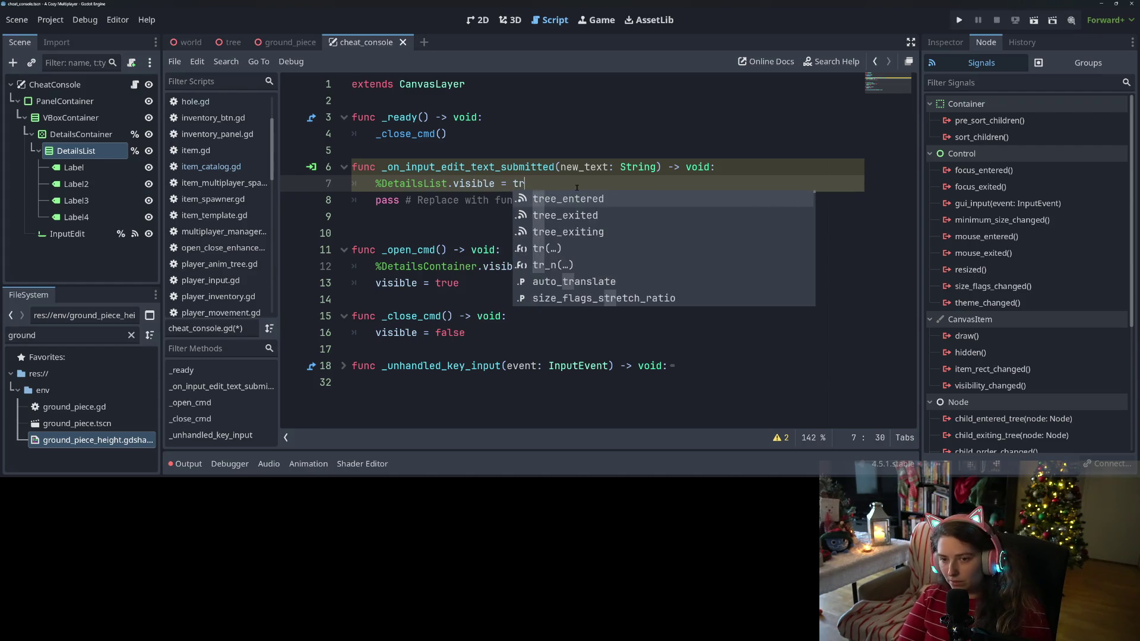
{"action": "type", "text": "ue"}
{"action": "key", "text": "ctrl+s"}
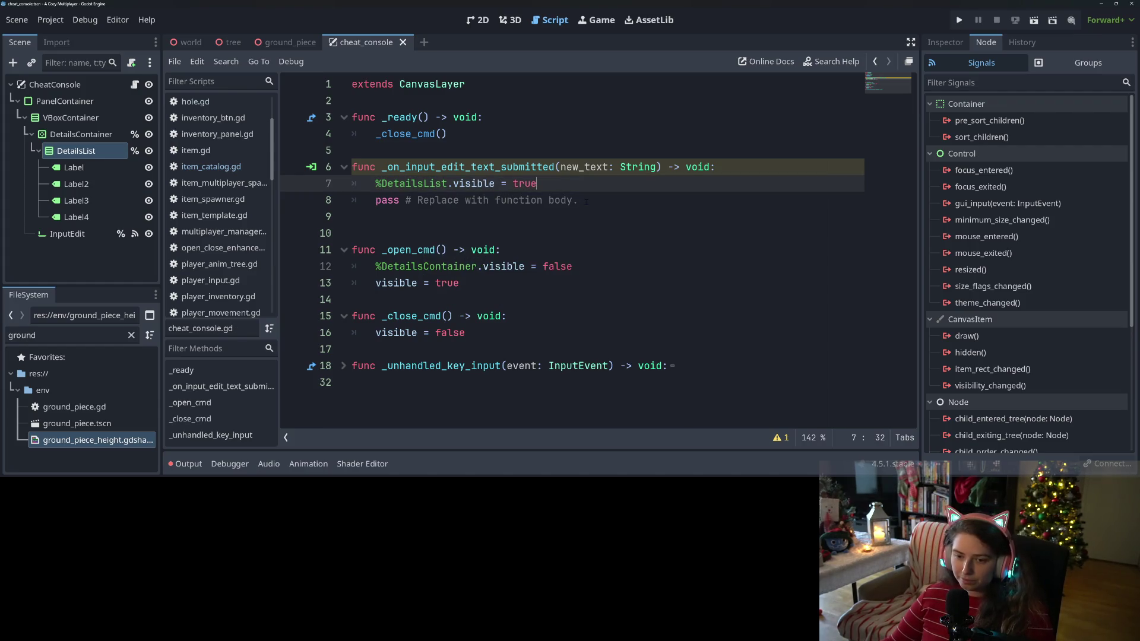
{"action": "left_click", "coordinate": [556, 249]}
{"action": "double_click", "coordinate": [475, 184]}
{"action": "left_click", "coordinate": [592, 188]}
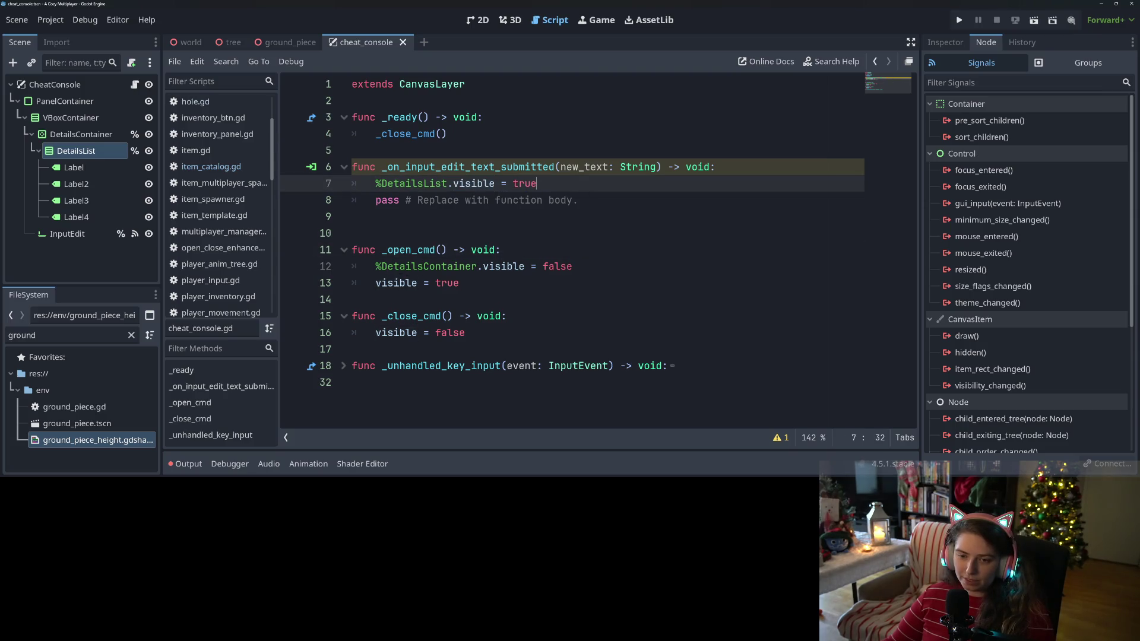
{"action": "left_click_drag", "start_coordinate": [373, 266], "coordinate": [613, 274]}
{"action": "key", "text": "ctrl+c"}
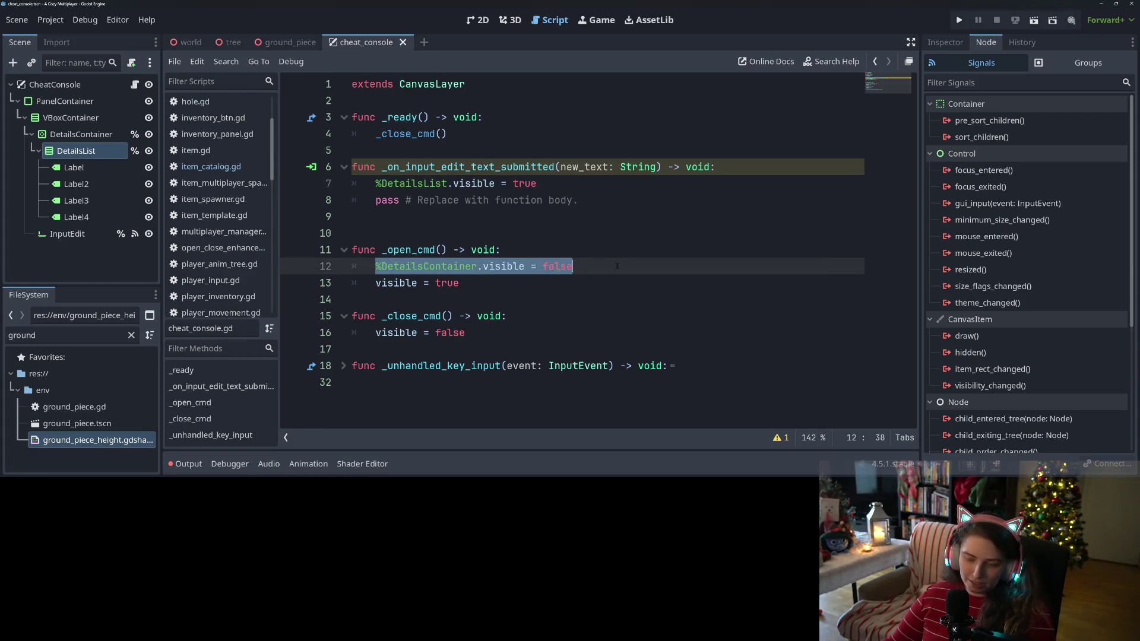
{"action": "left_click", "coordinate": [750, 169]}
{"action": "key", "text": "Return"}
{"action": "key", "text": "ctrl+v"}
{"action": "key", "text": "ctrl+shift+Left"}
{"action": "type", "text": "true"}
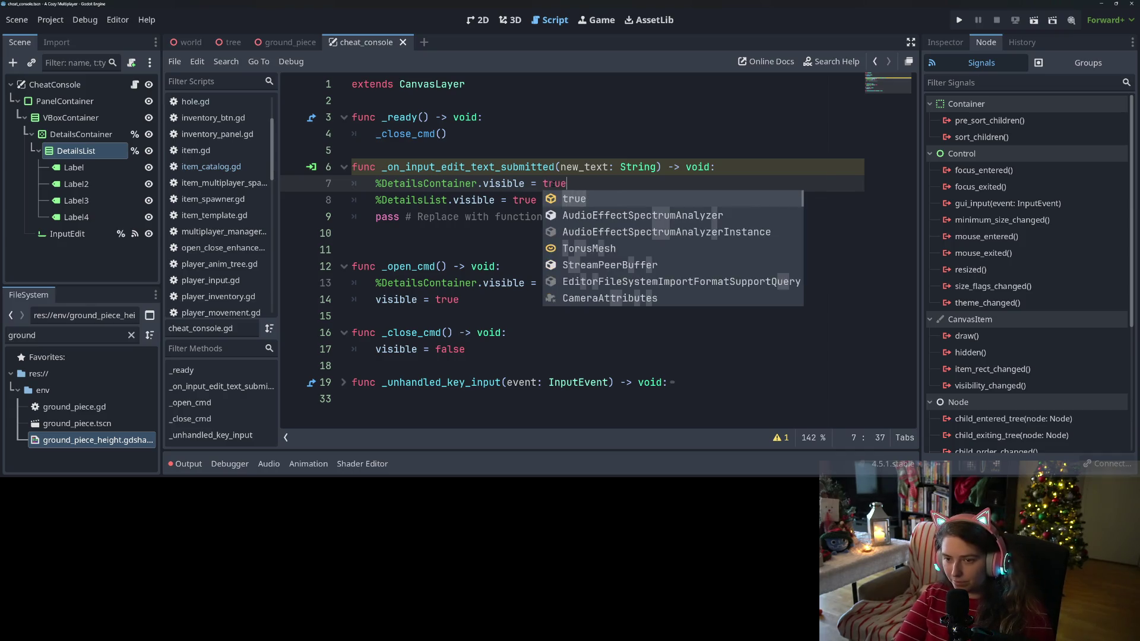
{"action": "key", "text": "Escape"}
Step: Move the %DetailsList line below the DetailsContainer line and delete the placeholder pass
{"action": "left_click_drag", "start_coordinate": [375, 200], "coordinate": [551, 203]}
{"action": "key", "text": "ctrl+x"}
{"action": "key", "text": "Up"}
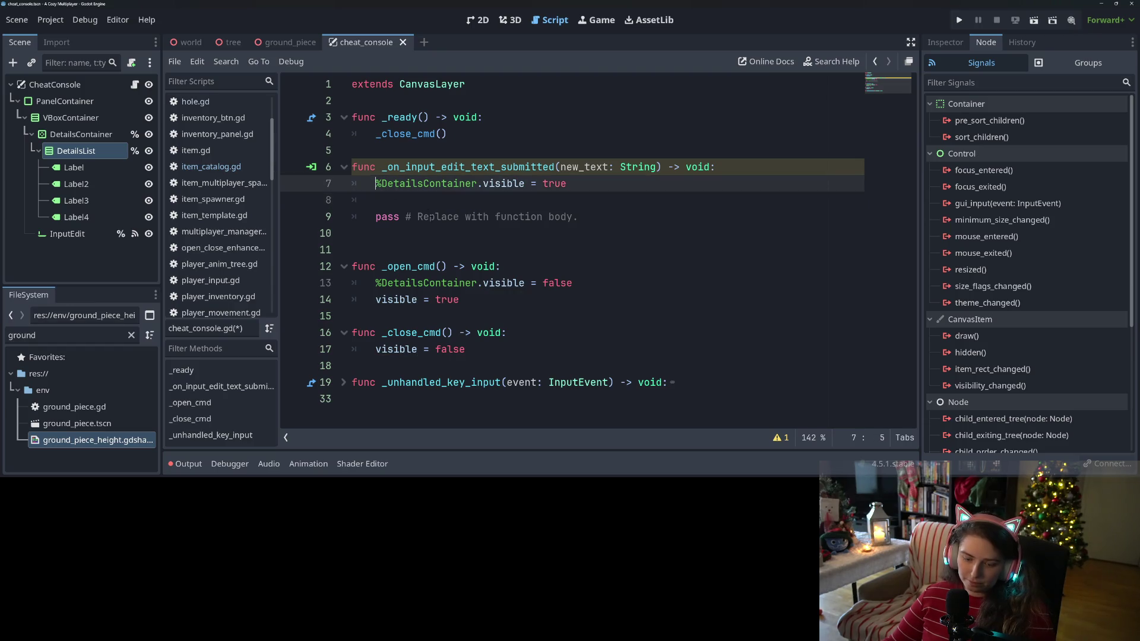
{"action": "key", "text": "ctrl+shift+Return"}
{"action": "key", "text": "ctrl+v"}
{"action": "left_click_drag", "start_coordinate": [578, 233], "coordinate": [287, 235]}
{"action": "key", "text": "BackSpace"}
{"action": "key", "text": "BackSpace"}
{"action": "key", "text": "BackSpace"}
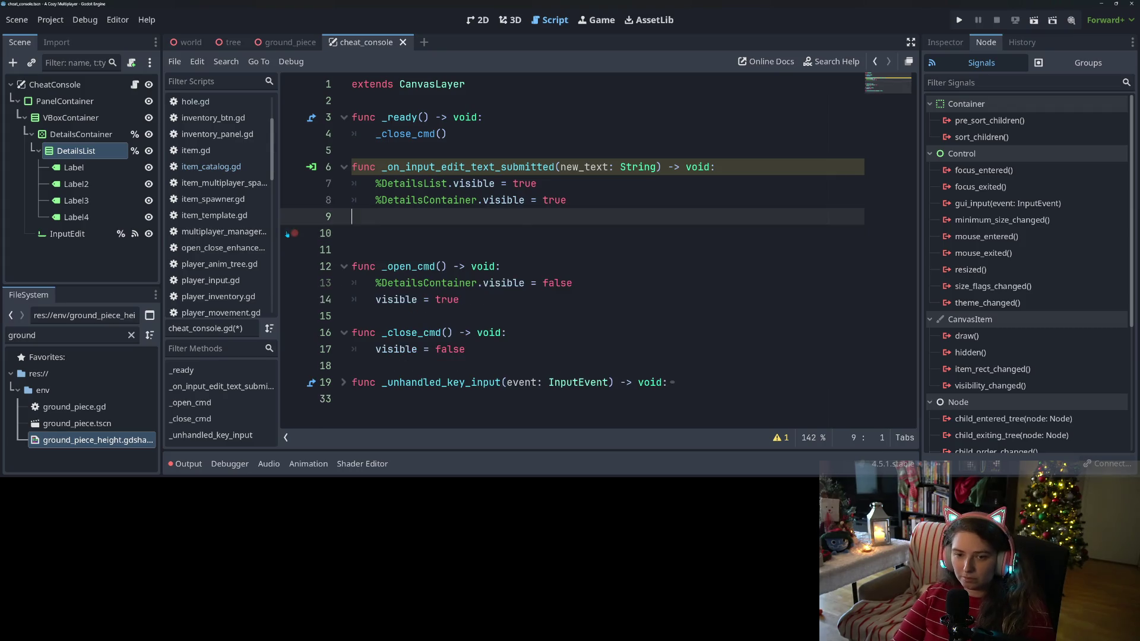
Step: Change the %DetailsList line to call add_child() instead of setting visible
{"action": "left_click", "coordinate": [756, 171]}
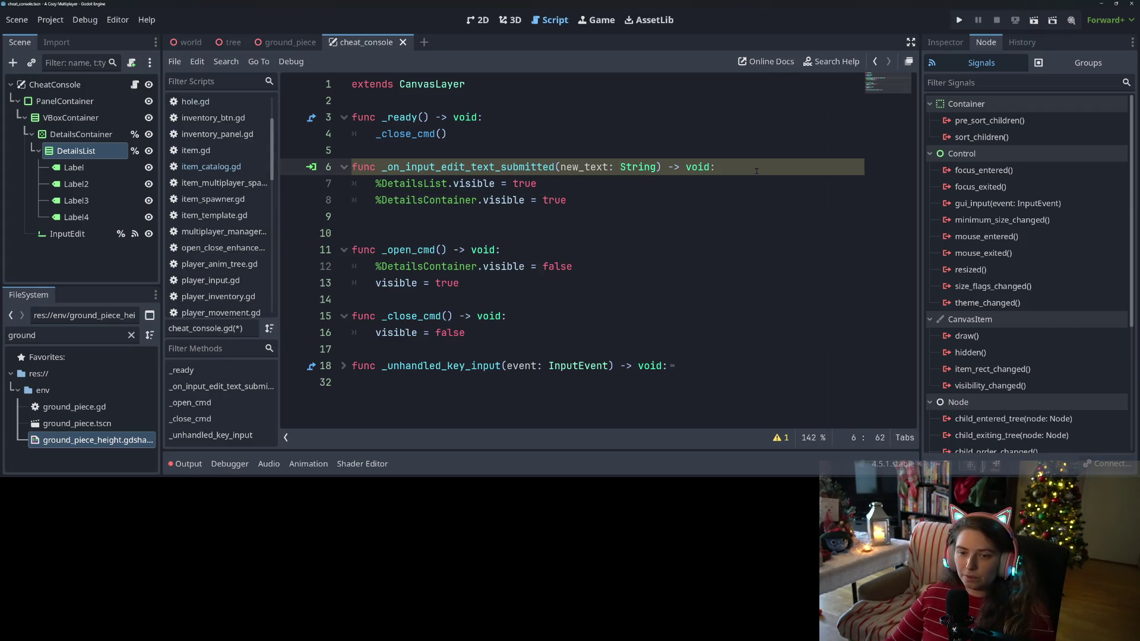
{"action": "key", "text": "Return"}
{"action": "left_click_drag", "start_coordinate": [453, 200], "coordinate": [551, 200]}
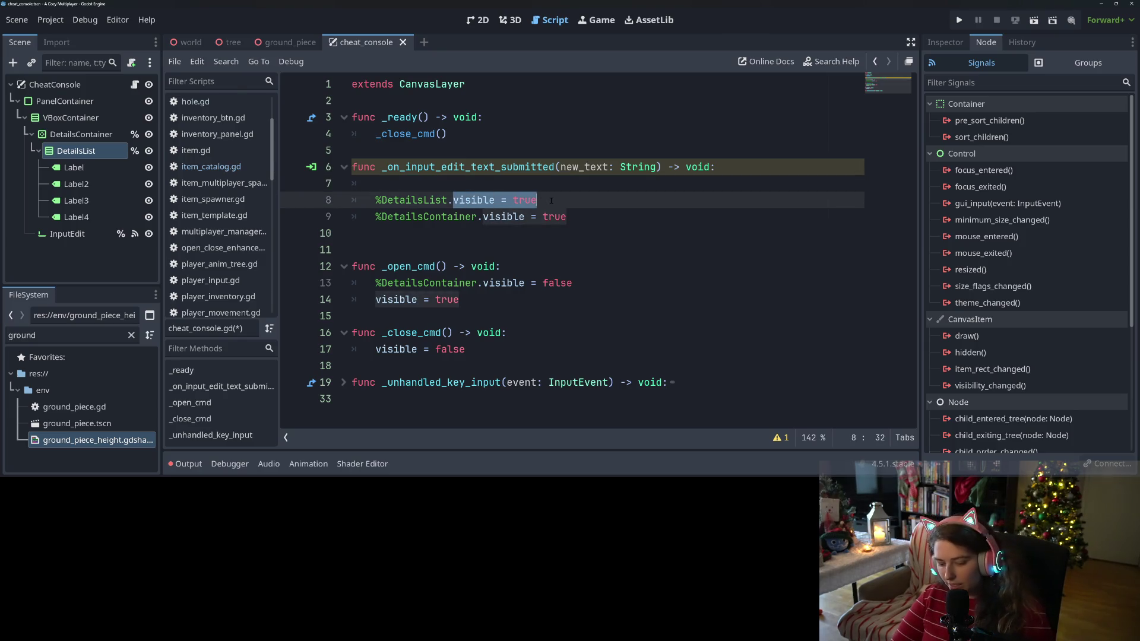
{"action": "type", "text": "add_child"}
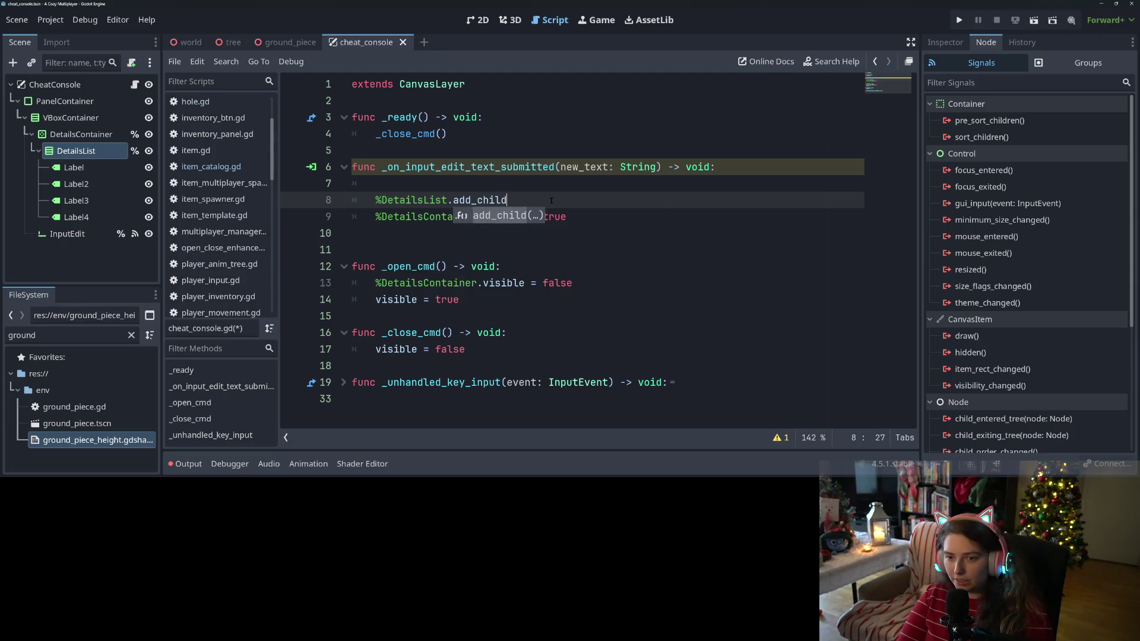
{"action": "key", "text": "Return"}
{"action": "key", "text": "Up"}
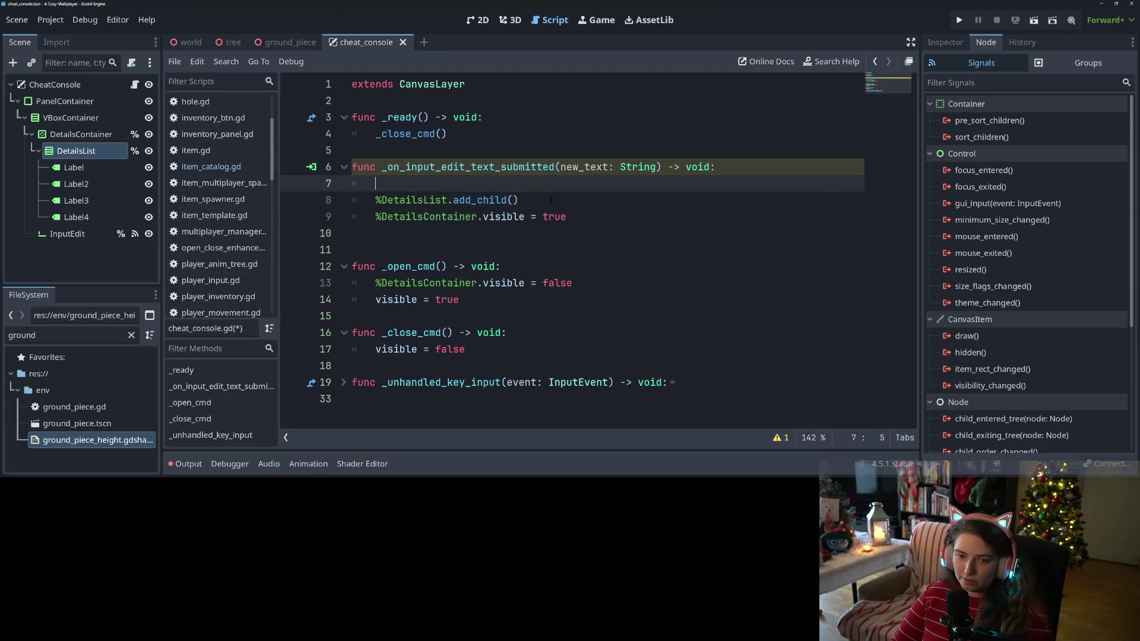
Step: Add var a_lbl = Label.new() and a_lbl.text = new_text to the handler
{"action": "key", "text": "Return"}
{"action": "type", "text": "var "}
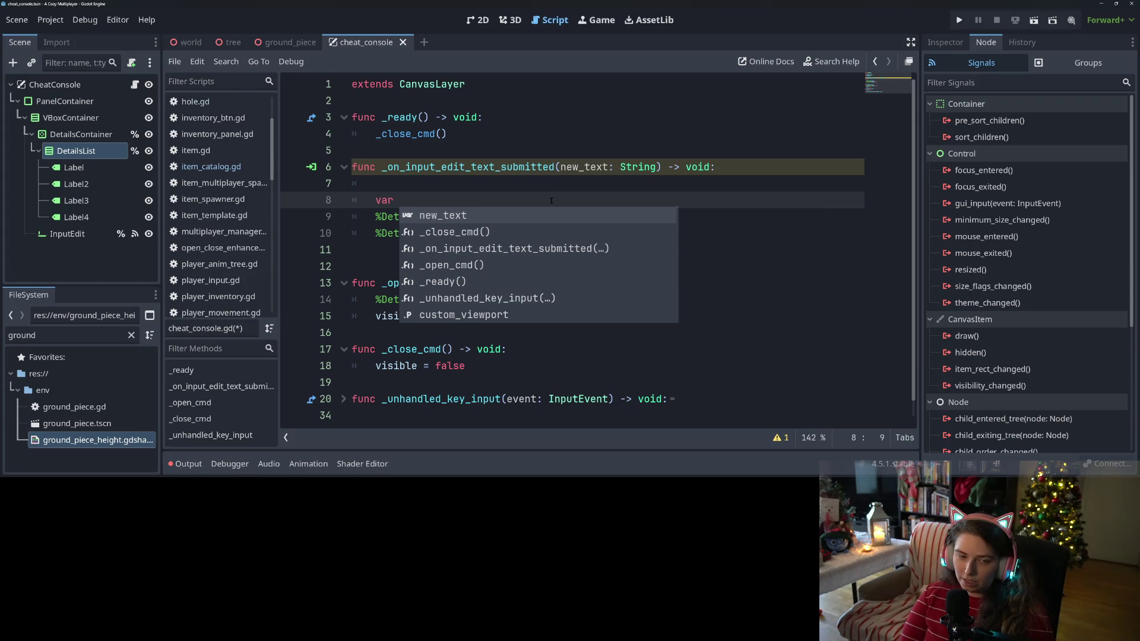
{"action": "type", "text": "a_lbl "}
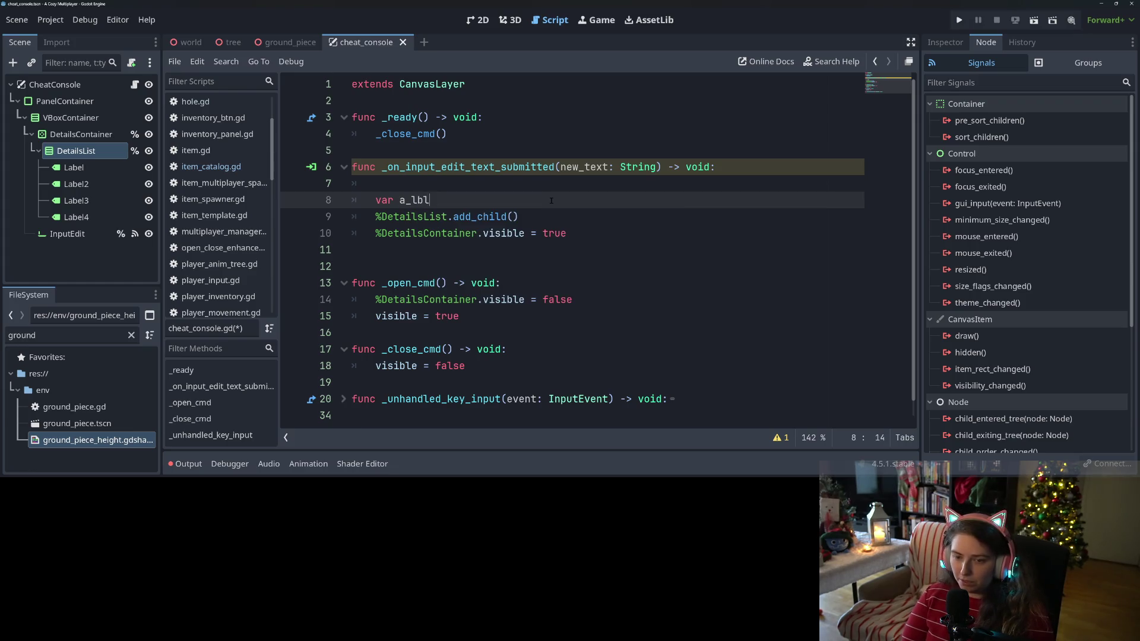
{"action": "type", "text": "= L"}
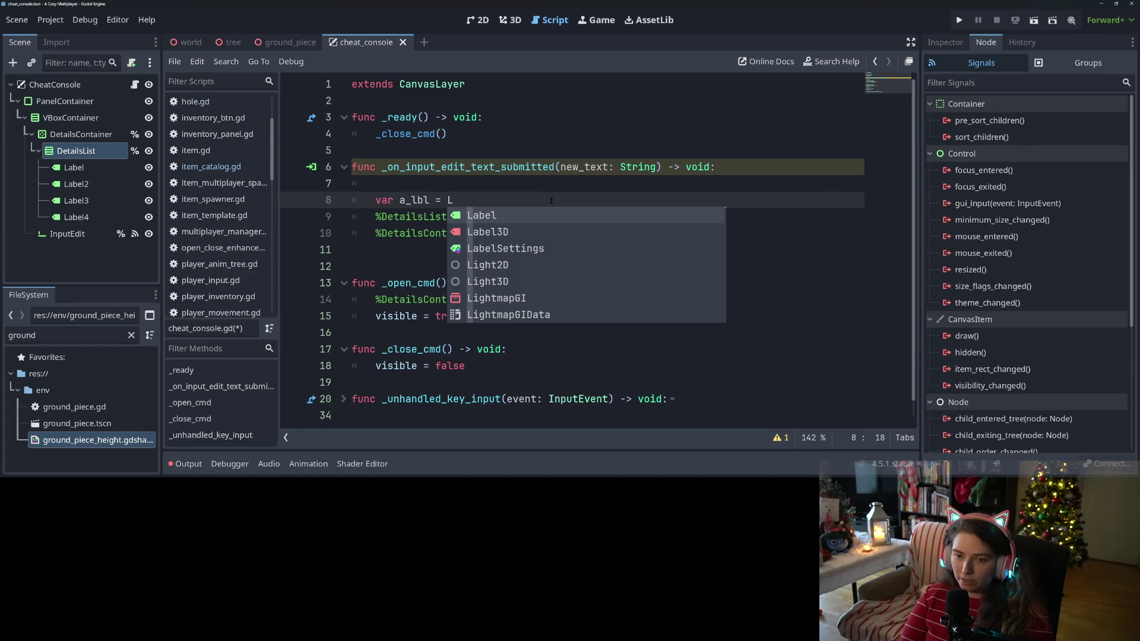
{"action": "key", "text": "Return"}
{"action": "type", "text": ".n"}
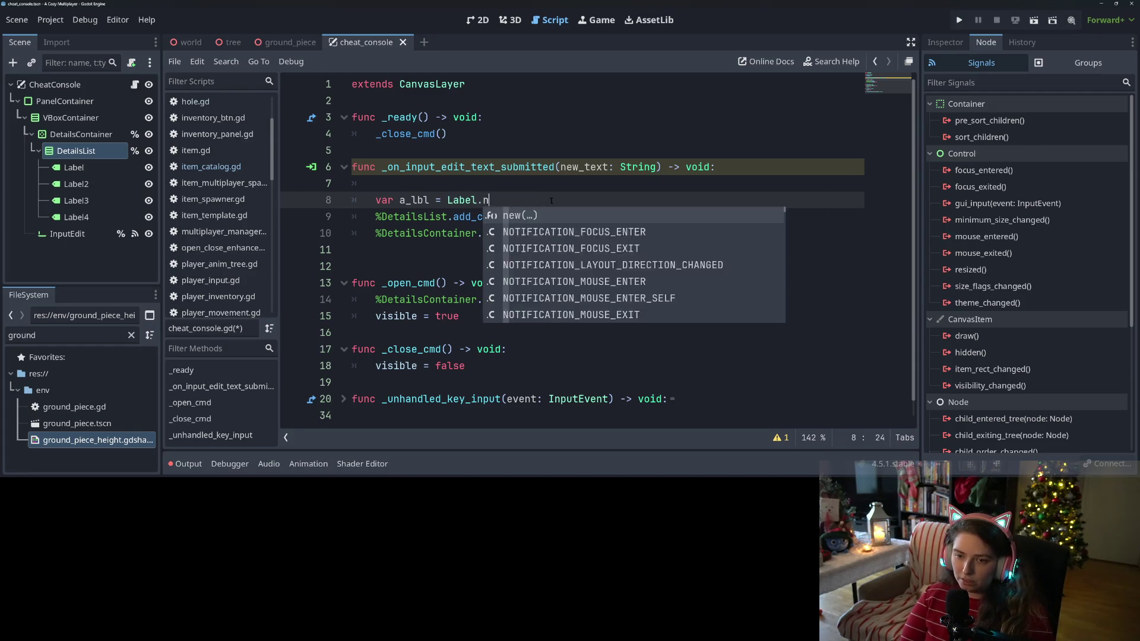
{"action": "key", "text": "Return"}
{"action": "key", "text": "Return"}
{"action": "type", "text": "a"}
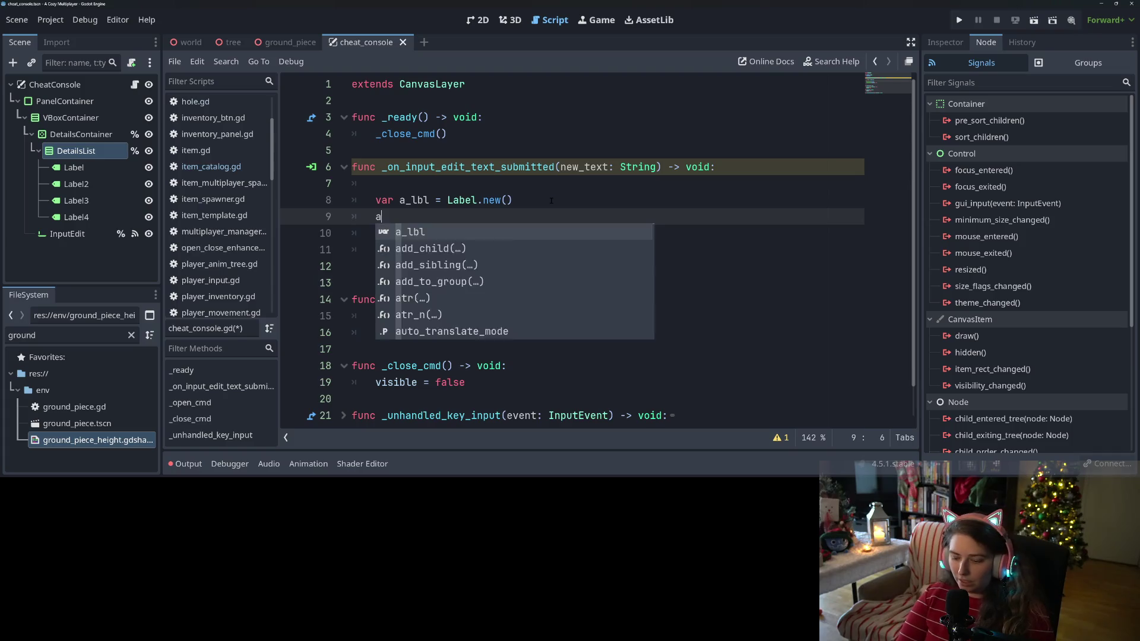
{"action": "type", "text": "_lbl.text = a"}
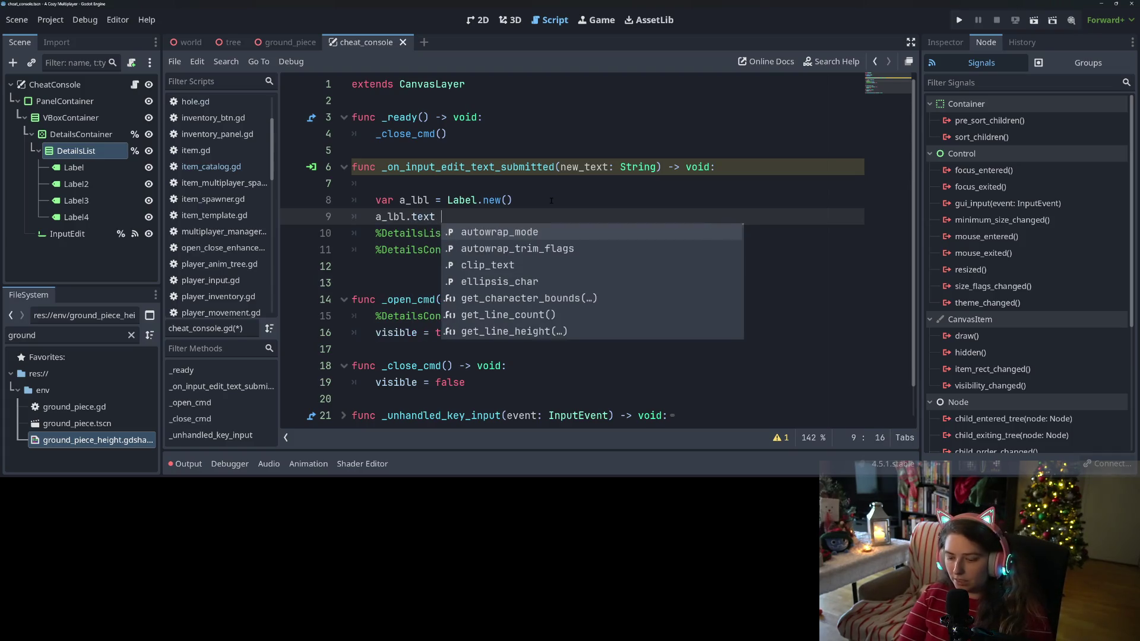
{"action": "key", "text": "BackSpace"}
{"action": "type", "text": "ne"}
{"action": "key", "text": "Return"}
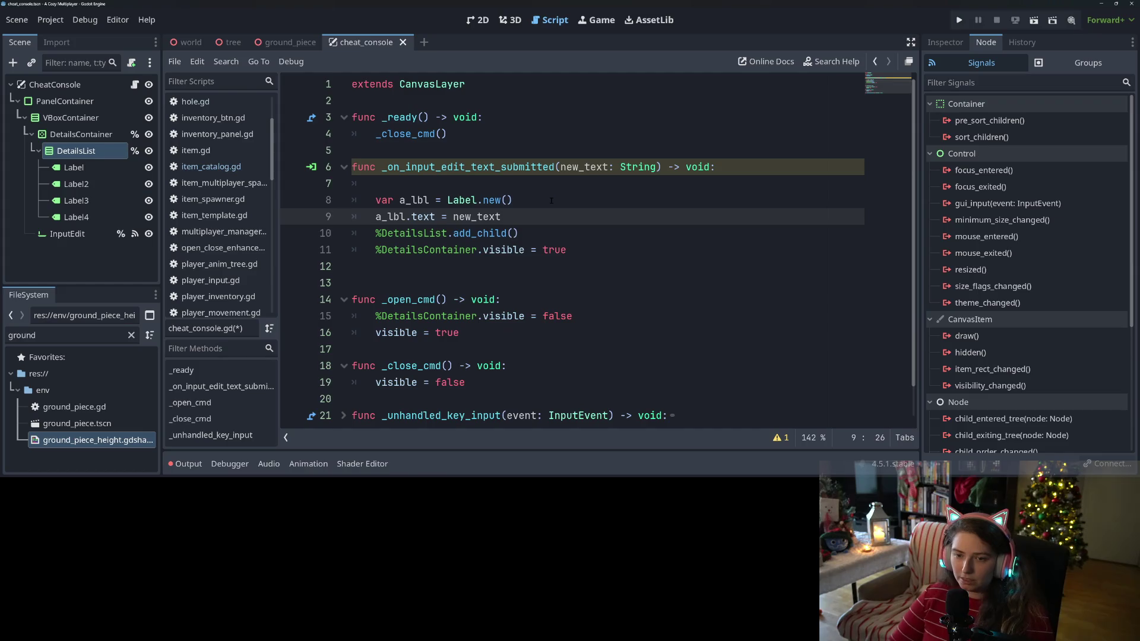
Step: Pass a_lbl into %DetailsList.add_child() and save the script
{"action": "key", "text": "Down"}
{"action": "key", "text": "End"}
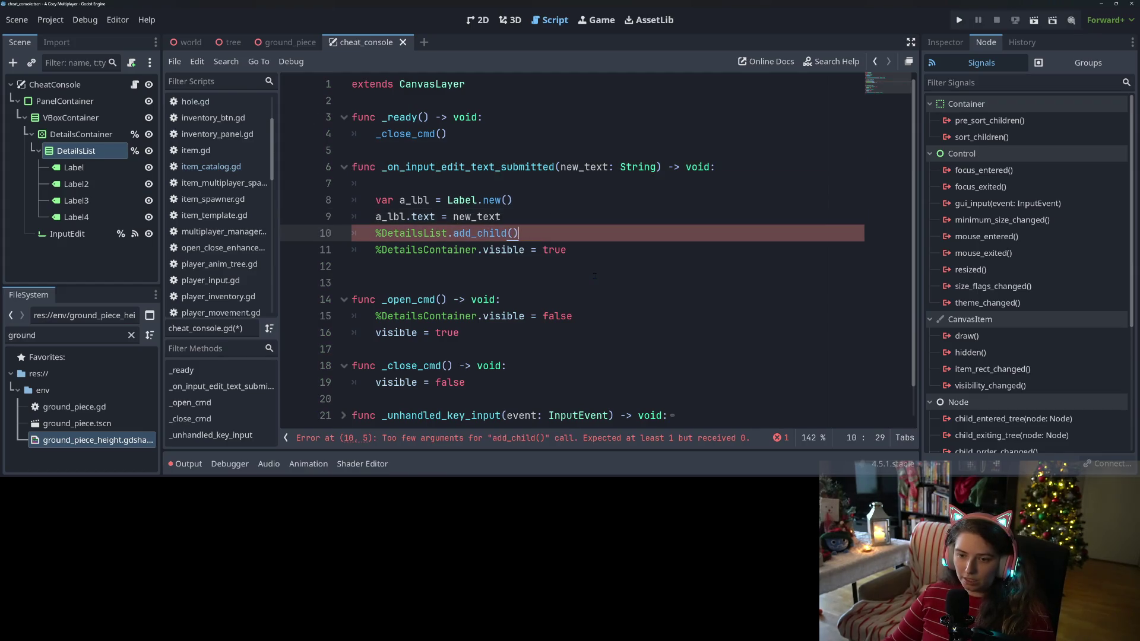
{"action": "key", "text": "Left"}
{"action": "type", "text": "a_"}
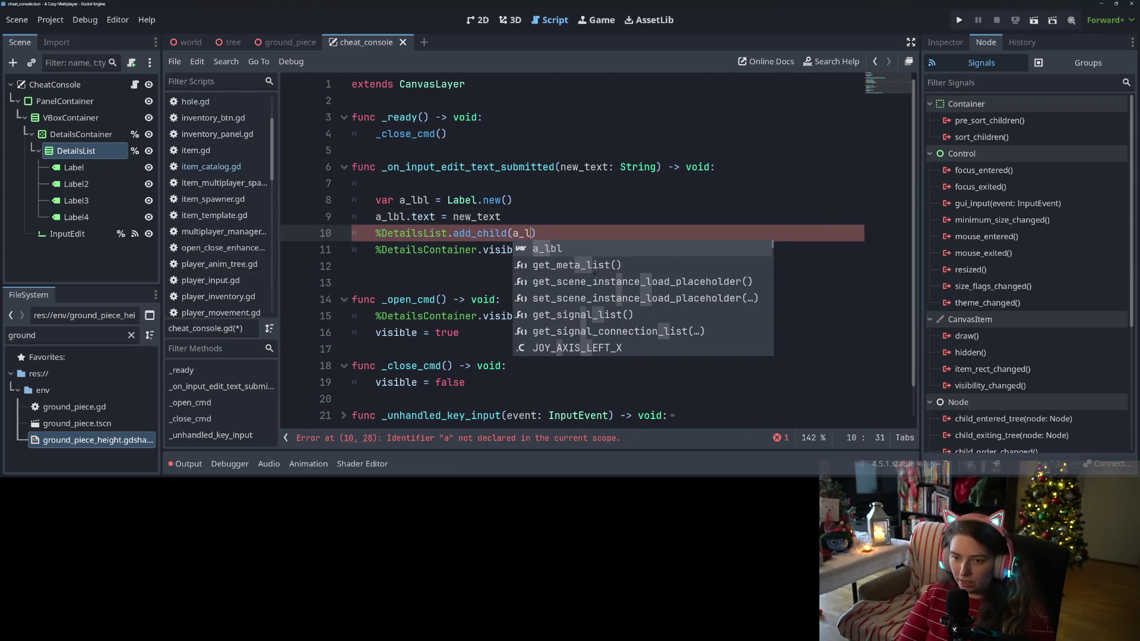
{"action": "key", "text": "Return"}
{"action": "key", "text": "ctrl+s"}
Step: Add %InputEdit.text = "" as the handler's first line, save, and remove the extra blank line
{"action": "left_click", "coordinate": [452, 181]}
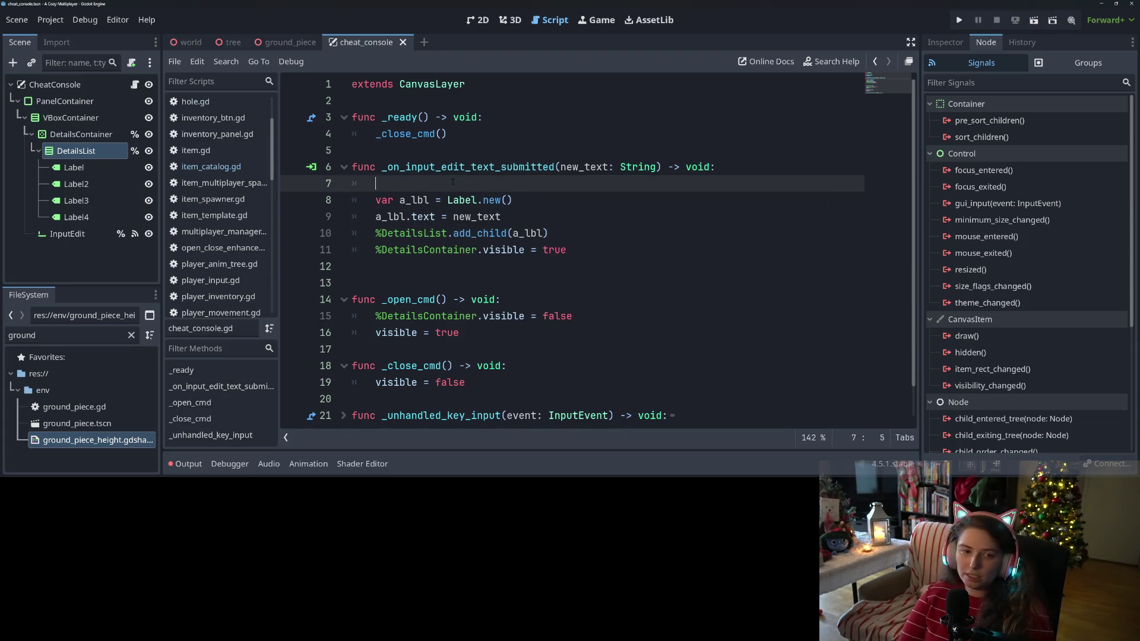
{"action": "mouse_move", "coordinate": [67, 234]}
{"action": "left_mouse_down"}
{"action": "mouse_move", "coordinate": [389, 209]}
{"action": "mouse_move", "coordinate": [416, 184]}
{"action": "left_mouse_up"}
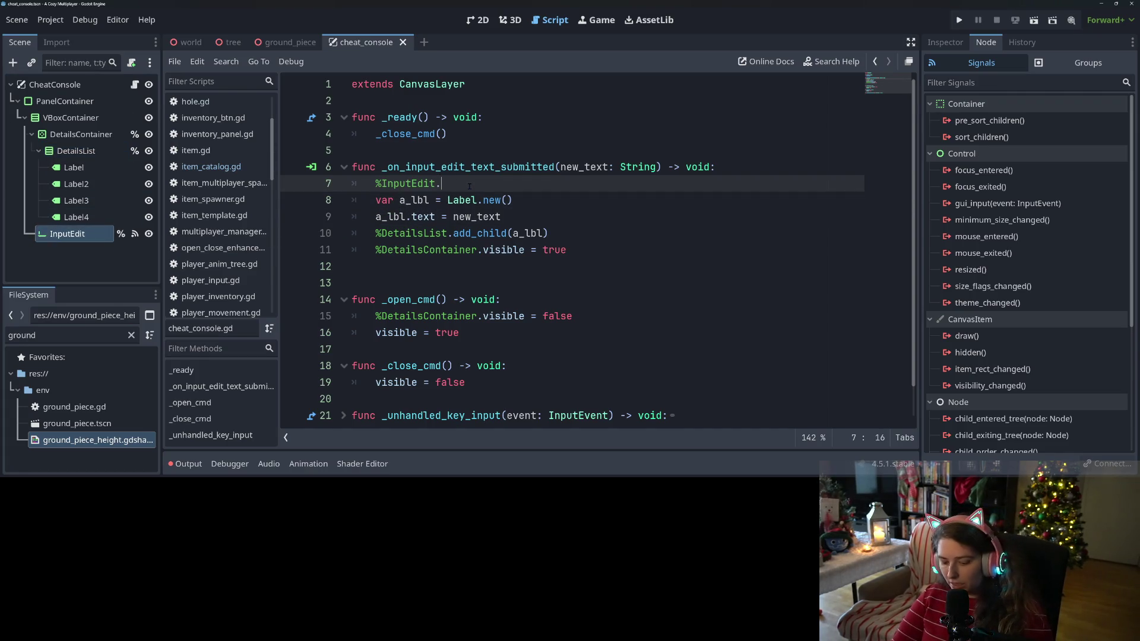
{"action": "type", "text": ".text = "}
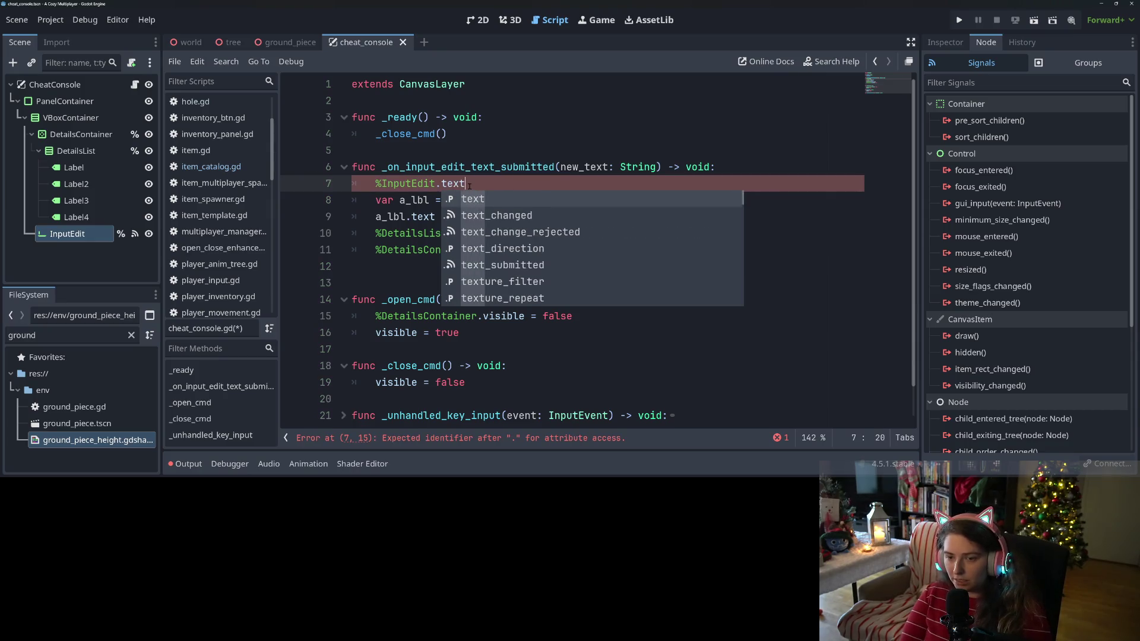
{"action": "type", "text": "\"\""}
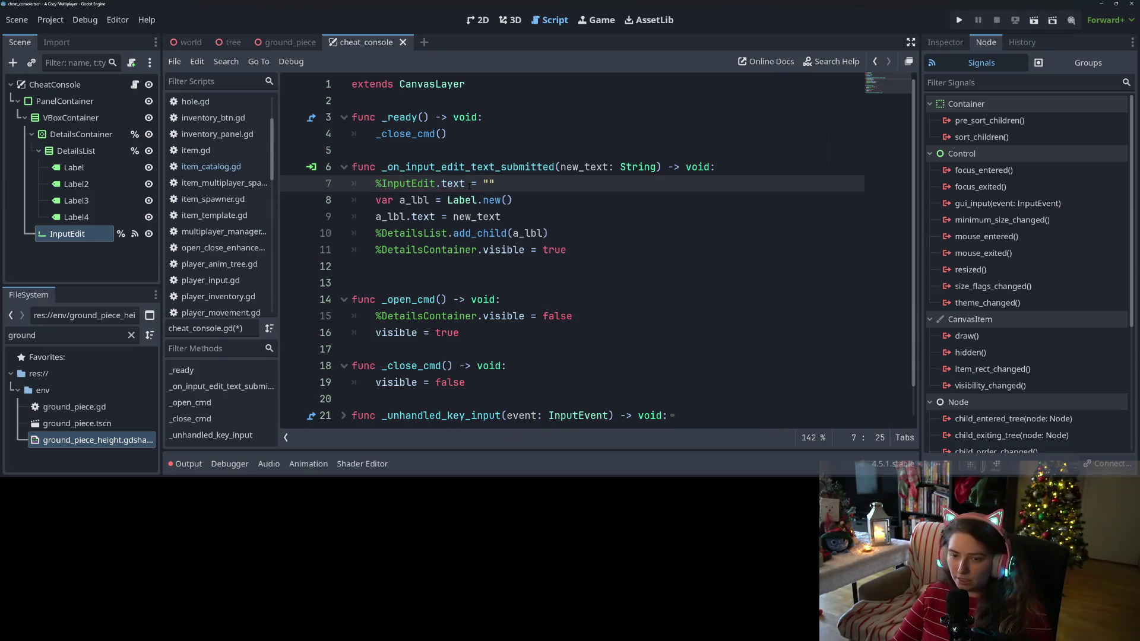
{"action": "key", "text": "ctrl+s"}
{"action": "left_click", "coordinate": [495, 279]}
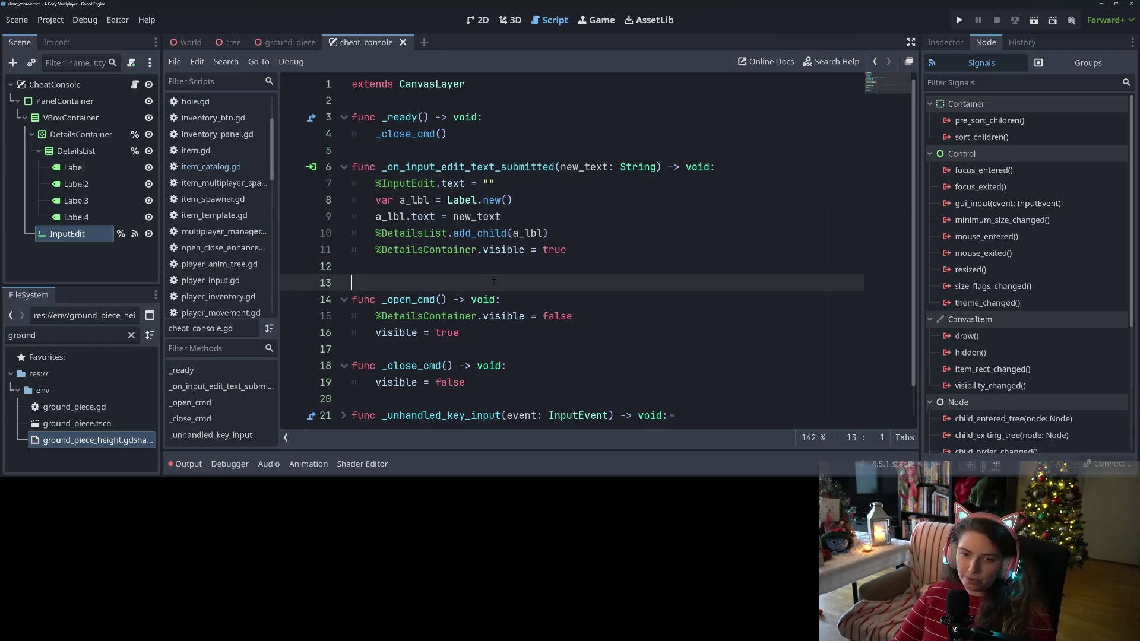
{"action": "key", "text": "BackSpace"}
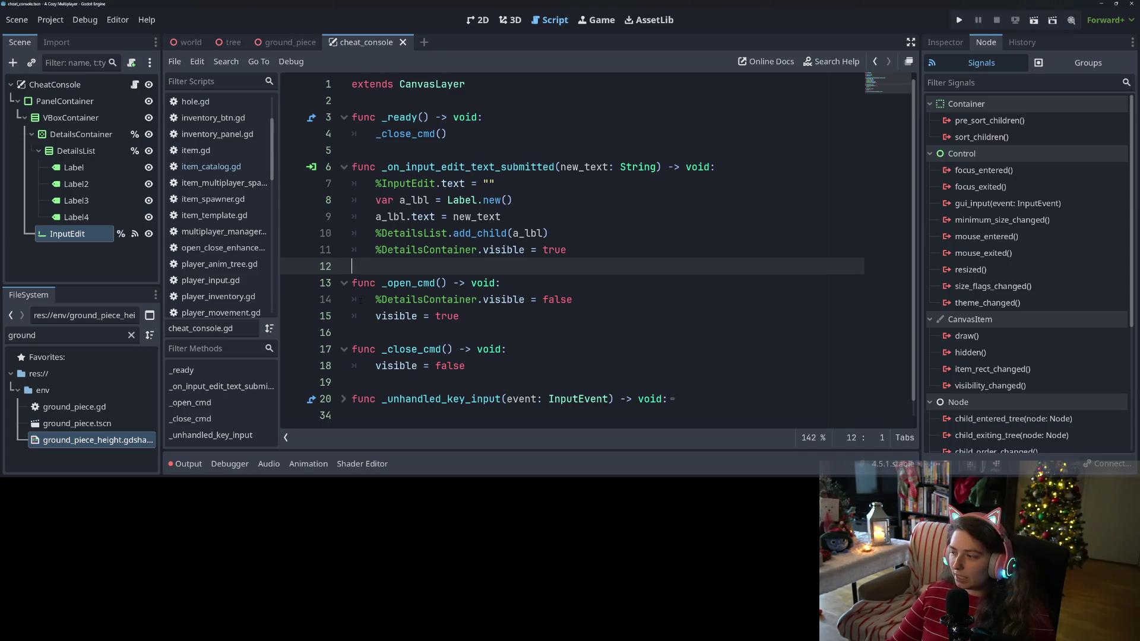
{"action": "left_click", "coordinate": [73, 168]}
{"action": "left_click", "coordinate": [83, 219], "text": "shift"}
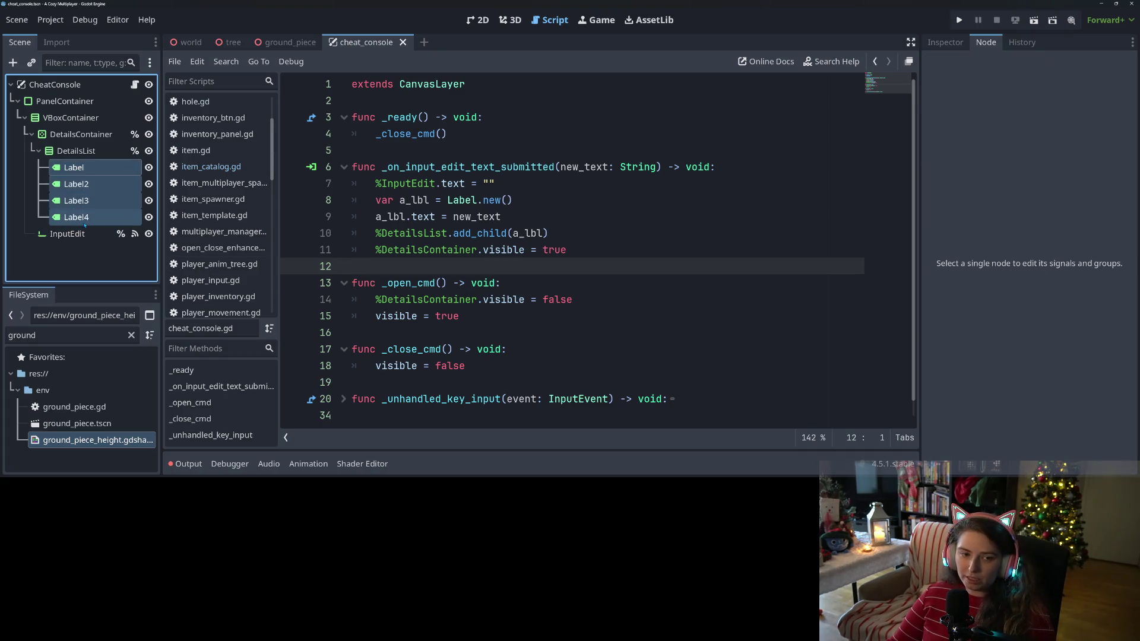
Step: Delete Label through Label4, save the CheatConsole scene, and run the game
{"action": "key", "text": "Delete"}
{"action": "key", "text": "ctrl+s"}
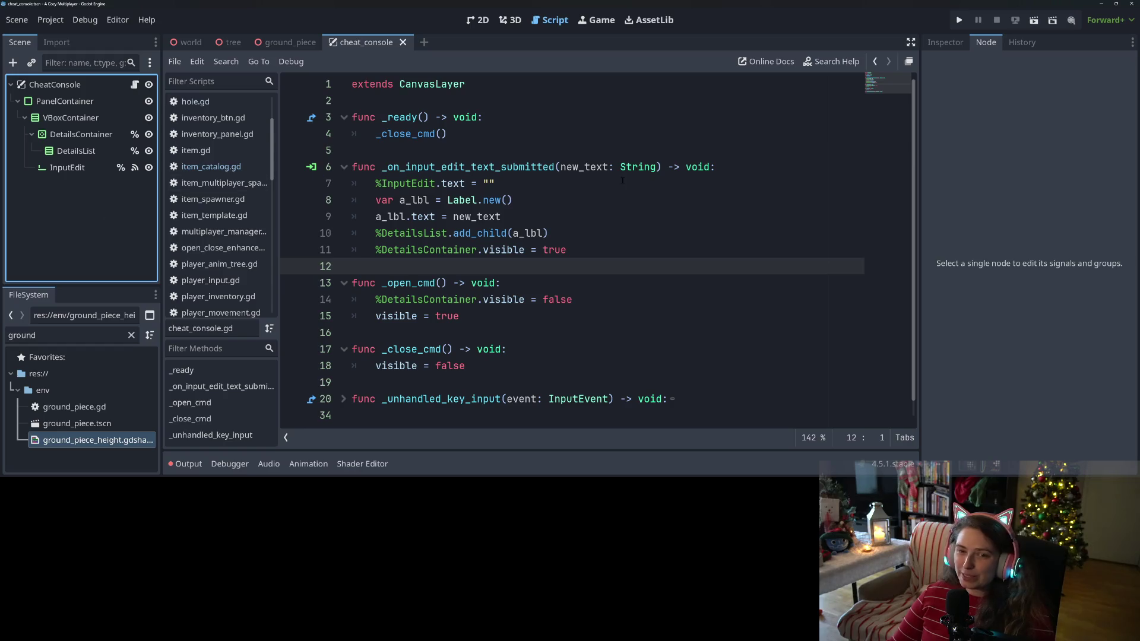
{"action": "left_click", "coordinate": [958, 21]}
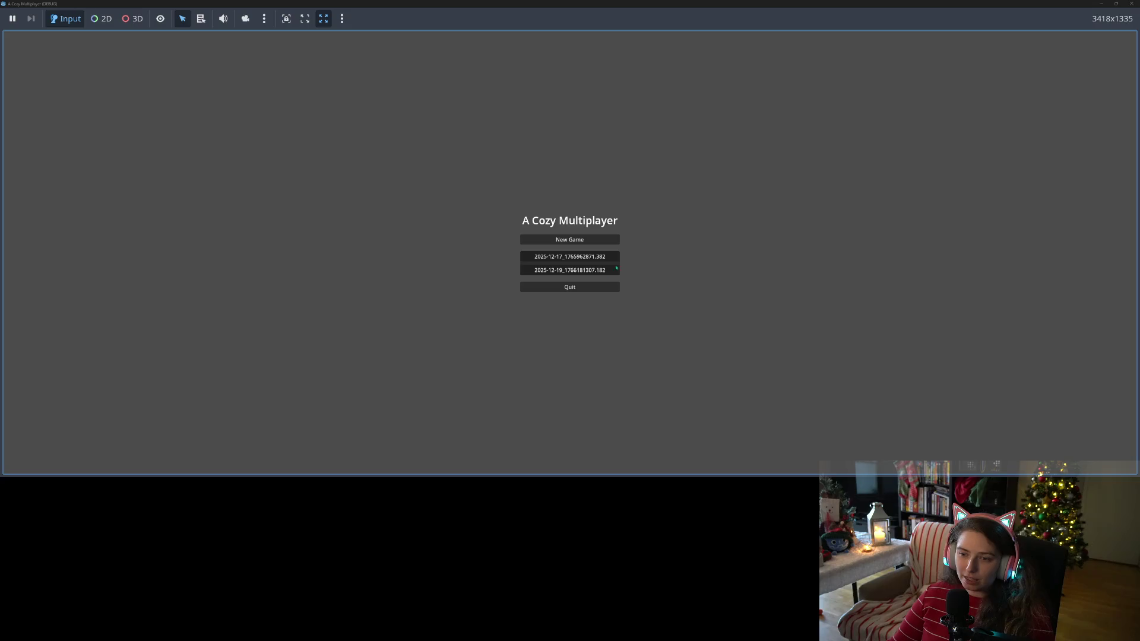
Step: Load the first save, send messages like 'hello' and 'poop' to the console, then stop
{"action": "left_click", "coordinate": [595, 260]}
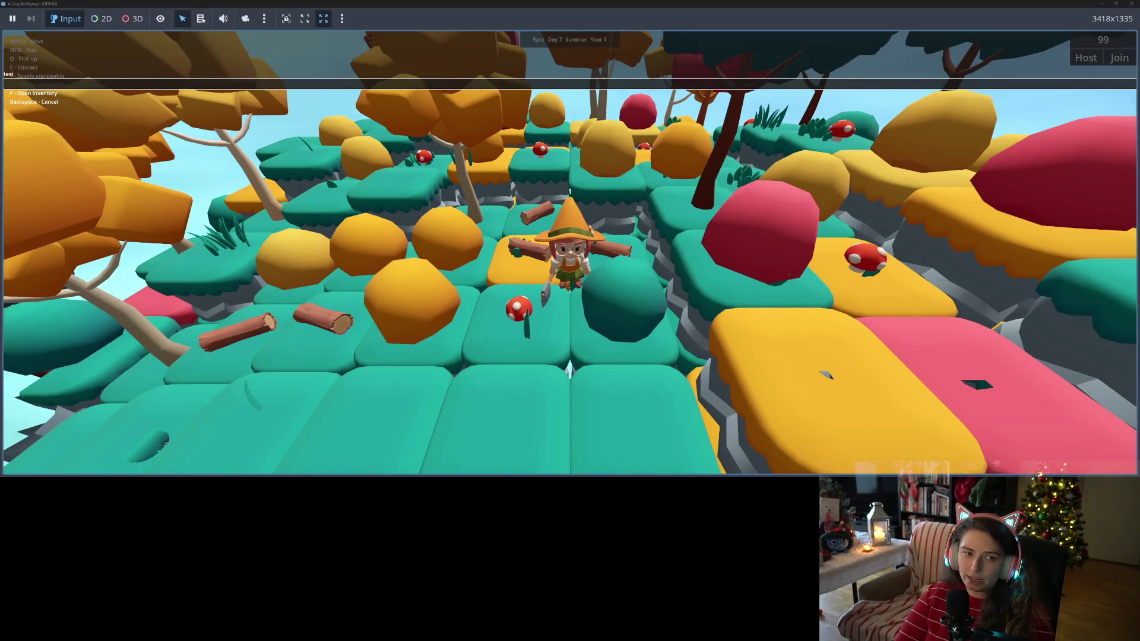
{"action": "key", "text": "e"}
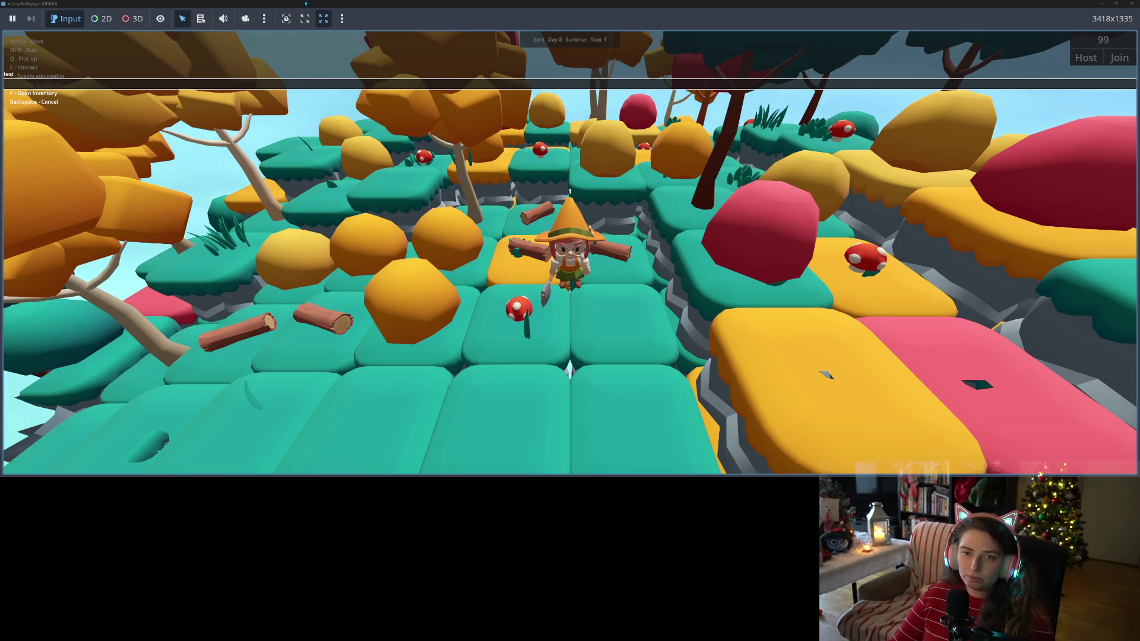
{"action": "type", "text": "hello"}
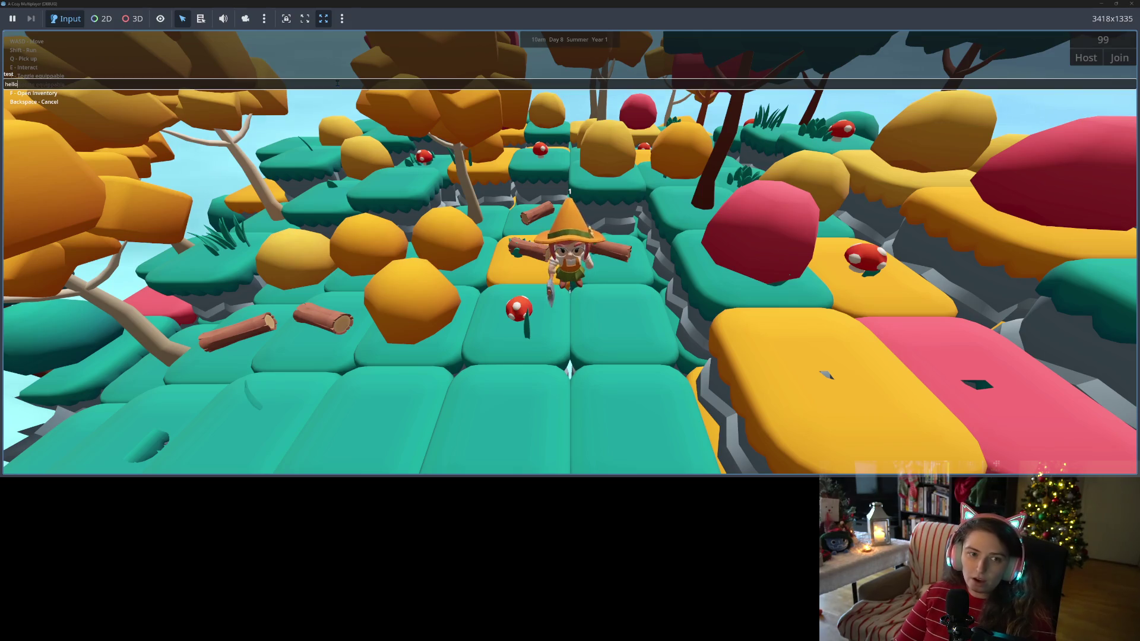
{"action": "key", "text": "Return"}
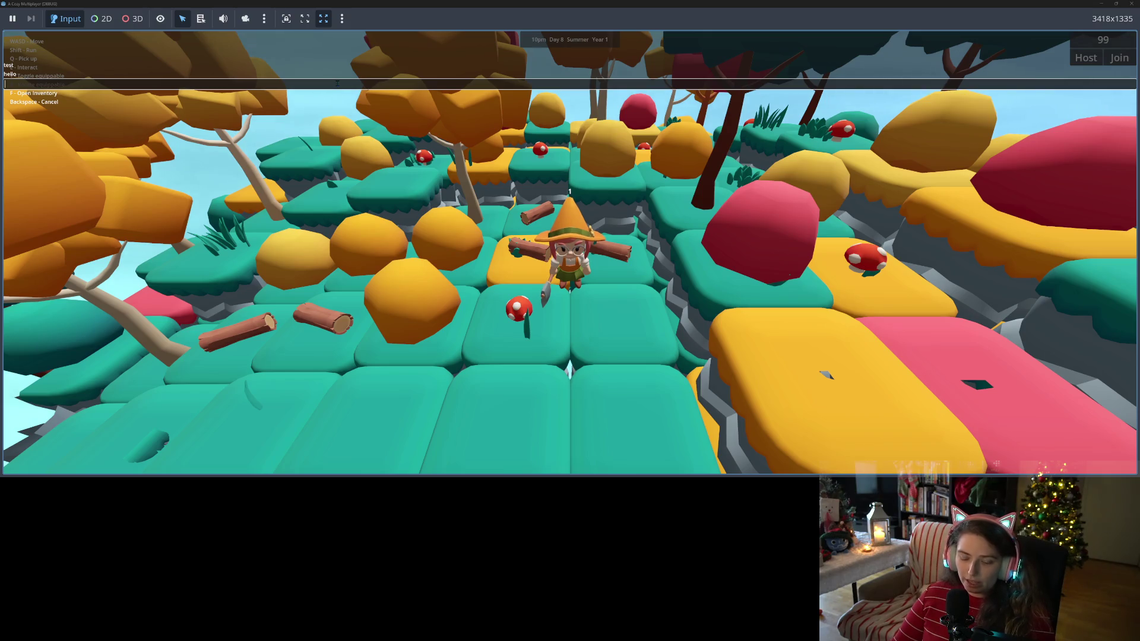
{"action": "type", "text": "poop"}
{"action": "key", "text": "Return"}
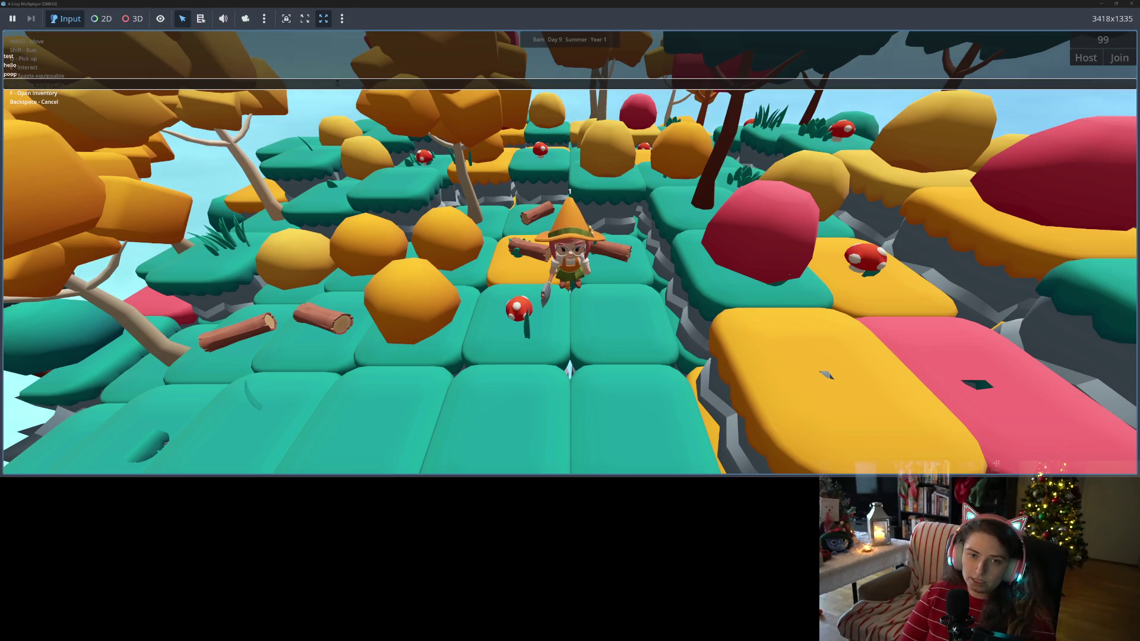
{"action": "type", "text": "erfhsjdkhfsdlfjsd"}
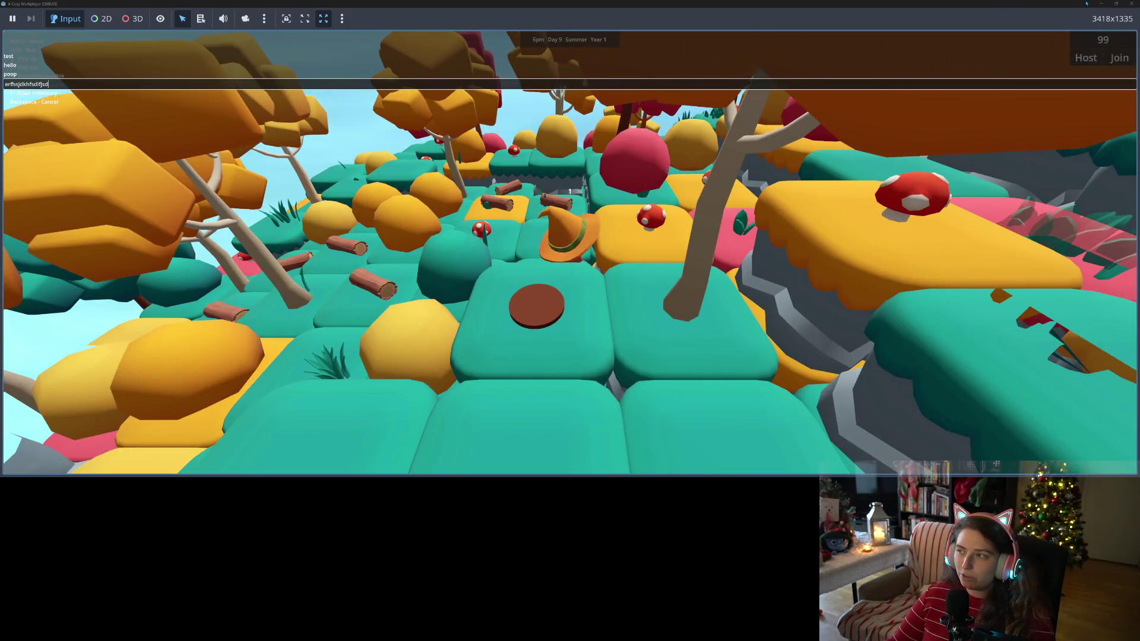
{"action": "left_click", "coordinate": [1131, 4]}
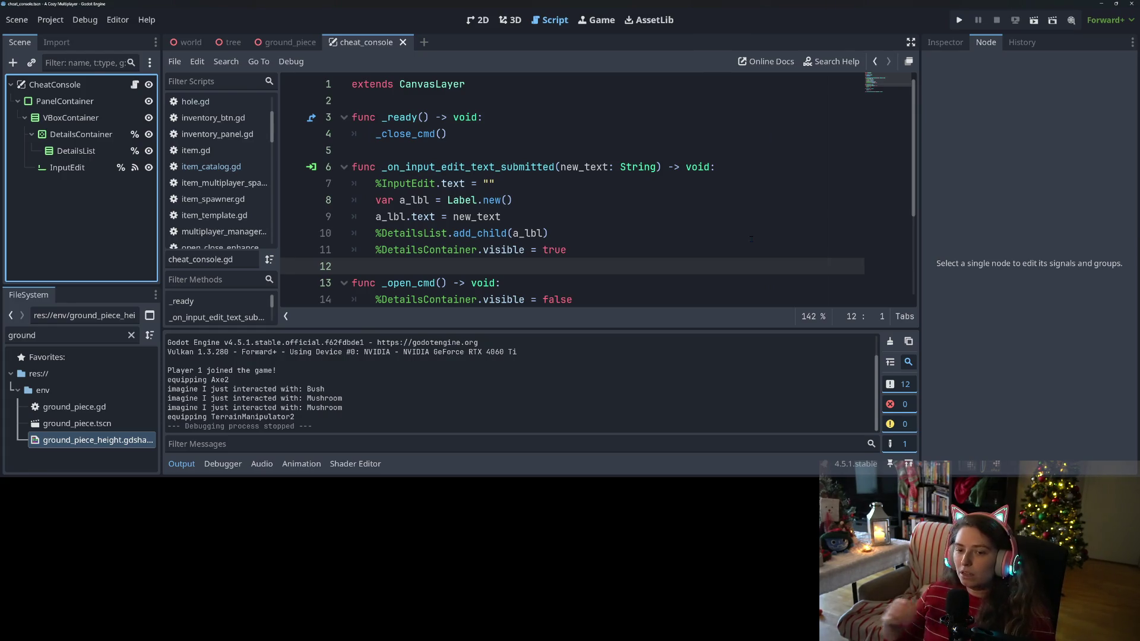
{"action": "scroll", "coordinate": [679, 244], "scroll_direction": "down", "scroll_amount": 3}
Step: Add %InputEdit.grab_focus() as the first line of _open_cmd and relaunch the game with F5
{"action": "left_click", "coordinate": [534, 150]}
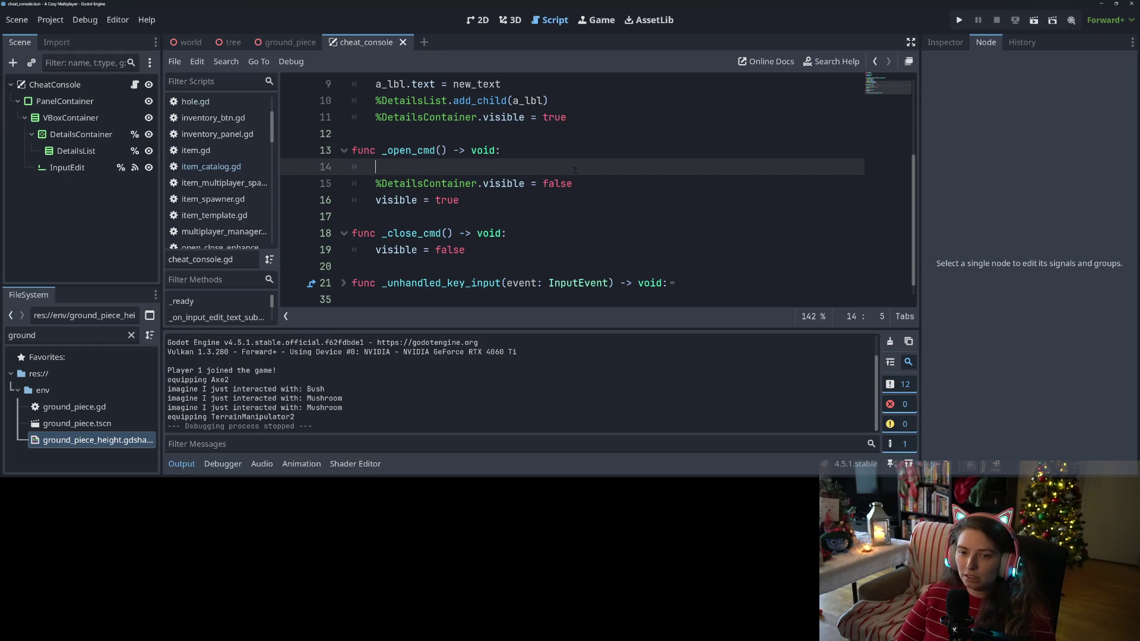
{"action": "left_click_drag", "start_coordinate": [67, 168], "coordinate": [449, 168]}
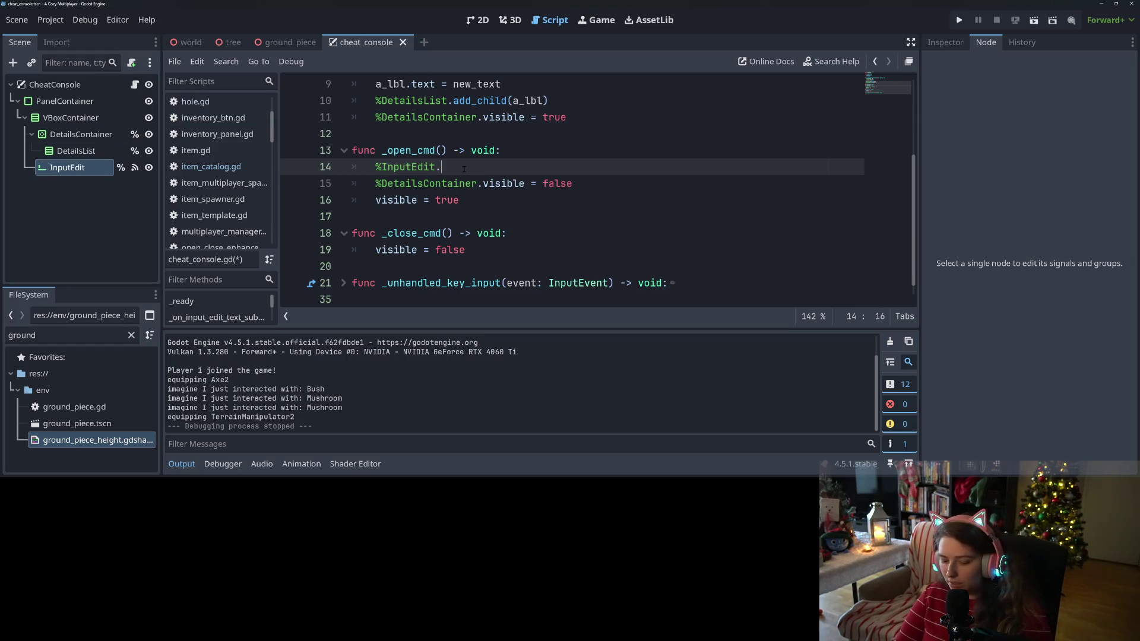
{"action": "type", "text": ".gra"}
{"action": "key", "text": "Down"}
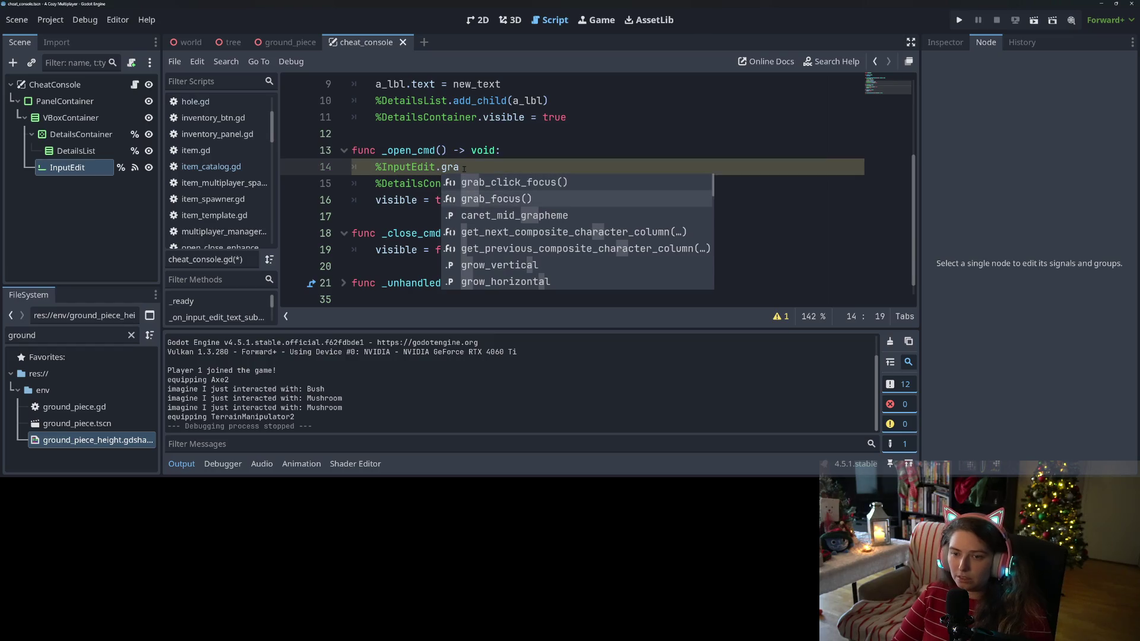
{"action": "key", "text": "Return"}
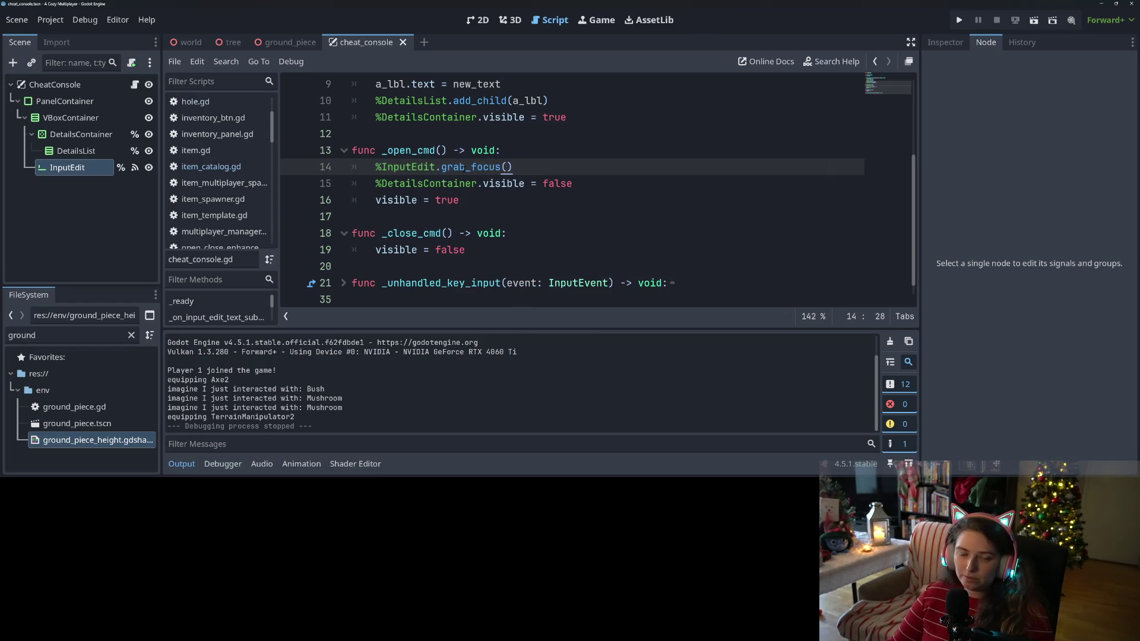
{"action": "left_click", "coordinate": [61, 173]}
{"action": "left_click", "coordinate": [69, 209]}
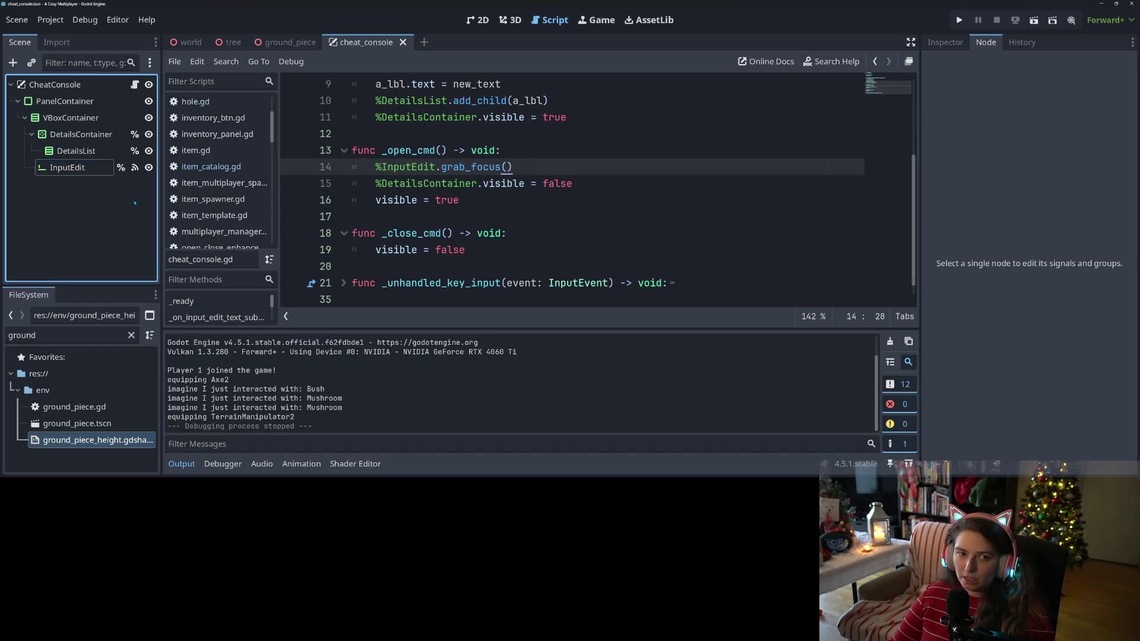
{"action": "key", "text": "F5"}
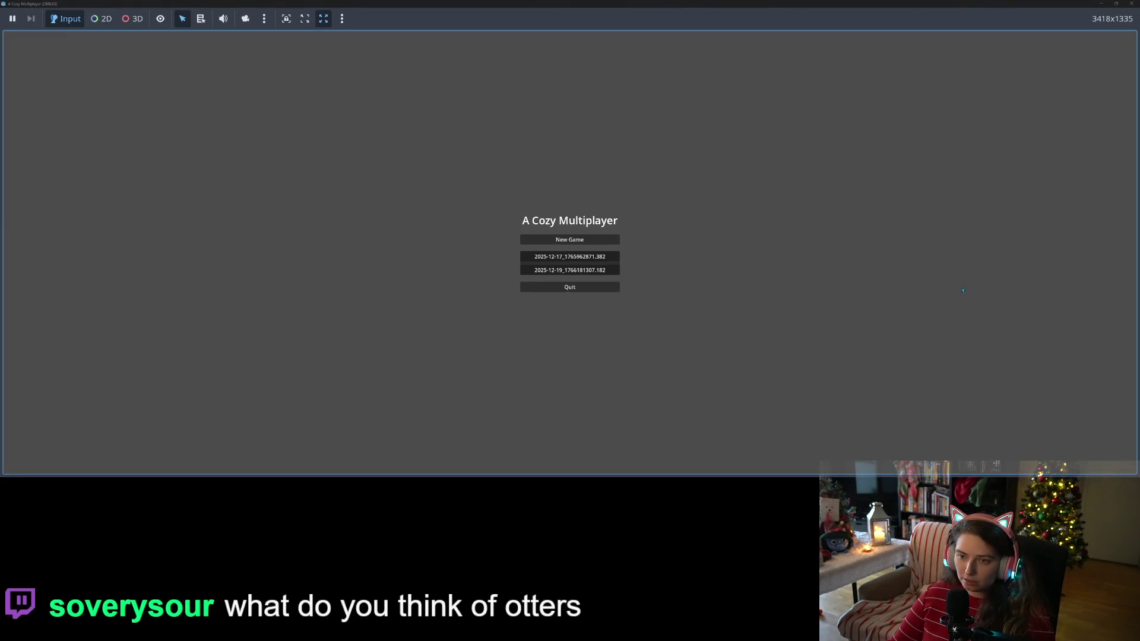
Step: Submit a test line in the running game's console, then close and stop the game
{"action": "type", "text": "/testsdfjsdlkfjslkdtest"}
{"action": "key", "text": "Return"}
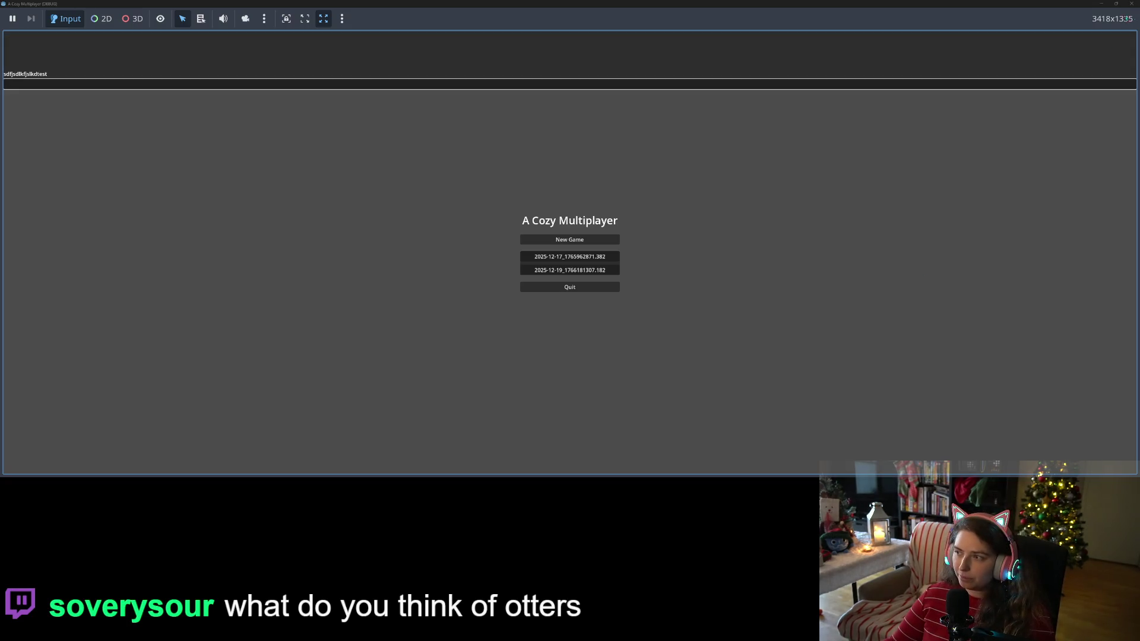
{"action": "left_click", "coordinate": [1131, 3]}
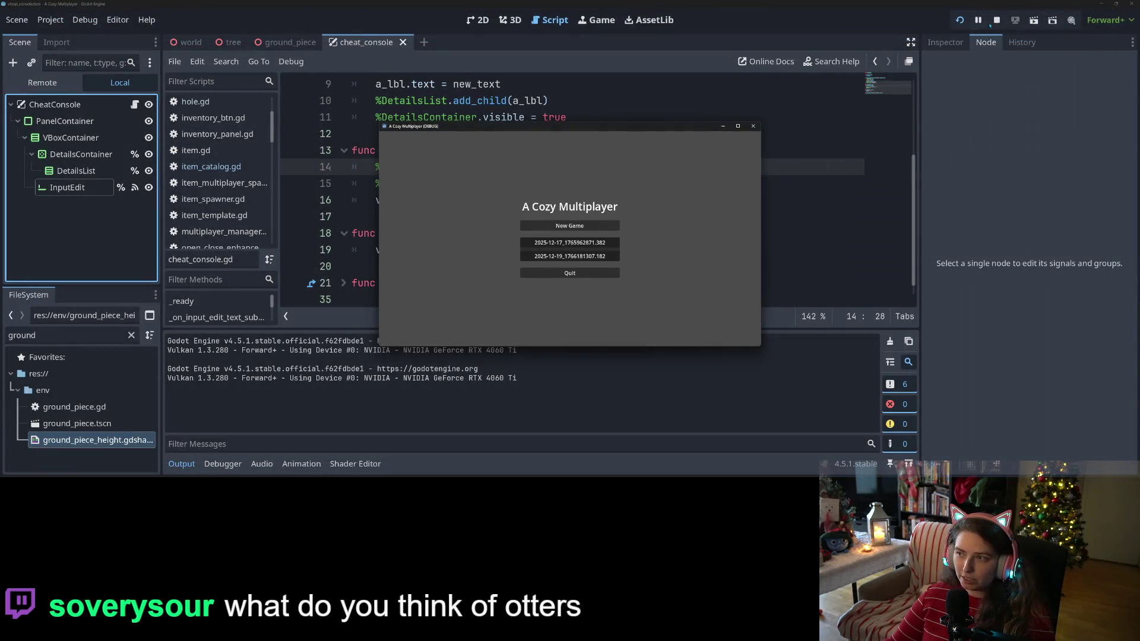
{"action": "key", "text": "F8"}
Step: Copy the %InputEdit.grab_focus() line onto a new line after line 11 and save the script
{"action": "left_click_drag", "start_coordinate": [367, 167], "coordinate": [513, 167]}
{"action": "key", "text": "ctrl+c"}
{"action": "left_click", "coordinate": [591, 121]}
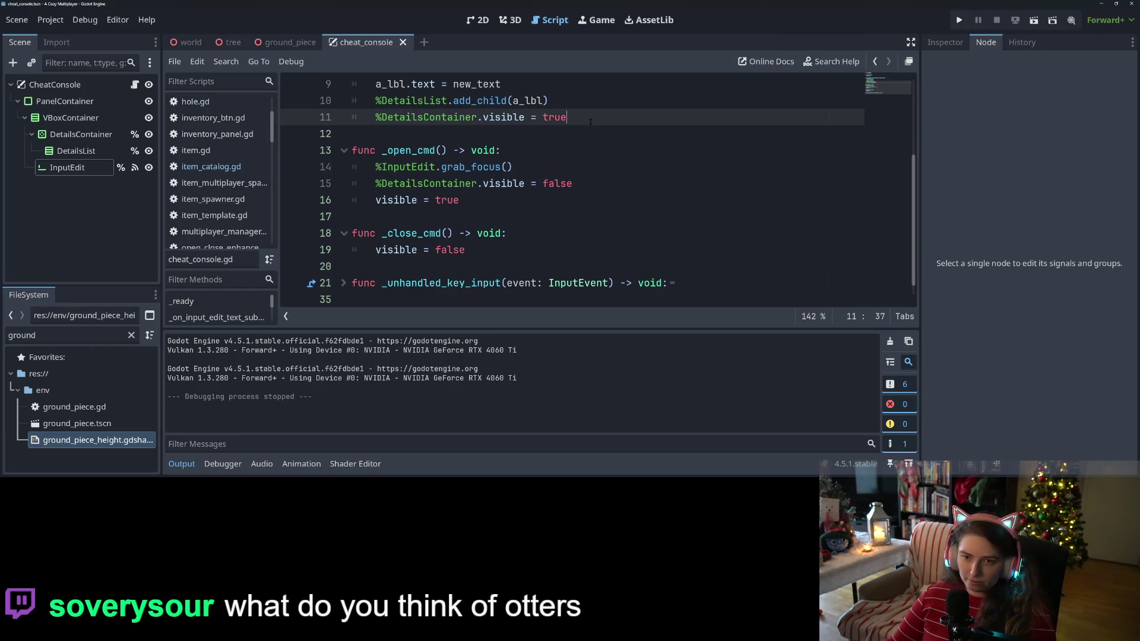
{"action": "key", "text": "Return"}
{"action": "key", "text": "ctrl+v"}
{"action": "scroll", "coordinate": [591, 122], "scroll_direction": "up", "scroll_amount": 3}
{"action": "key", "text": "ctrl+s"}
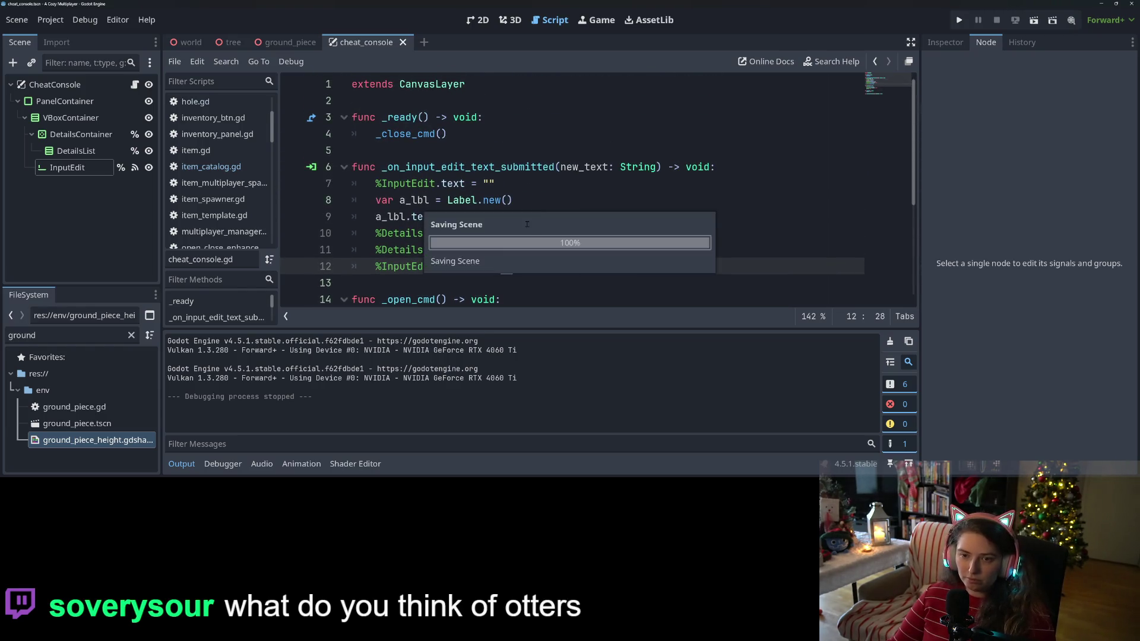
Step: Relaunch the game, submit another console test line, restore the window and stop the game
{"action": "left_click", "coordinate": [959, 20]}
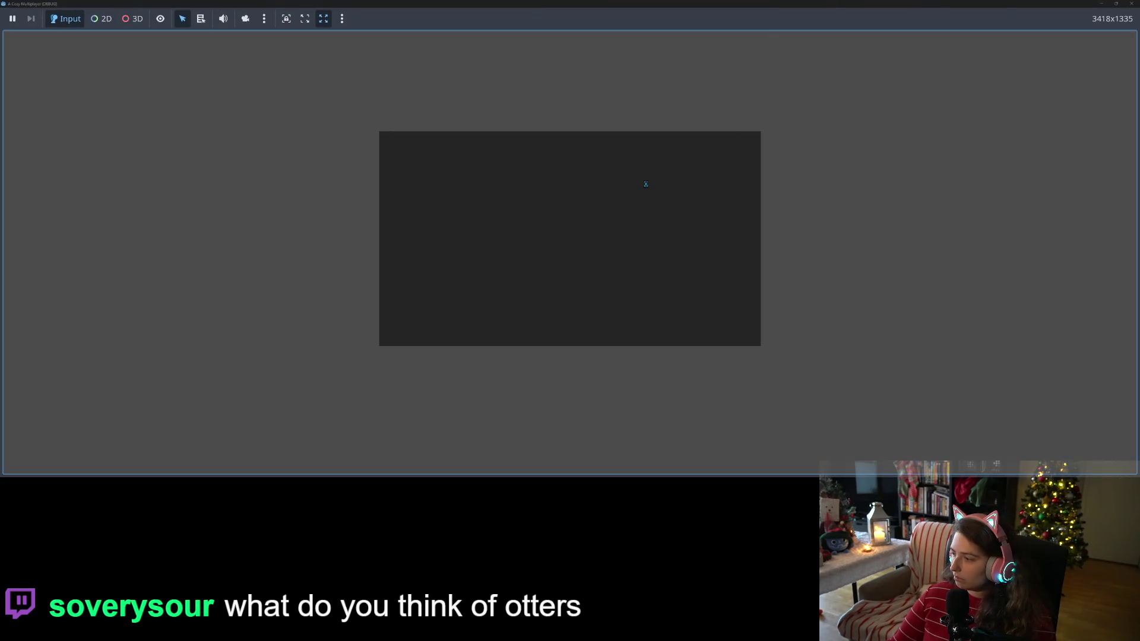
{"action": "type", "text": "kf;lsdkfl;sdkftest"}
{"action": "key", "text": "Return"}
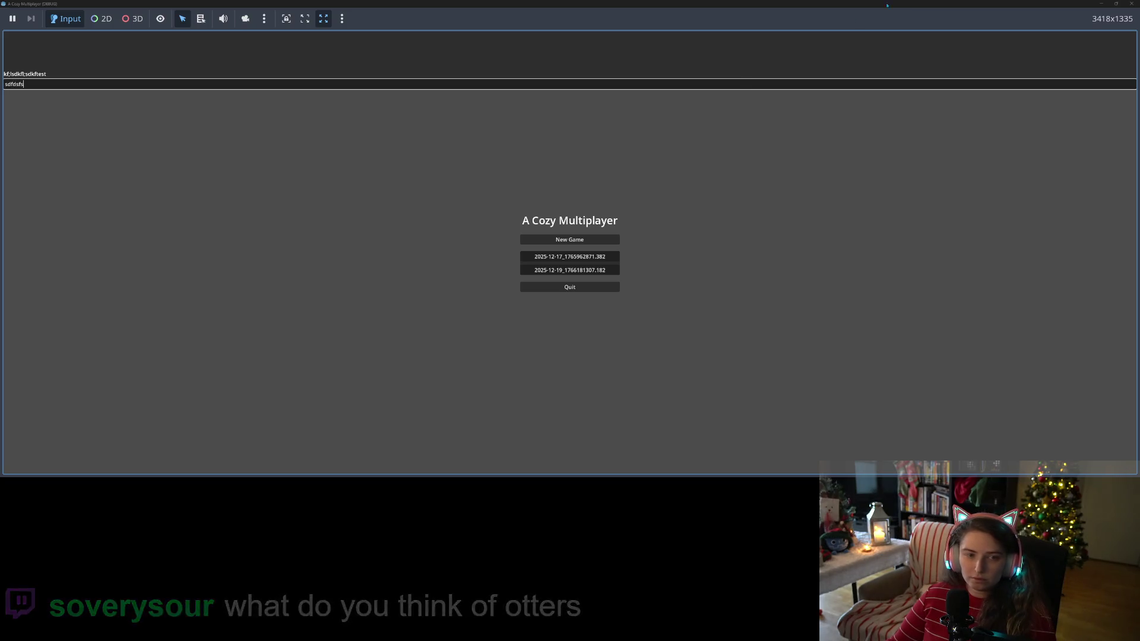
{"action": "left_click", "coordinate": [1117, 4]}
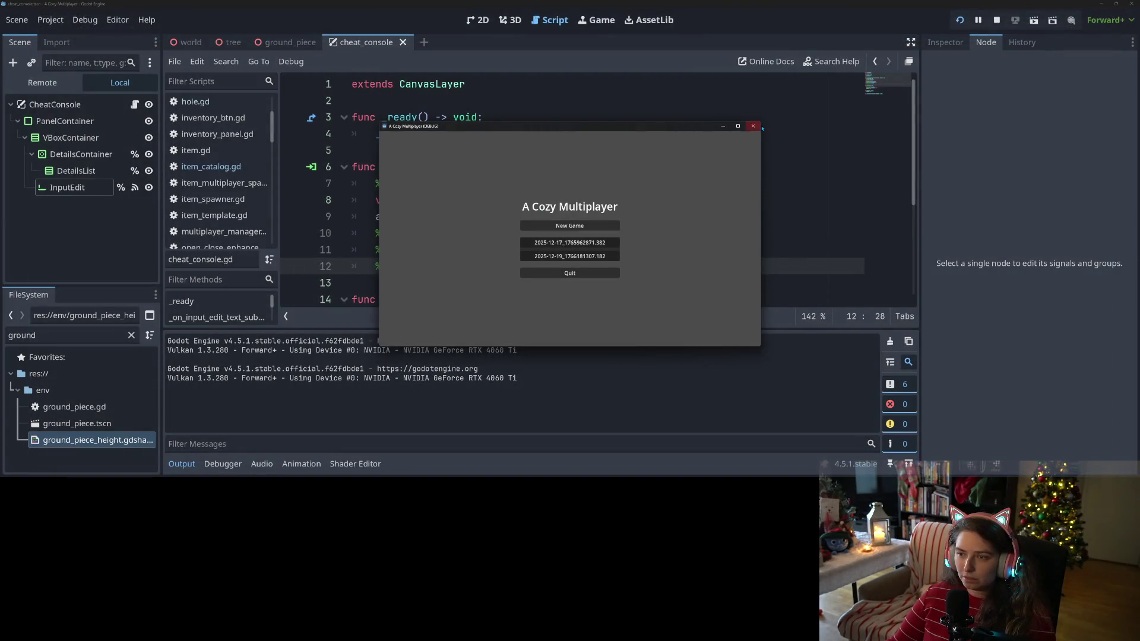
{"action": "left_click", "coordinate": [754, 126]}
Step: Review the handler by moving between the grab_focus and visible = true lines
{"action": "left_click", "coordinate": [520, 267]}
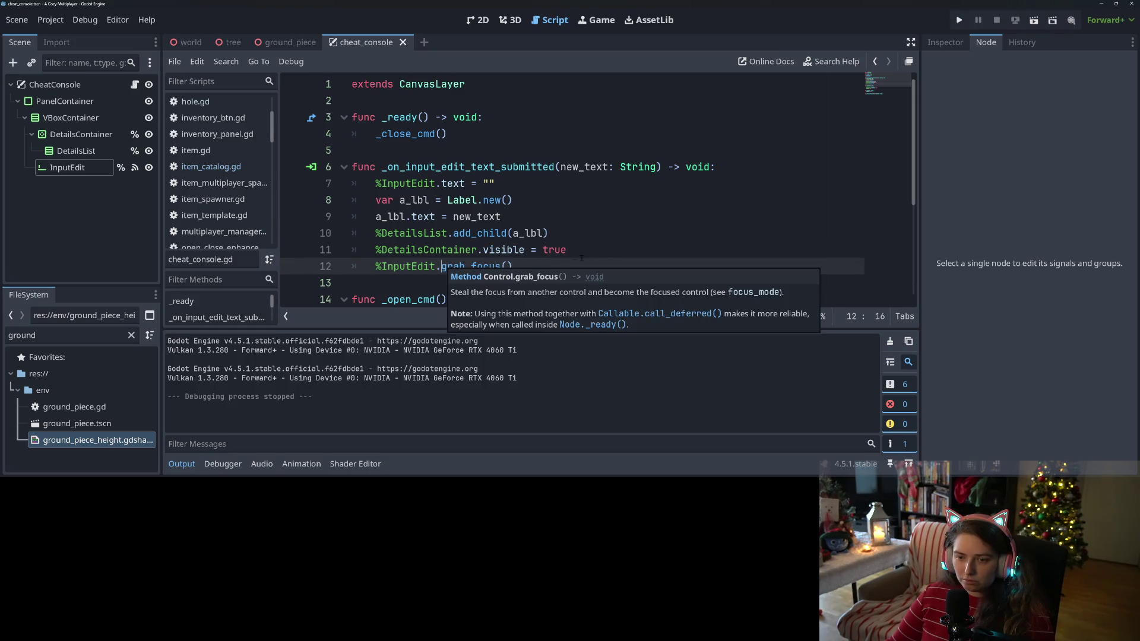
{"action": "left_click", "coordinate": [611, 253]}
{"action": "left_click", "coordinate": [530, 270]}
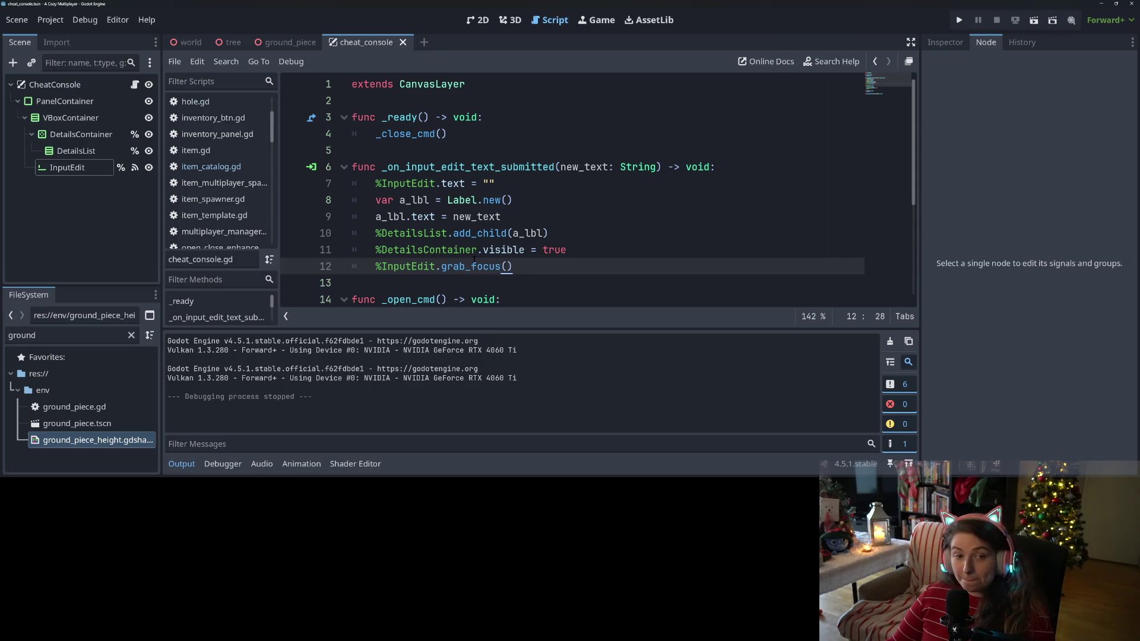
{"action": "left_click", "coordinate": [587, 256]}
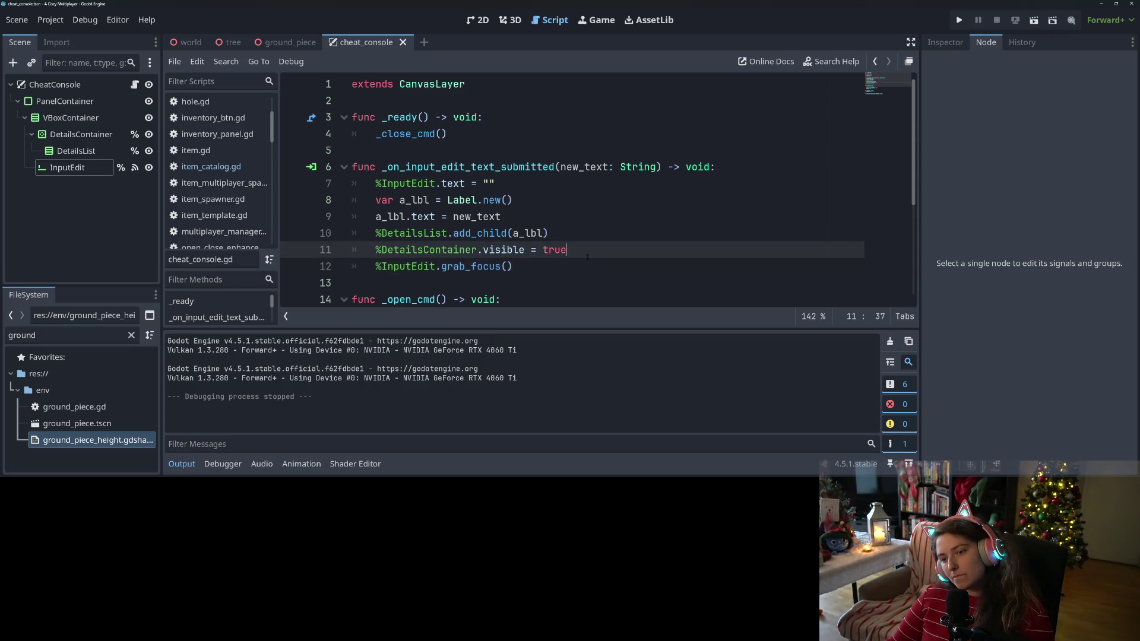
Step: Revert the InputEdit node's Text property in the Inspector to clear the leftover test text
{"action": "left_click", "coordinate": [67, 168]}
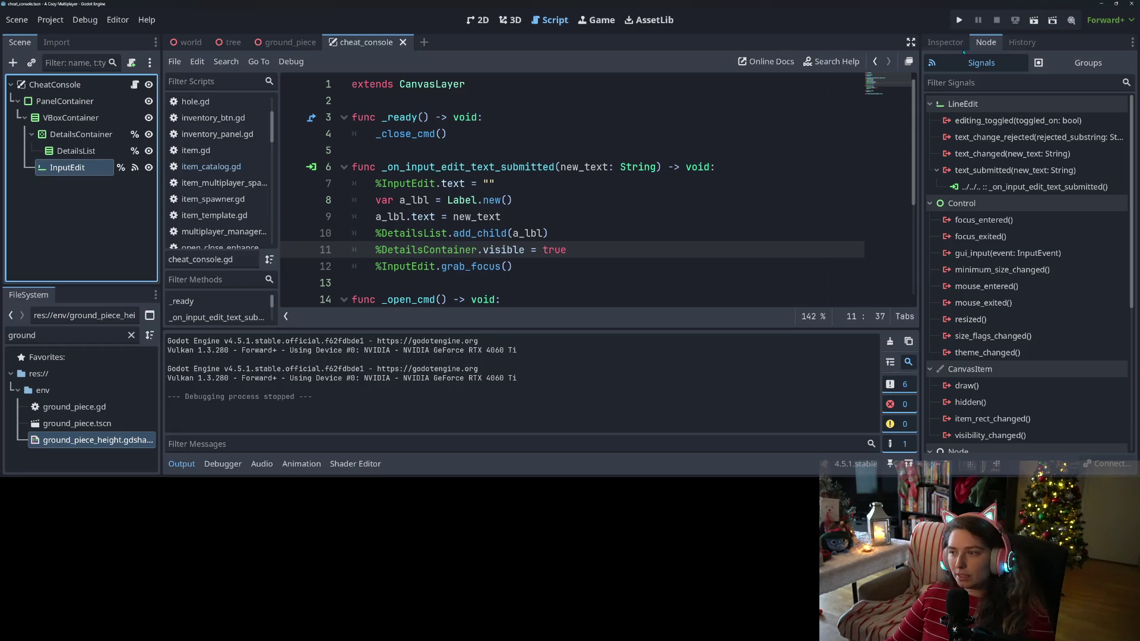
{"action": "left_click", "coordinate": [945, 42]}
{"action": "left_click", "coordinate": [1017, 136]}
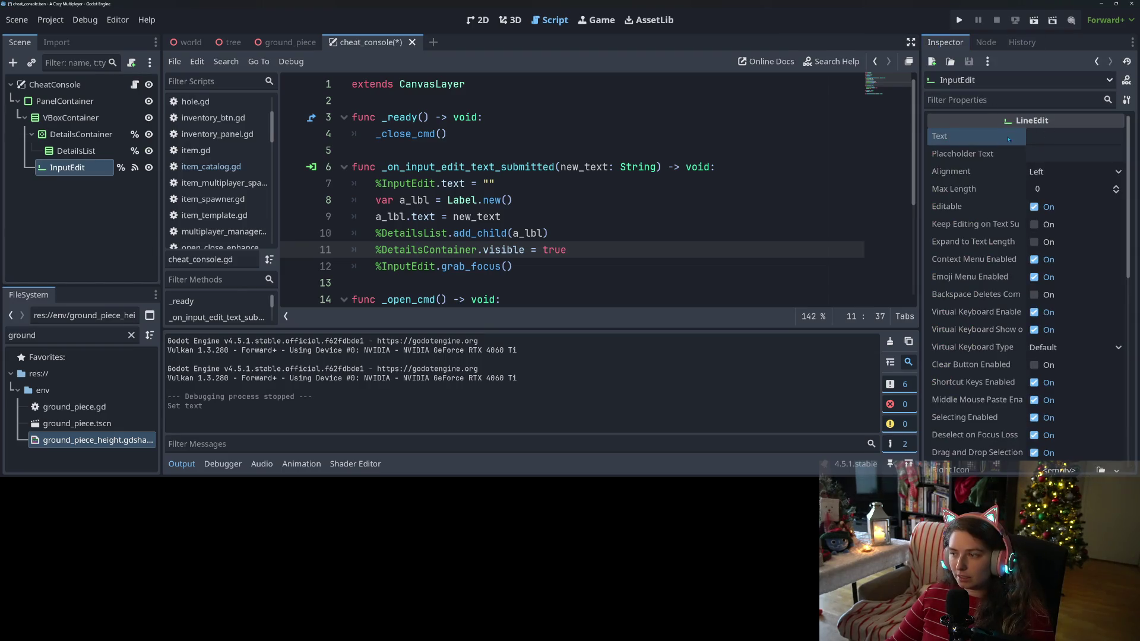
{"action": "left_click", "coordinate": [696, 236]}
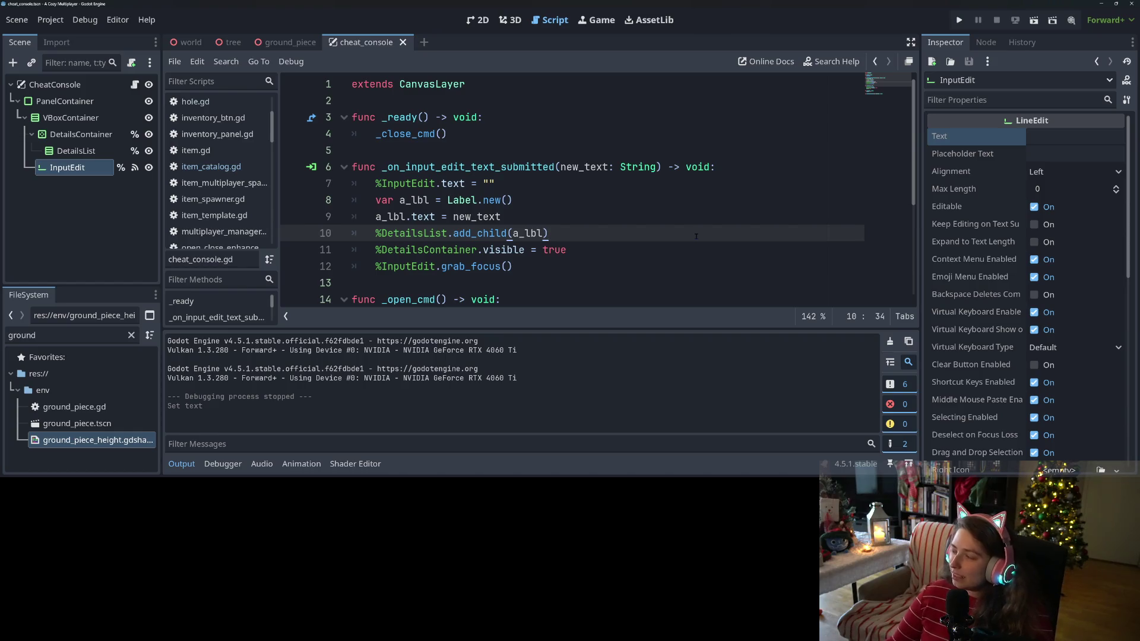
{"action": "left_click", "coordinate": [634, 252]}
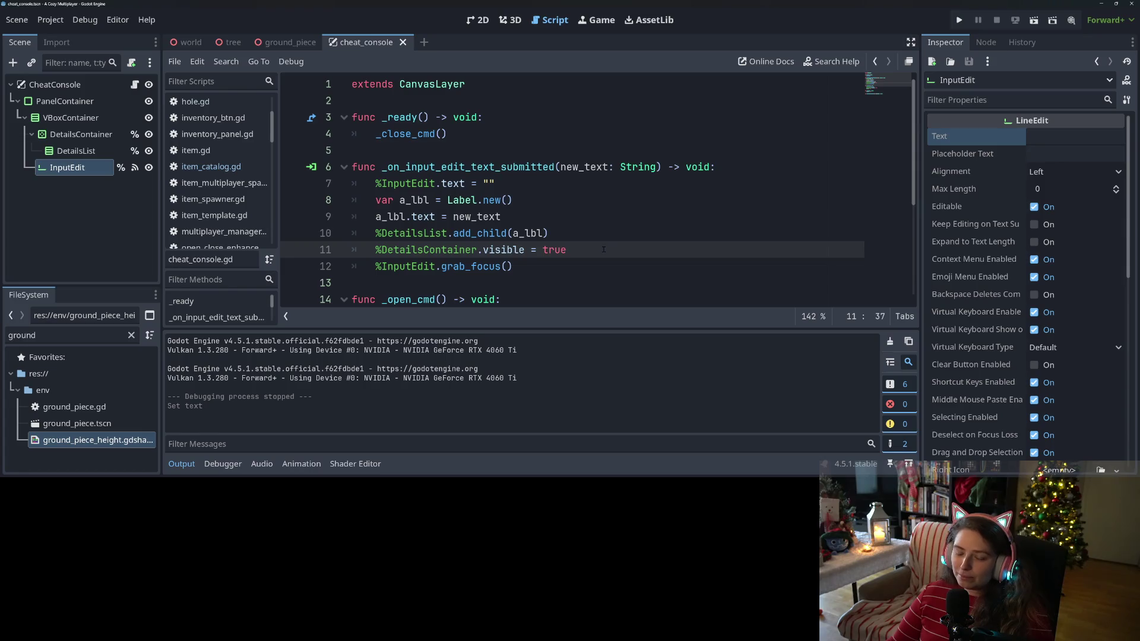
Step: Add 'await get_tree().process_frame' on line 12 before the grab_focus call, then run the game
{"action": "key", "text": "Return"}
{"action": "type", "text": "get_p"}
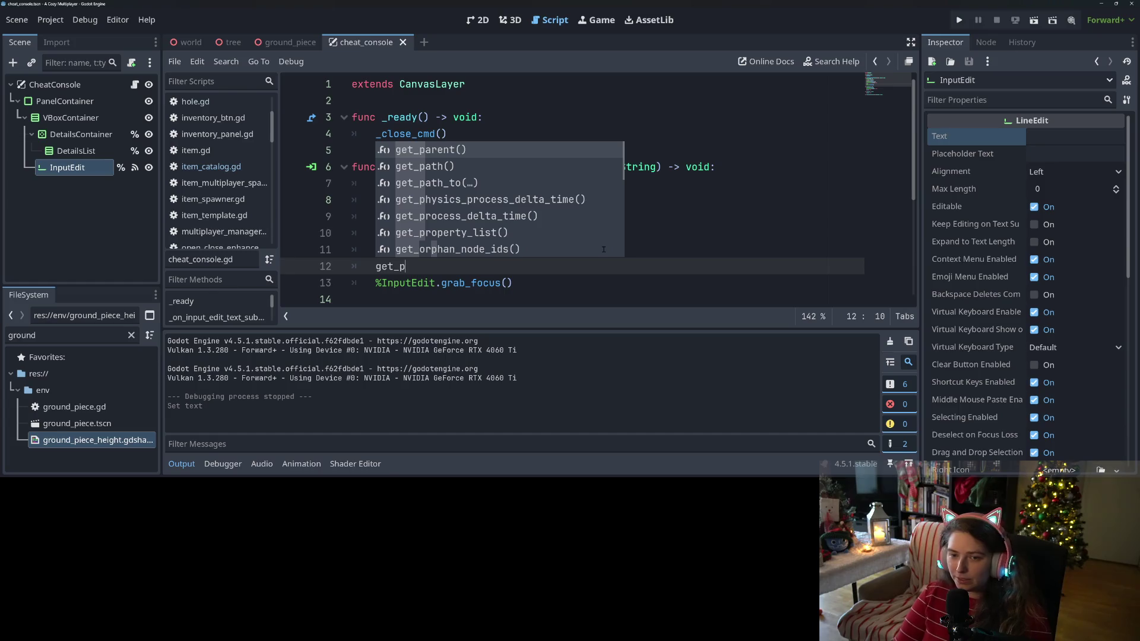
{"action": "key", "text": "BackSpace"}
{"action": "type", "text": "tree"}
{"action": "key", "text": "Return"}
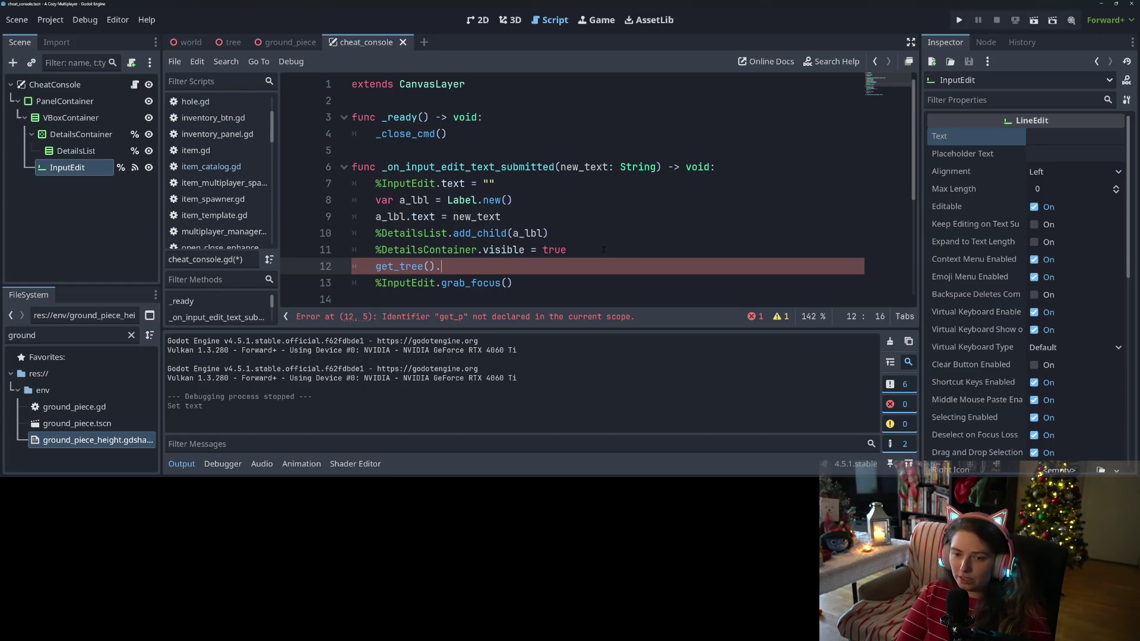
{"action": "type", "text": ".pro"}
{"action": "key", "text": "Return"}
{"action": "key", "text": "Home"}
{"action": "type", "text": "awai"}
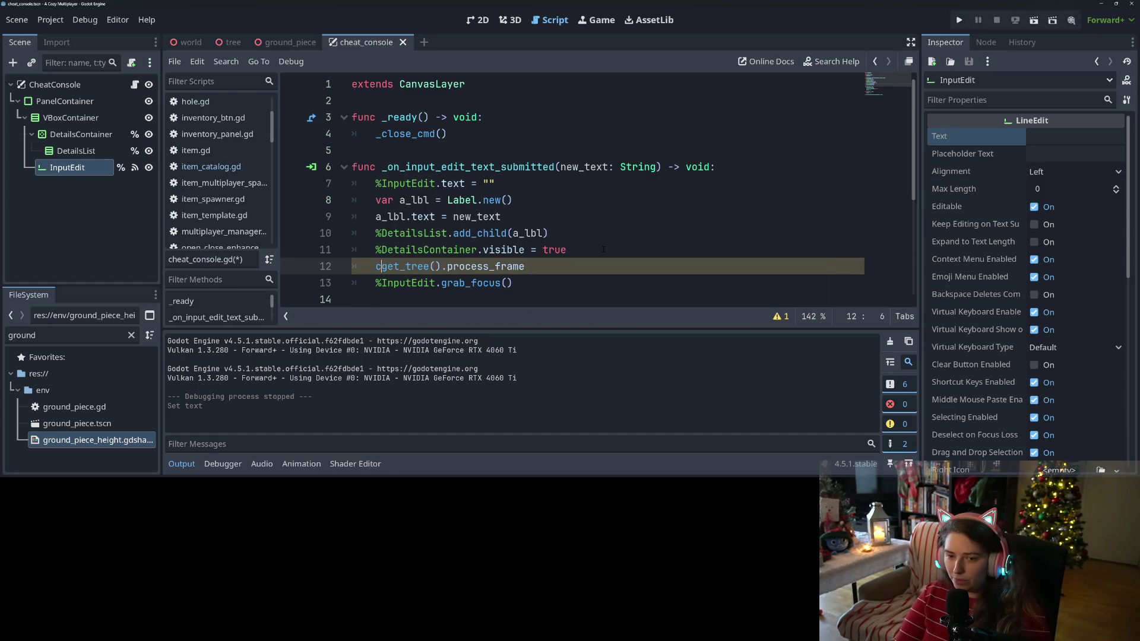
{"action": "type", "text": "t"}
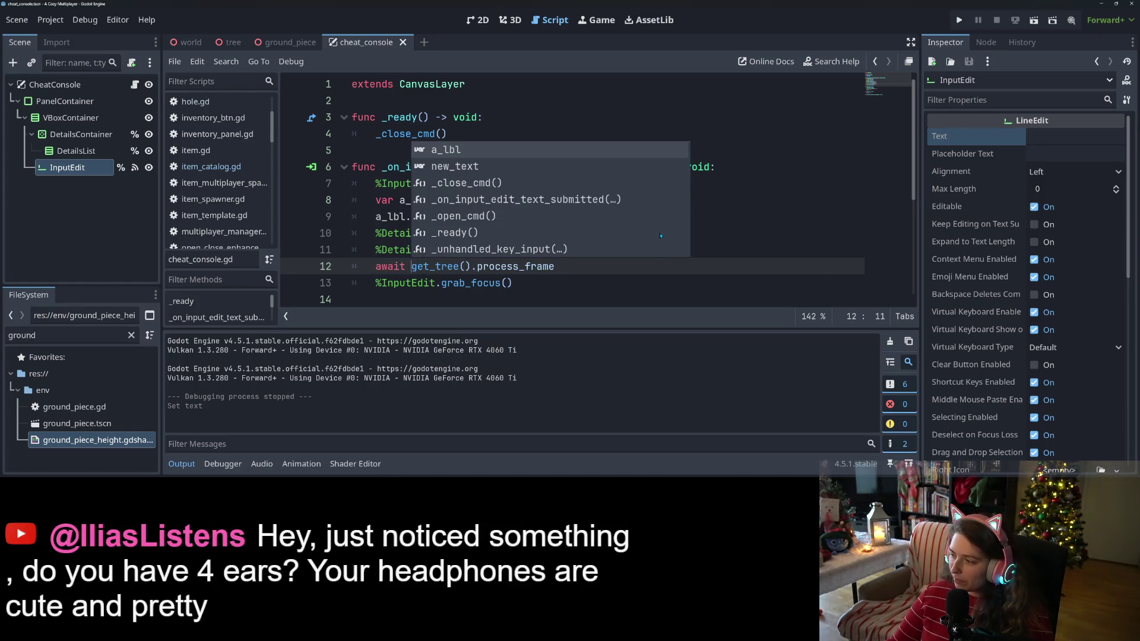
{"action": "left_click", "coordinate": [604, 140]}
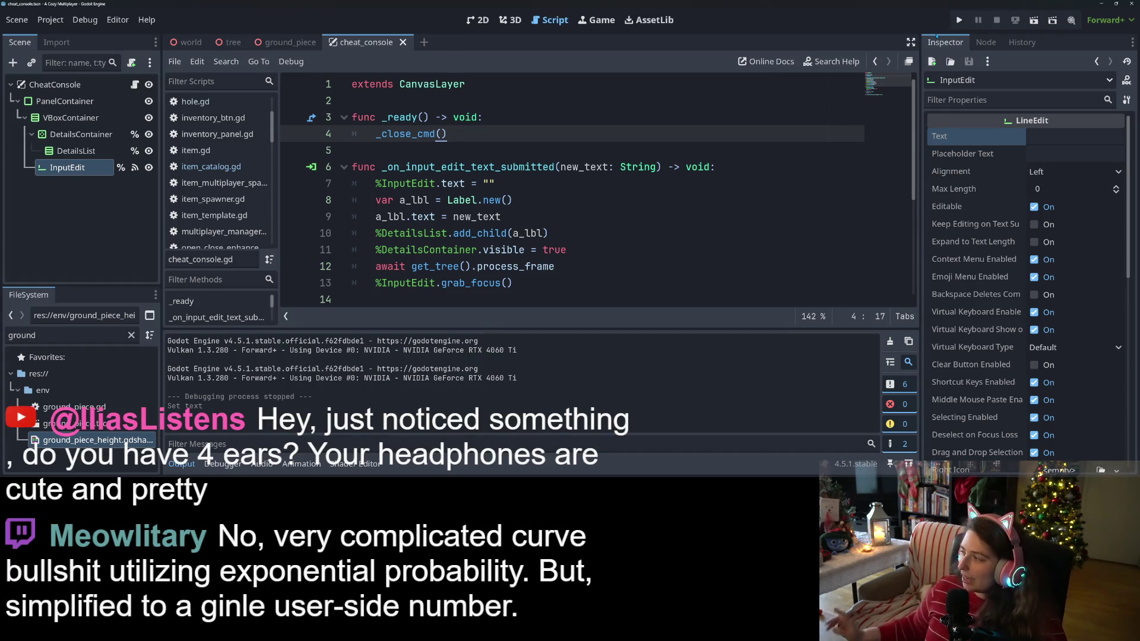
{"action": "left_click", "coordinate": [958, 21]}
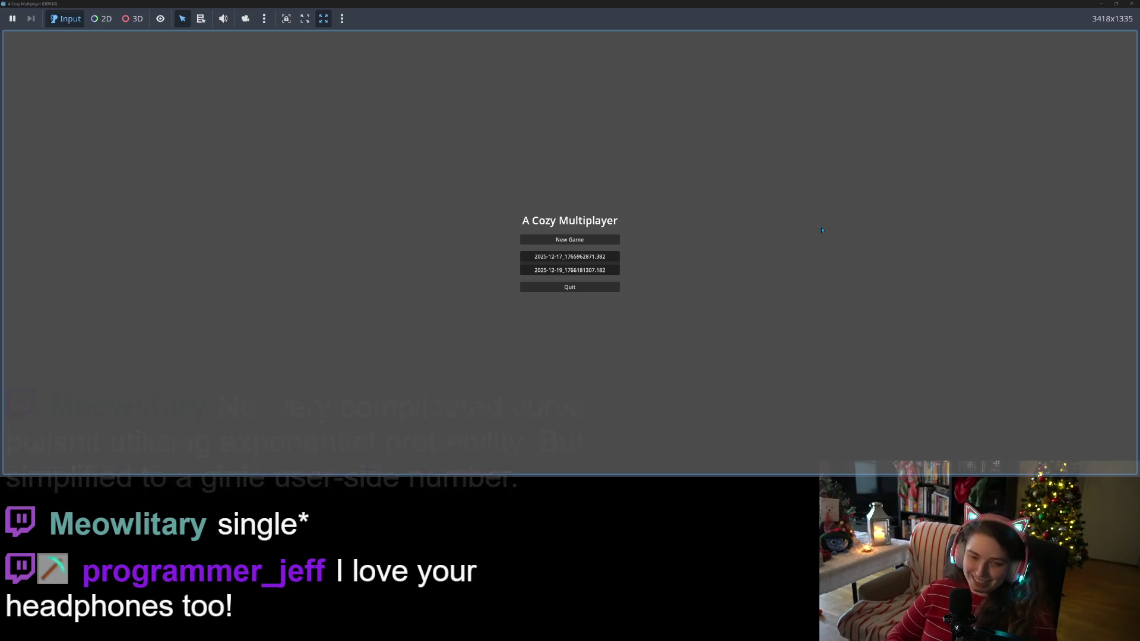
Step: Open the in-game console, submit 'ftest', type more text, then stop the game with F8
{"action": "key", "text": "quoteleft"}
{"action": "type", "text": "ftest"}
{"action": "key", "text": "Return"}
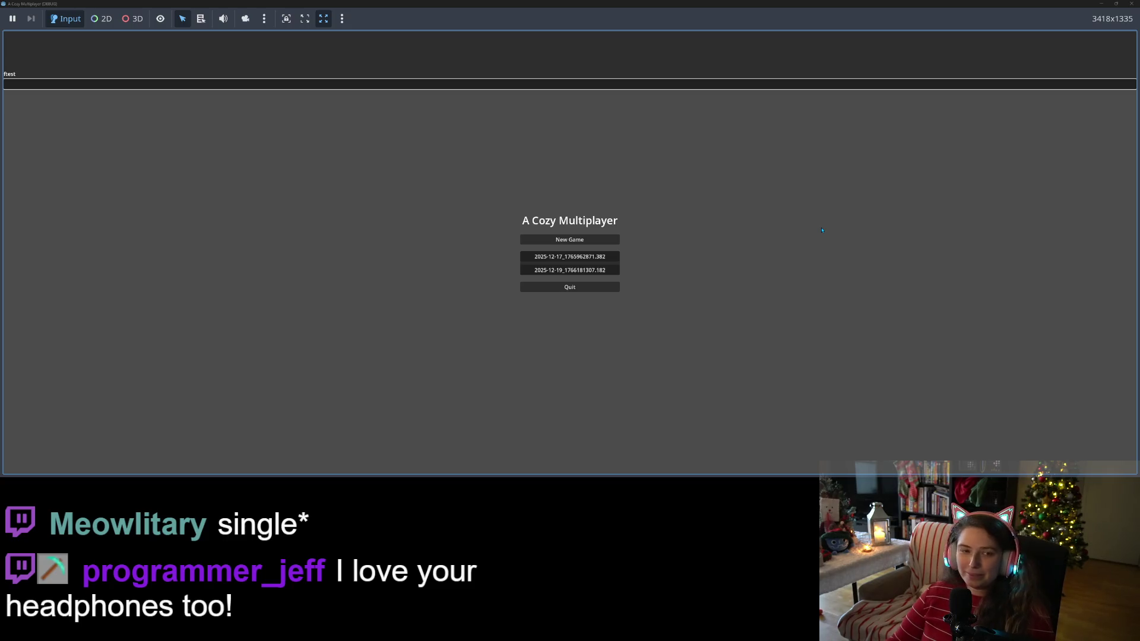
{"action": "type", "text": "dfsdfs"}
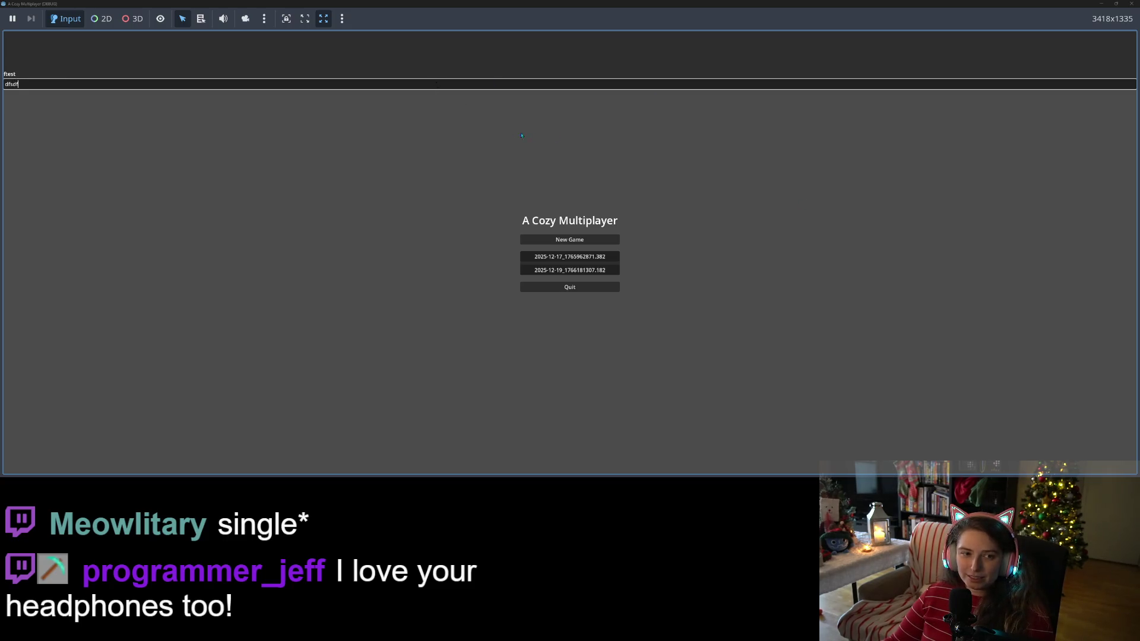
{"action": "key", "text": "F8"}
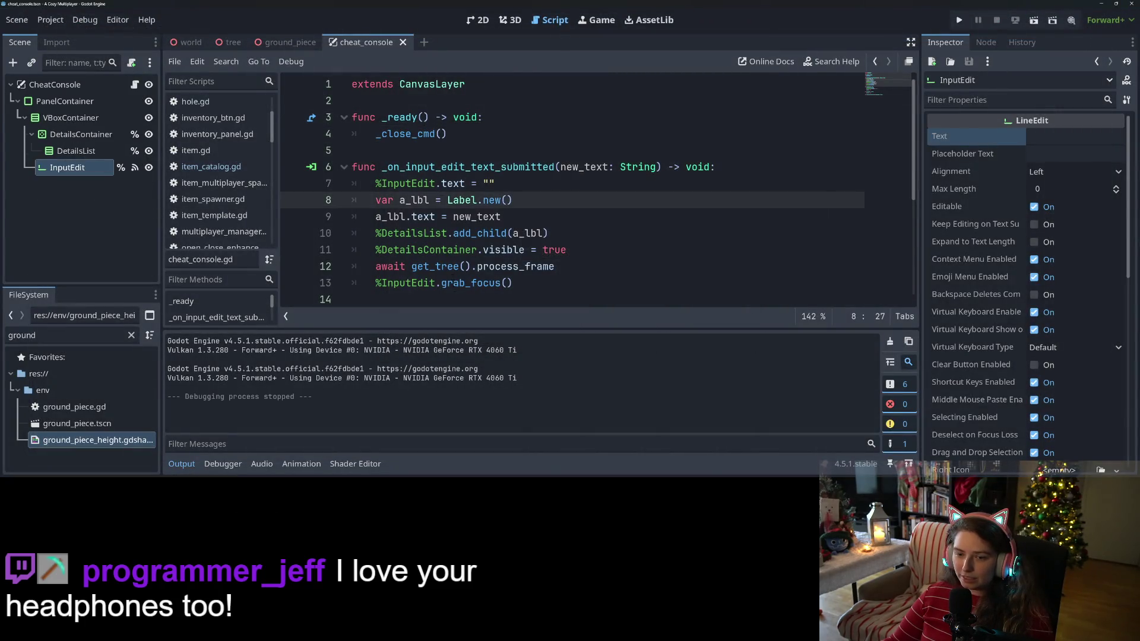
Step: Replace grab_focus with grab_click_focus on lines 13 and 16
{"action": "scroll", "coordinate": [467, 205], "scroll_direction": "down", "scroll_amount": 4}
{"action": "double_click", "coordinate": [481, 102]}
{"action": "type", "text": "gra"}
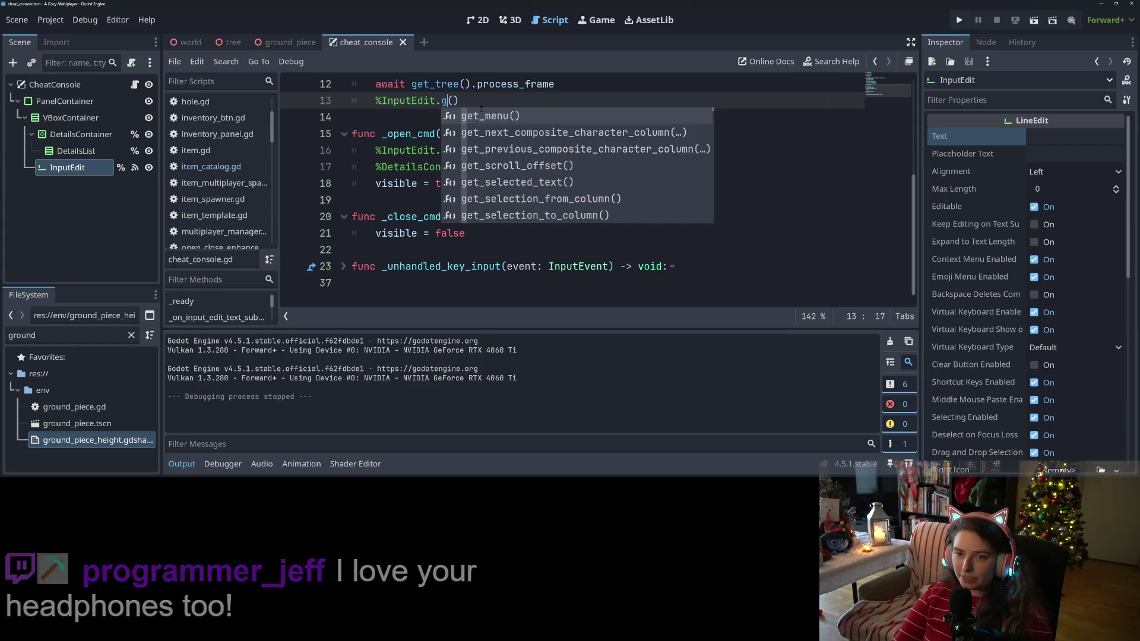
{"action": "key", "text": "Return"}
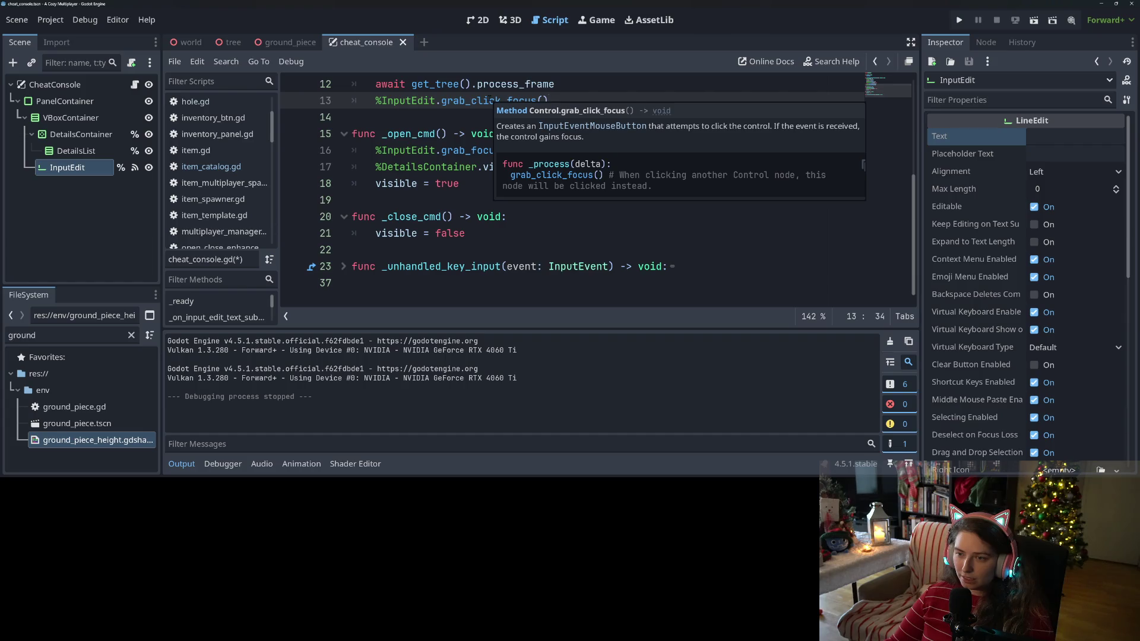
{"action": "double_click", "coordinate": [488, 101]}
{"action": "key", "text": "ctrl+c"}
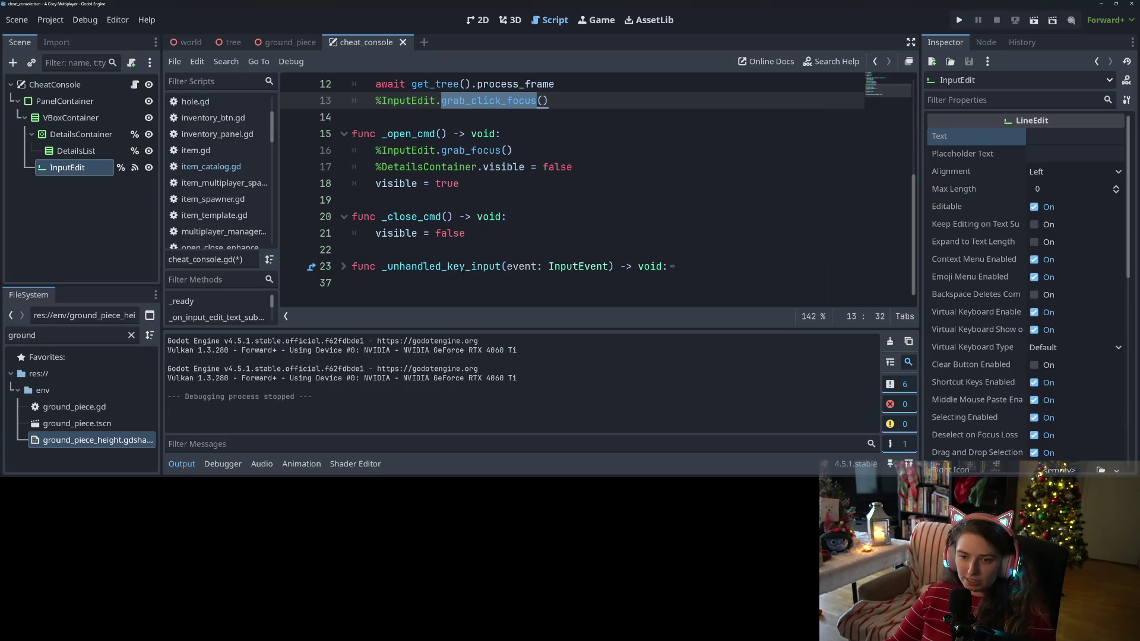
{"action": "scroll", "coordinate": [463, 238], "scroll_direction": "up", "scroll_amount": 3}
{"action": "scroll", "coordinate": [463, 238], "scroll_direction": "down", "scroll_amount": 1}
{"action": "double_click", "coordinate": [464, 249]}
{"action": "key", "text": "ctrl+v"}
Step: Run the game, type test text in the console, then restore the window and stop it
{"action": "left_click", "coordinate": [959, 20]}
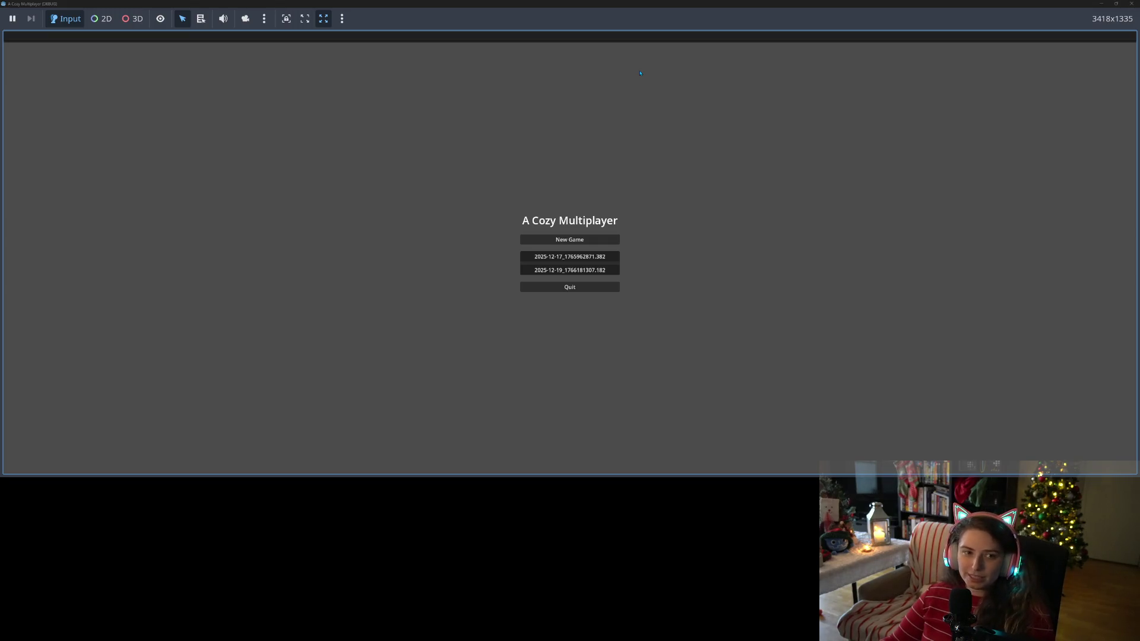
{"action": "type", "text": "fsdfsdf sdf"}
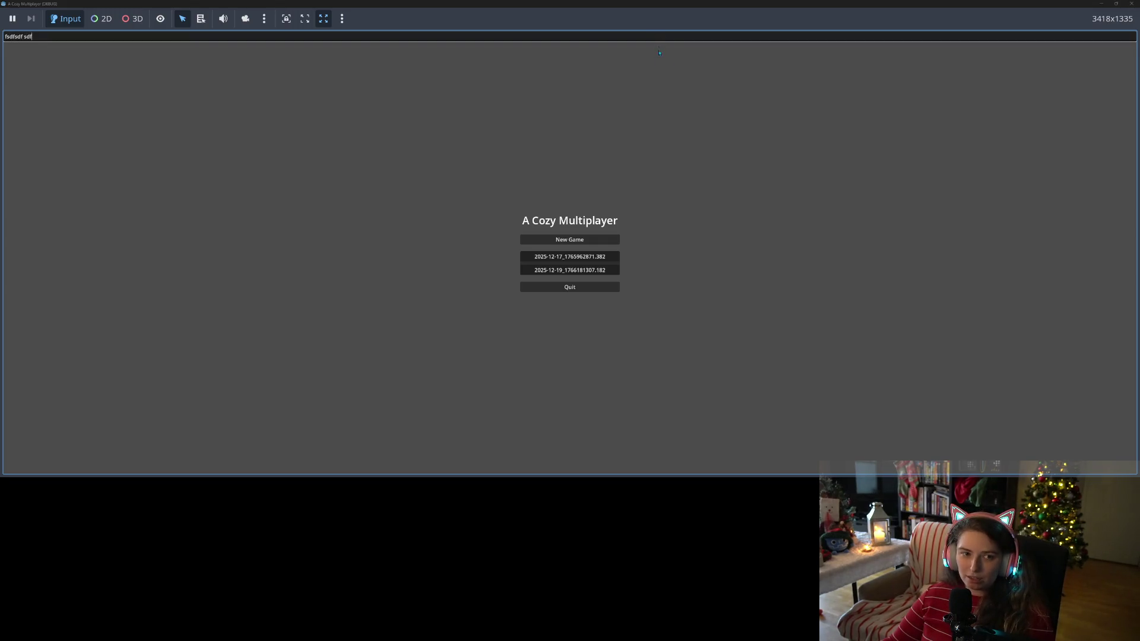
{"action": "left_click", "coordinate": [1117, 3]}
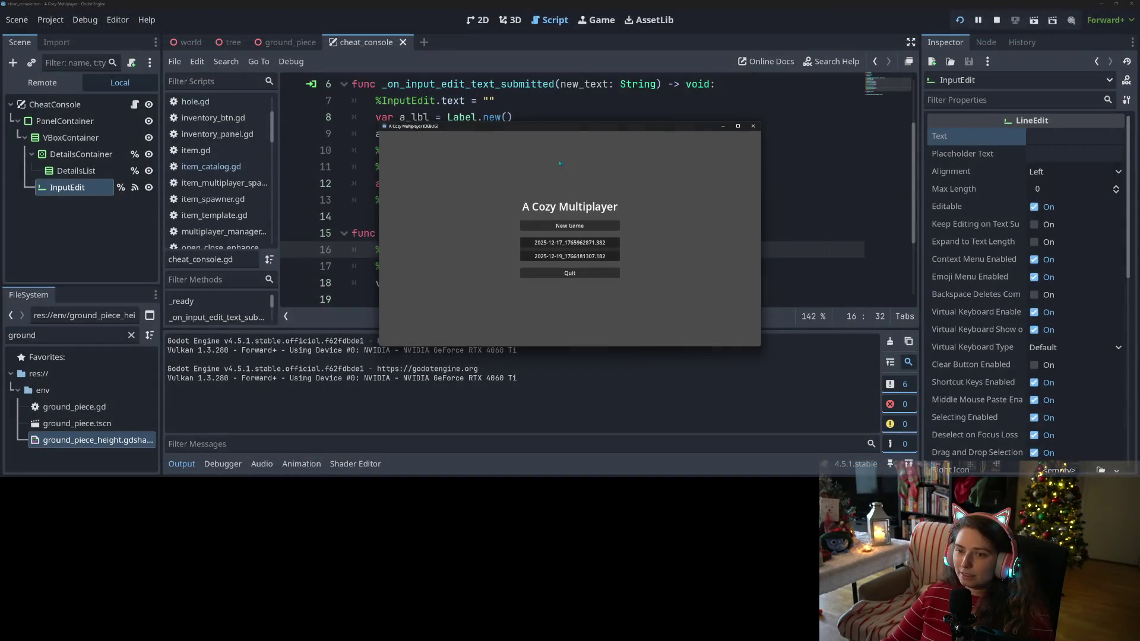
{"action": "left_click", "coordinate": [752, 126]}
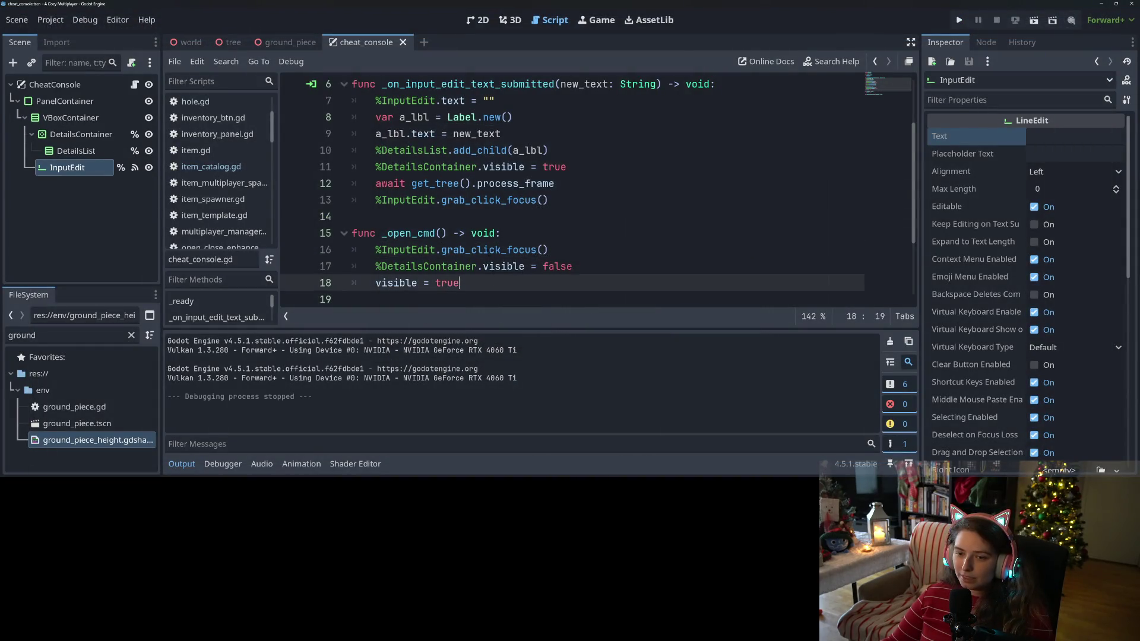
Step: Restore grab_focus in place of grab_click_focus on line 16 and save the script
{"action": "mouse_move", "coordinate": [488, 252]}
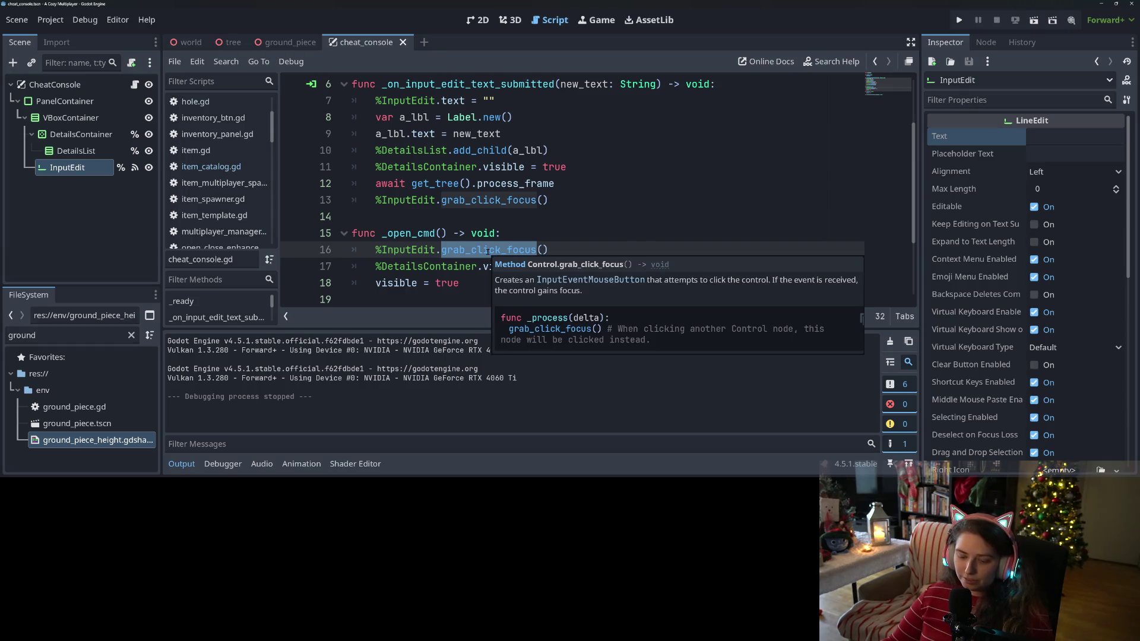
{"action": "type", "text": "grab_focusgra"}
{"action": "type", "text": "b_focus"}
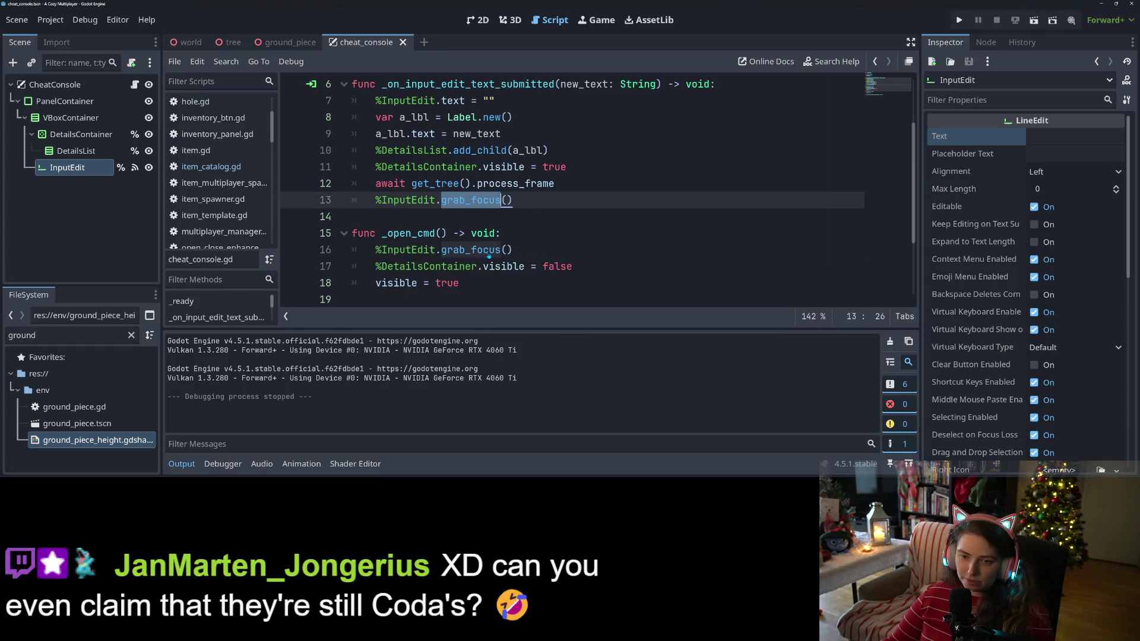
{"action": "left_click", "coordinate": [488, 256]}
{"action": "key", "text": "ctrl+s"}
Step: Change line 12 to await get_tree().create_timer(0.1).timeout and run the game
{"action": "left_click", "coordinate": [459, 167]}
{"action": "left_click", "coordinate": [576, 184]}
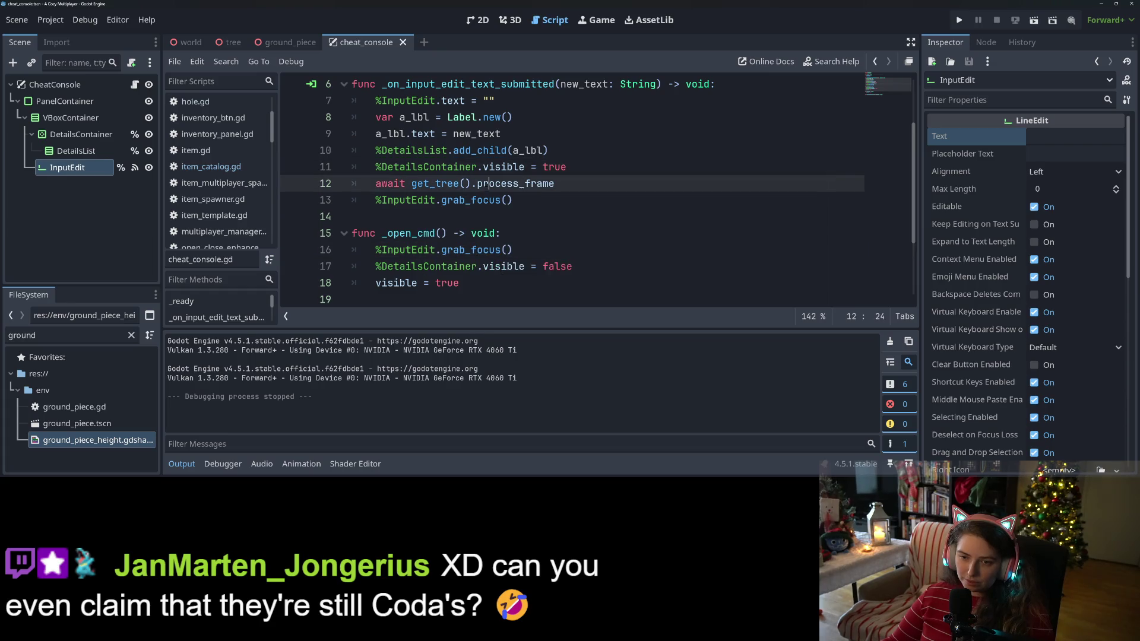
{"action": "left_click", "coordinate": [412, 184]}
{"action": "left_click_drag", "start_coordinate": [478, 184], "coordinate": [554, 183]}
{"action": "type", "text": "crea"}
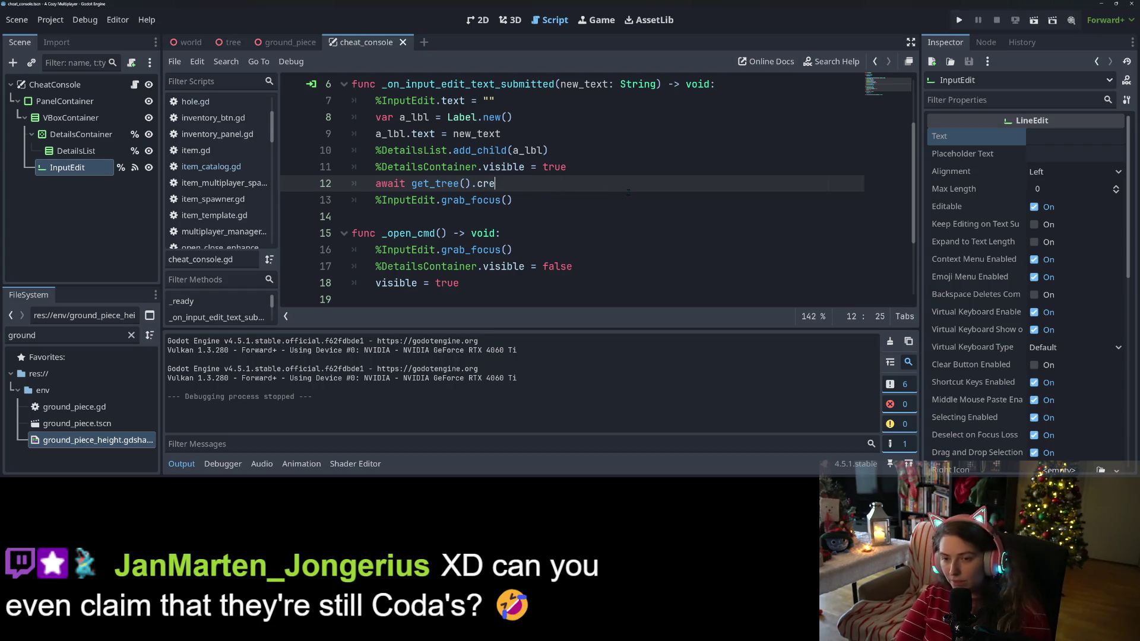
{"action": "key", "text": "Return"}
{"action": "type", "text": "0.1)"}
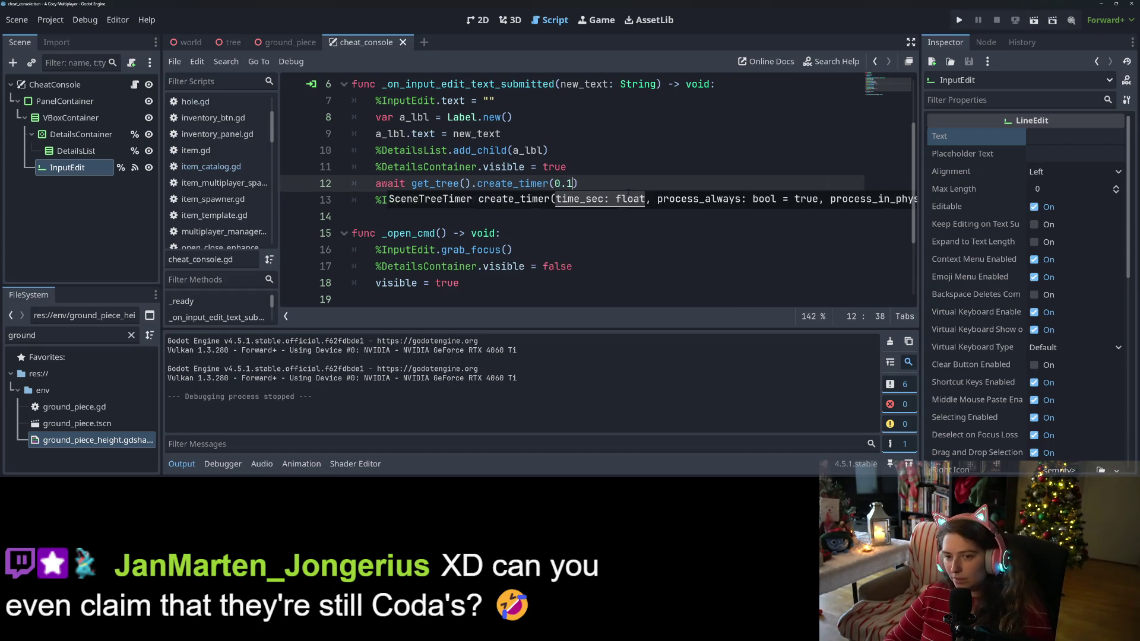
{"action": "type", "text": ".timeou"}
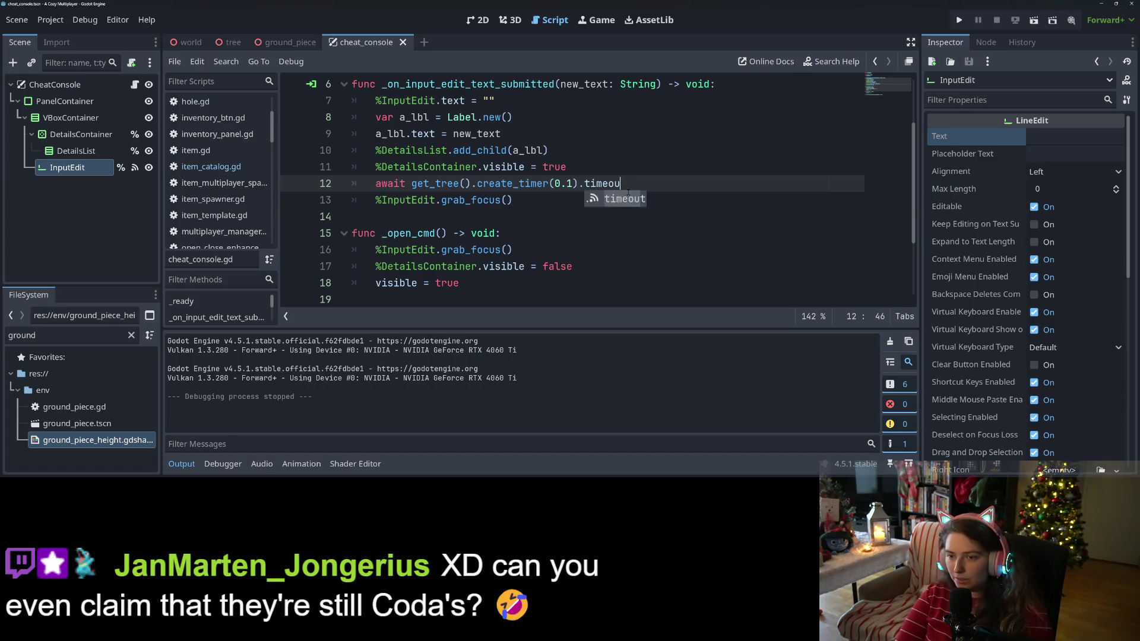
{"action": "key", "text": "Return"}
{"action": "left_click", "coordinate": [959, 19]}
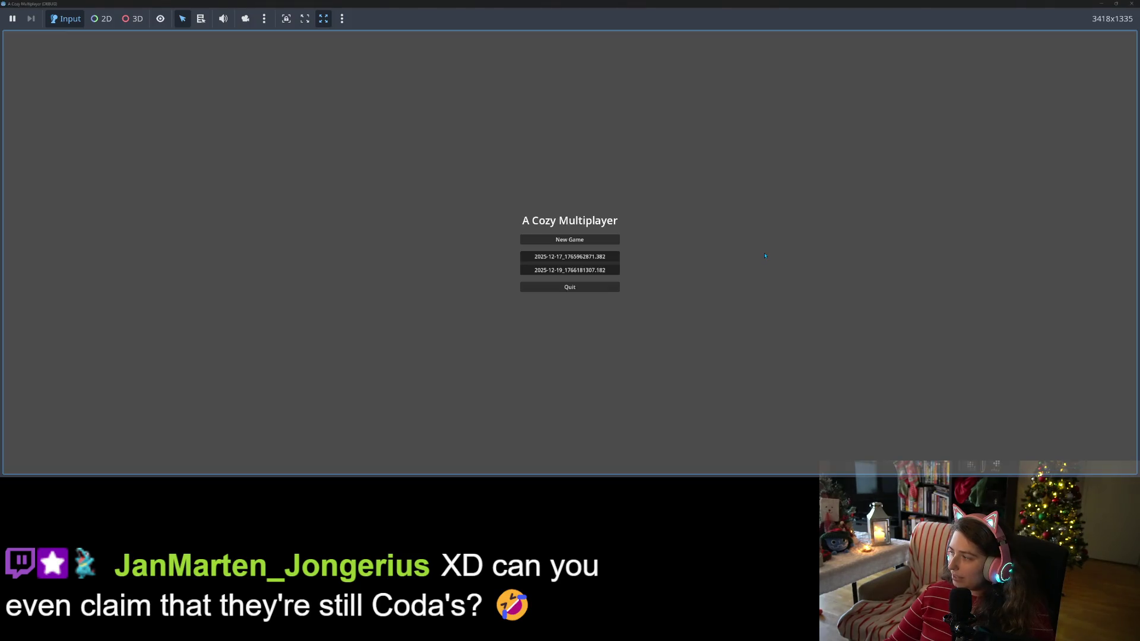
Step: Open the in-game console, type two test lines, submit the second, then restore and stop the game
{"action": "key", "text": "grave"}
{"action": "type", "text": "fdskjfskldjf"}
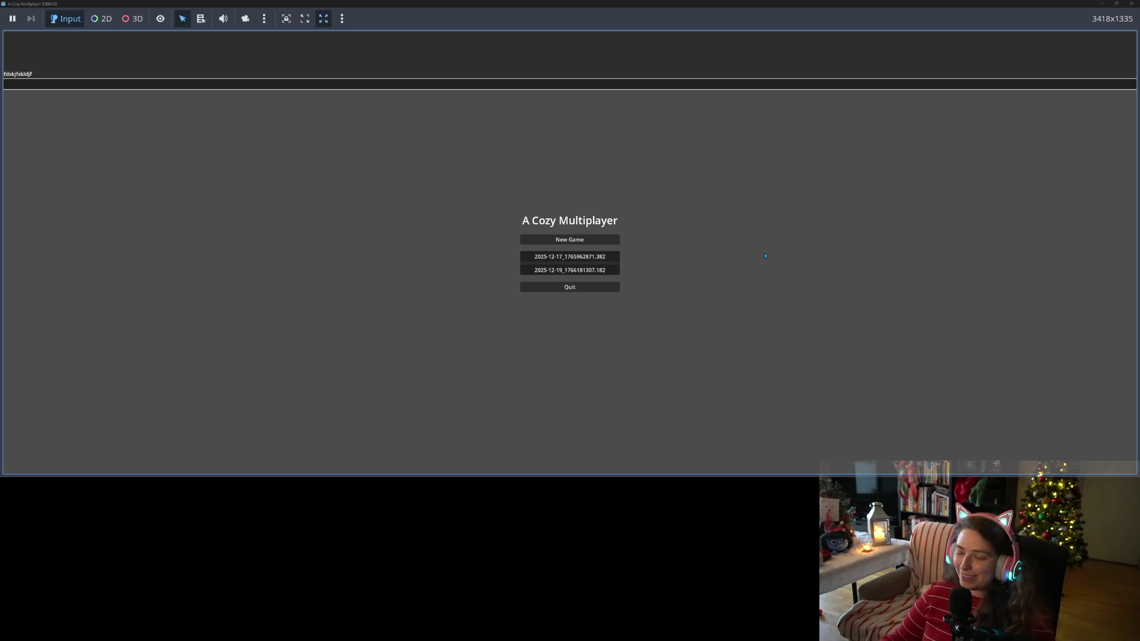
{"action": "type", "text": "erwfsd"}
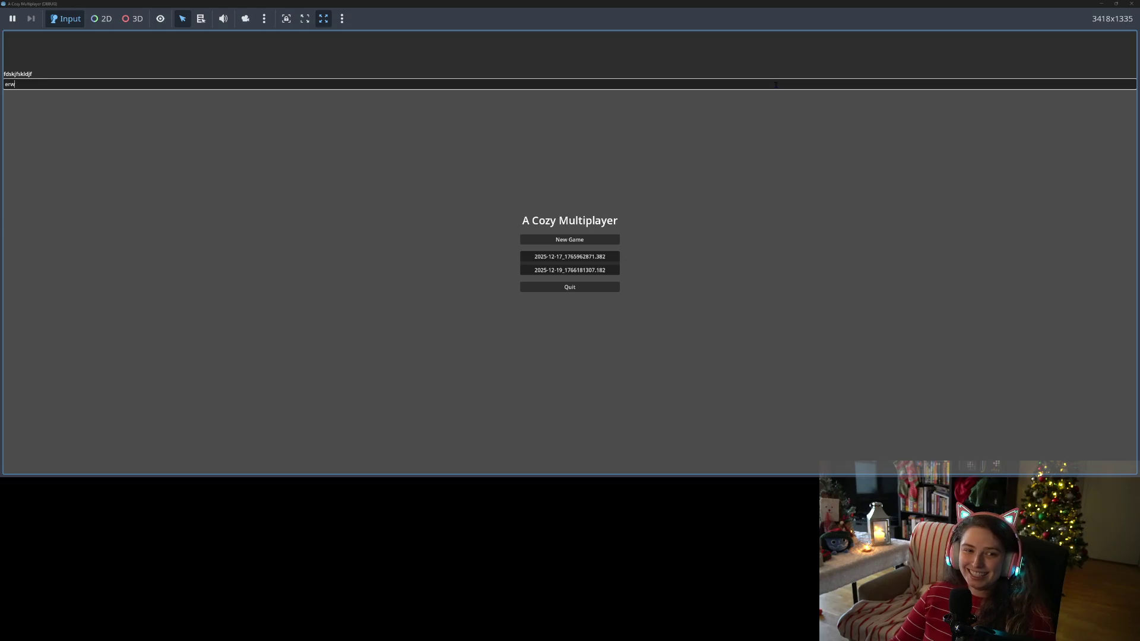
{"action": "key", "text": "Return"}
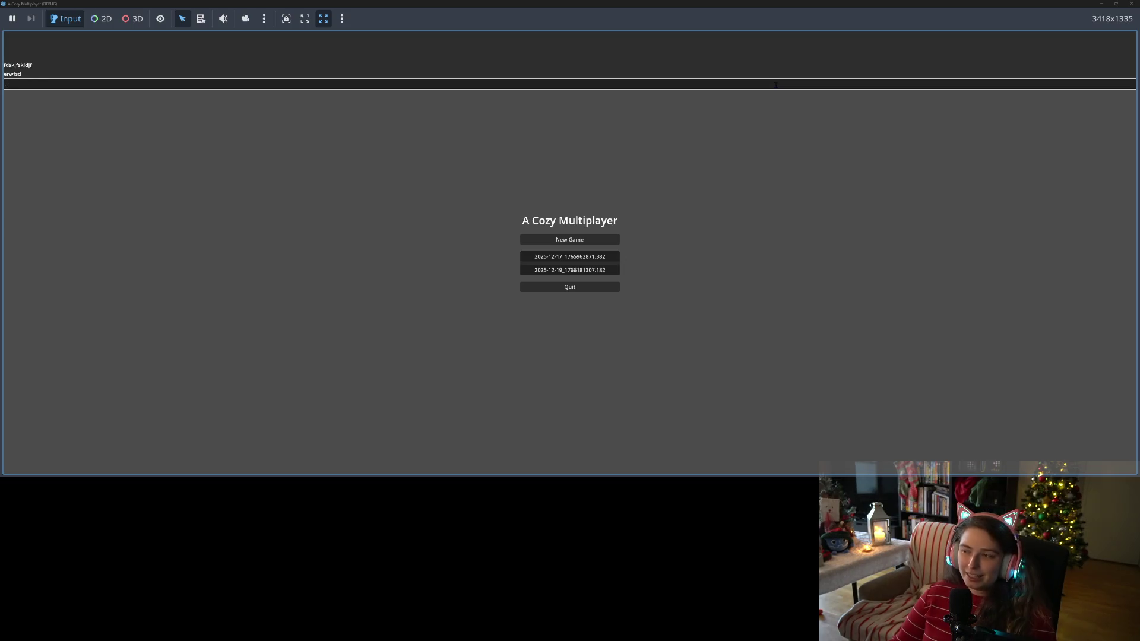
{"action": "left_click", "coordinate": [1129, 4]}
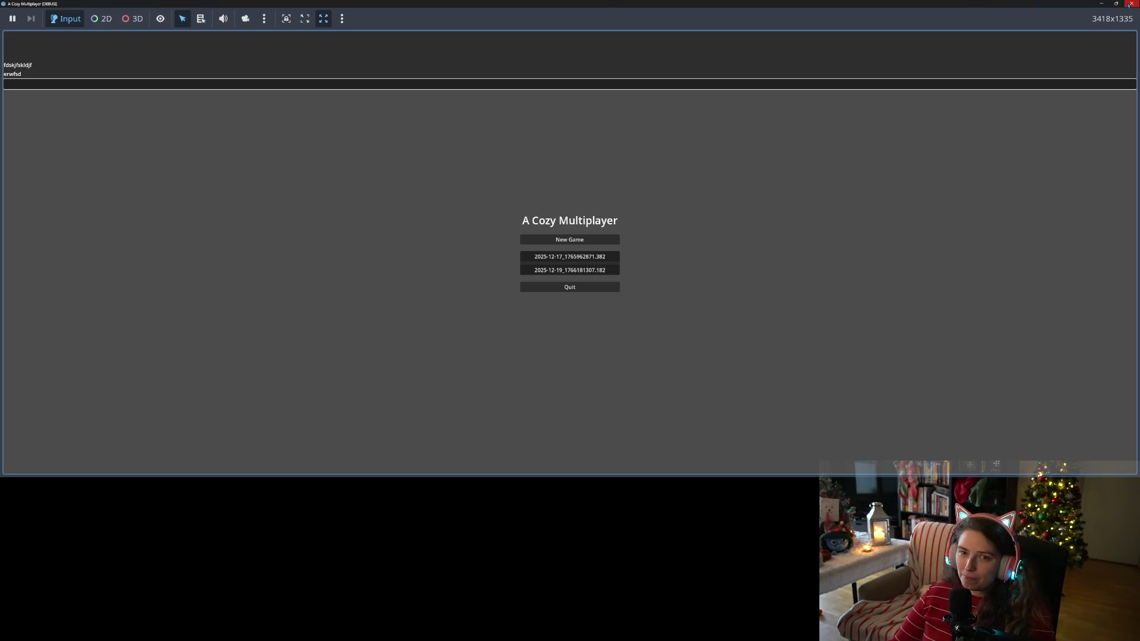
{"action": "left_click", "coordinate": [754, 127]}
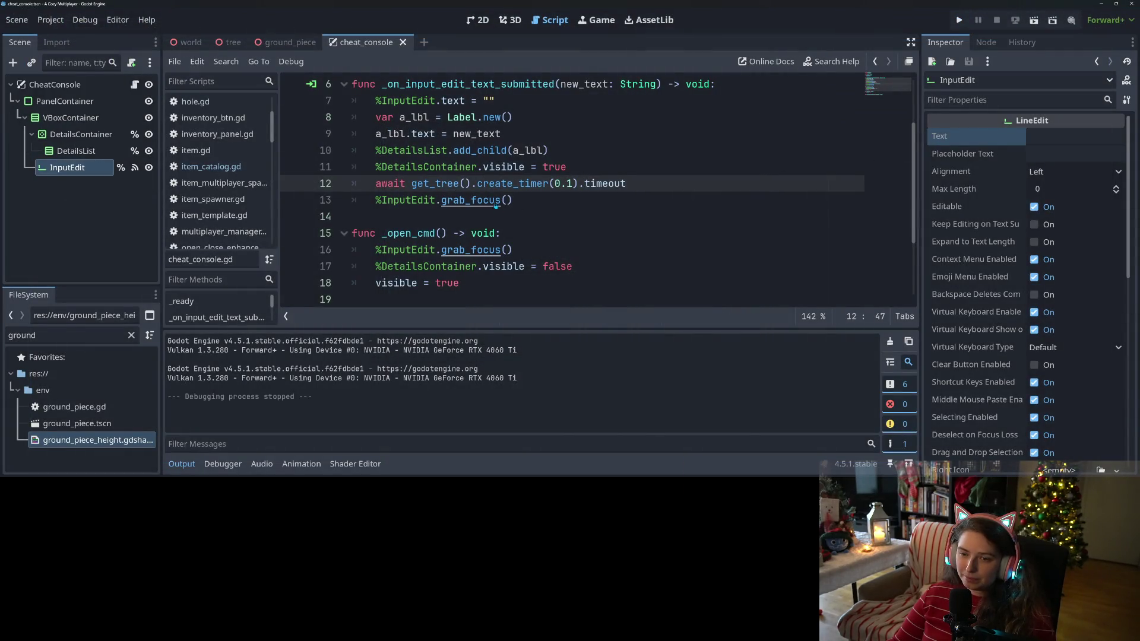
Step: Read the grab_focus docs and its call_deferred note with the Output panel hidden, then follow focus_mode
{"action": "left_click", "coordinate": [444, 200], "text": "ctrl"}
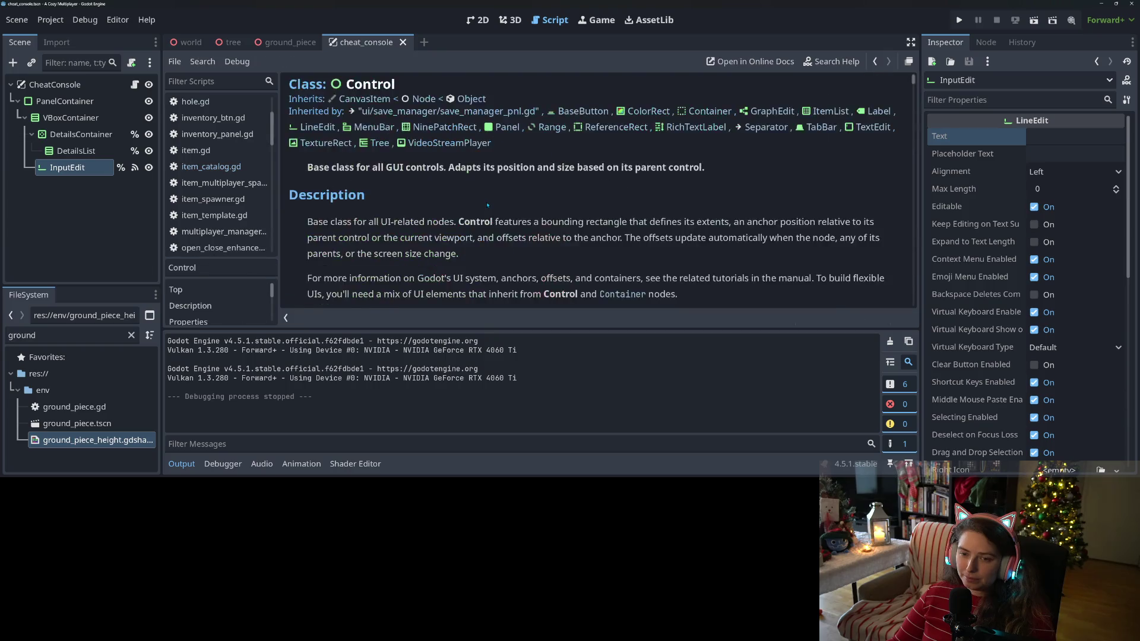
{"action": "left_click", "coordinate": [181, 464]}
{"action": "left_click_drag", "start_coordinate": [398, 117], "coordinate": [687, 118]}
{"action": "left_click_drag", "start_coordinate": [380, 142], "coordinate": [722, 142]}
{"action": "left_click", "coordinate": [716, 145]}
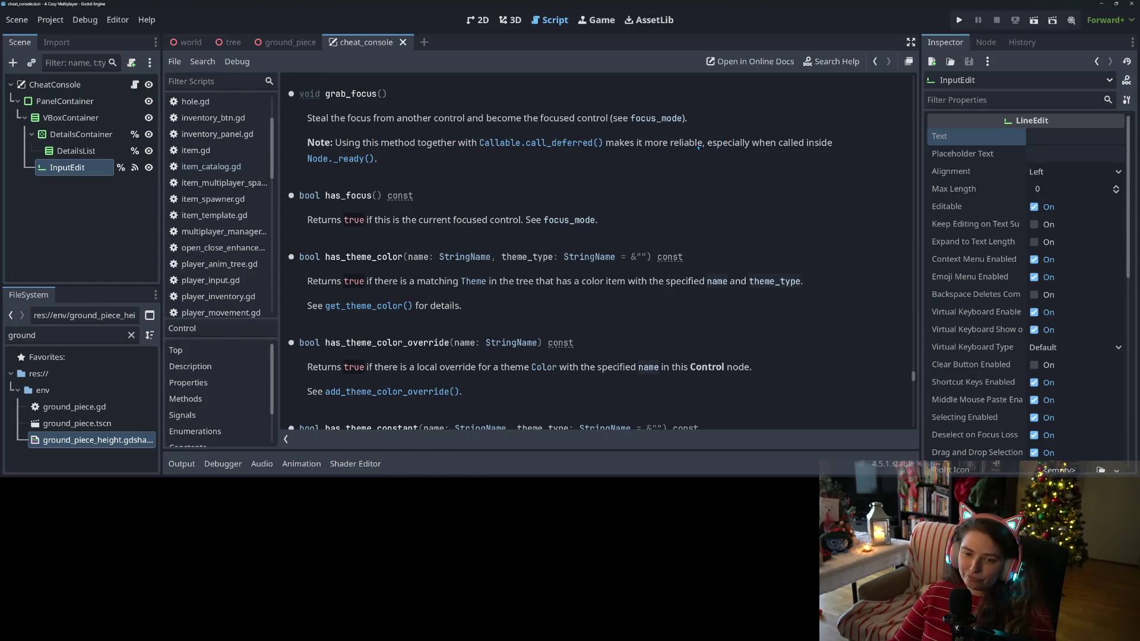
{"action": "scroll", "coordinate": [575, 270], "scroll_direction": "up", "scroll_amount": 2}
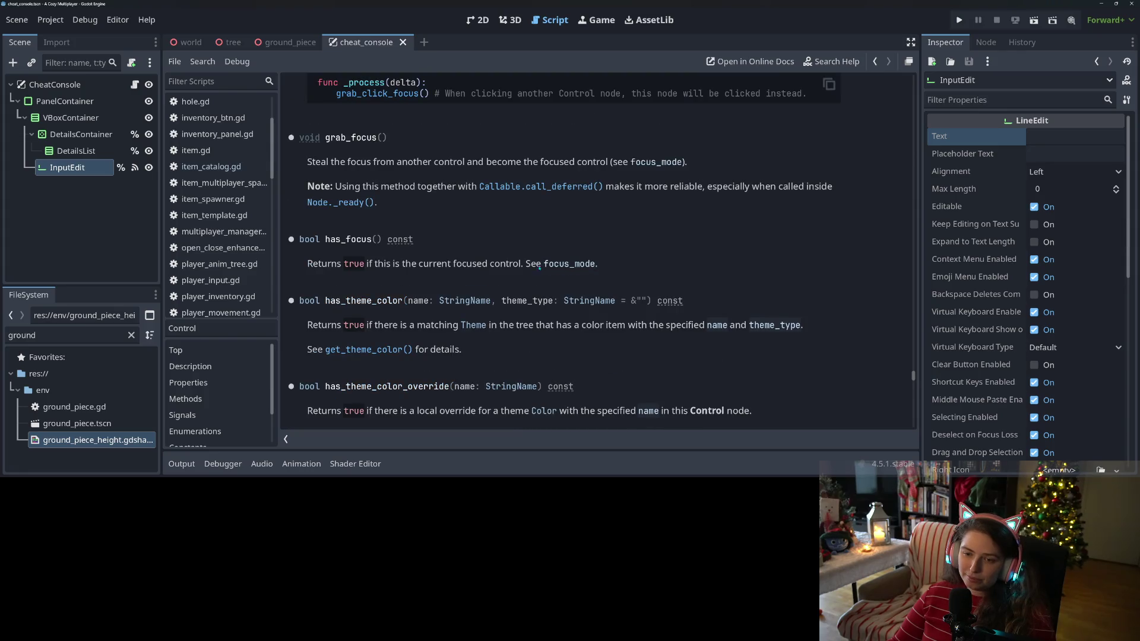
{"action": "double_click", "coordinate": [506, 265]}
{"action": "left_click", "coordinate": [546, 263]}
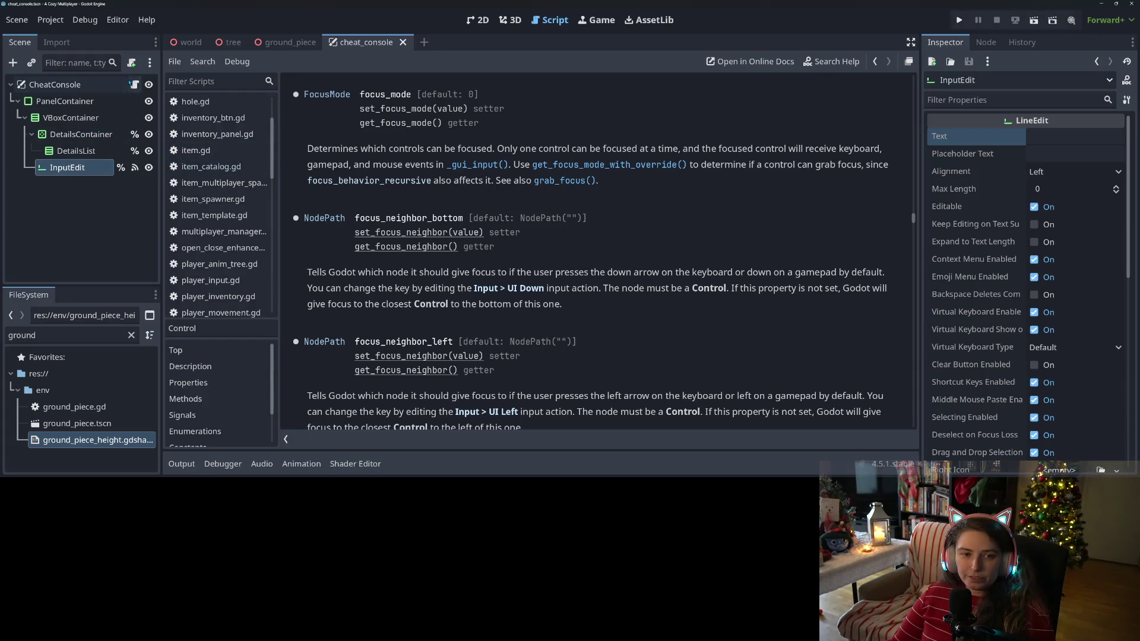
Step: Return to cheat_console.gd and select the await timer line on line 12
{"action": "left_click", "coordinate": [135, 84]}
{"action": "left_click", "coordinate": [465, 202]}
{"action": "left_click_drag", "start_coordinate": [371, 200], "coordinate": [642, 203]}
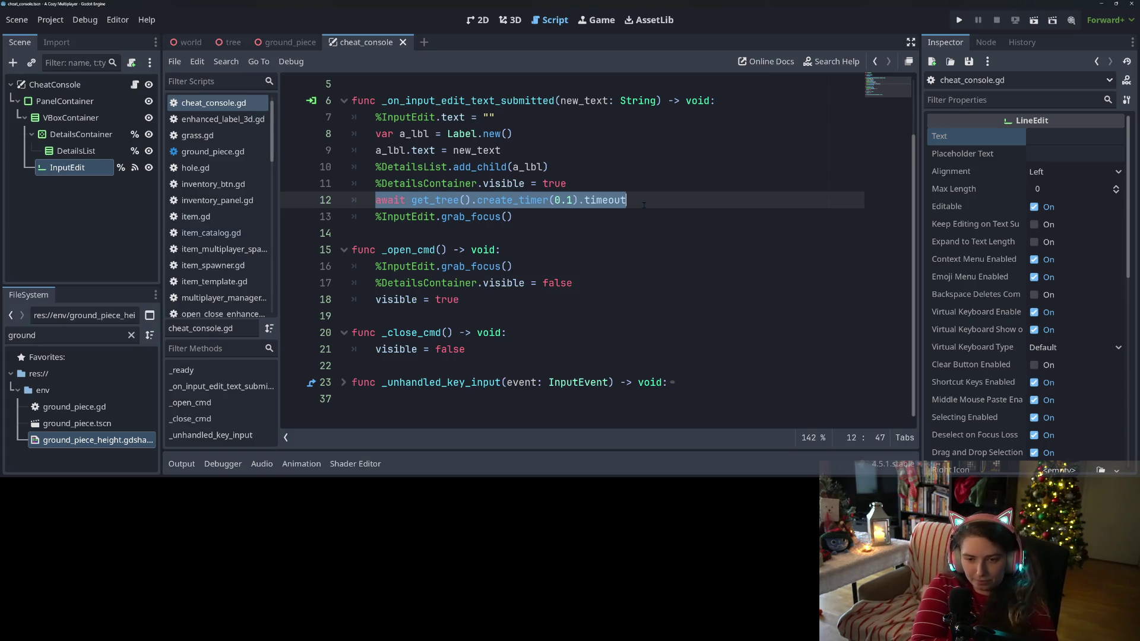
Step: Replace the await timer line with a call_deferred() call
{"action": "key", "text": "BackSpace"}
{"action": "type", "text": "call"}
{"action": "key", "text": "Down"}
{"action": "key", "text": "Down"}
{"action": "key", "text": "Down"}
{"action": "key", "text": "Return"}
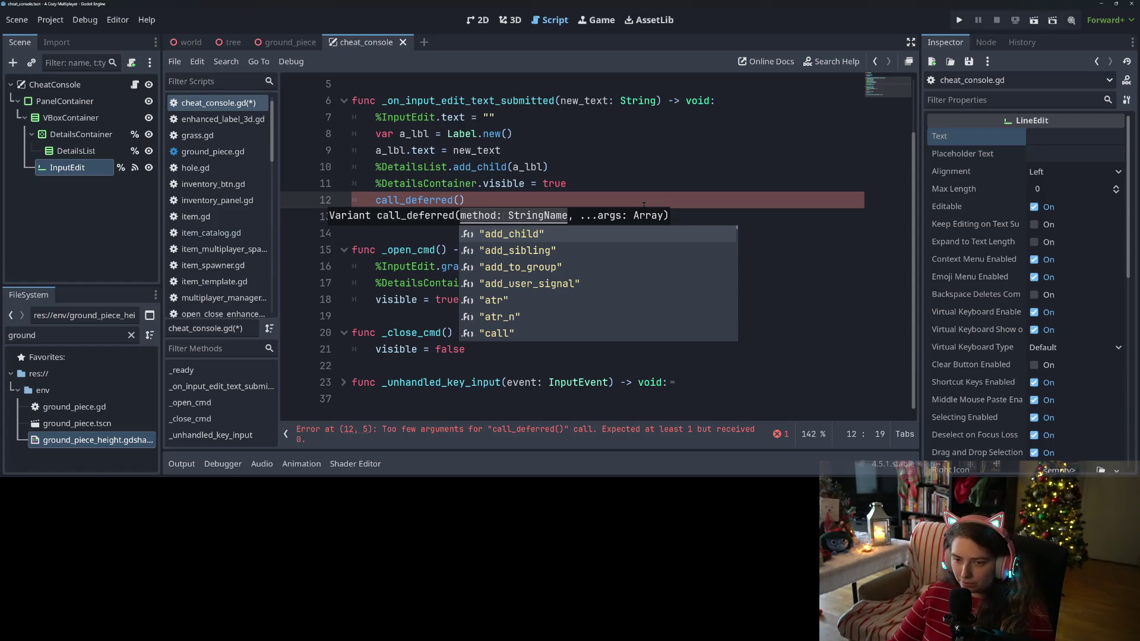
{"action": "scroll", "coordinate": [522, 261], "scroll_direction": "down", "scroll_amount": 8}
{"action": "left_click", "coordinate": [376, 220]}
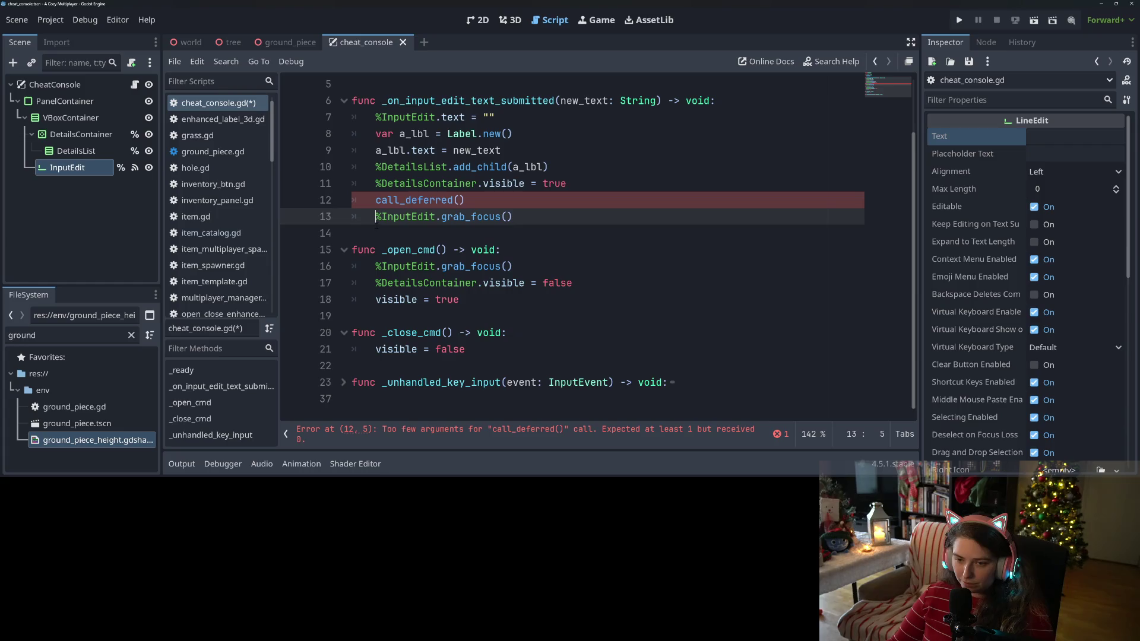
Step: Add a new function header 'func _input_edit_grab_focus() -> void:' below the call_deferred line
{"action": "left_click", "coordinate": [499, 200]}
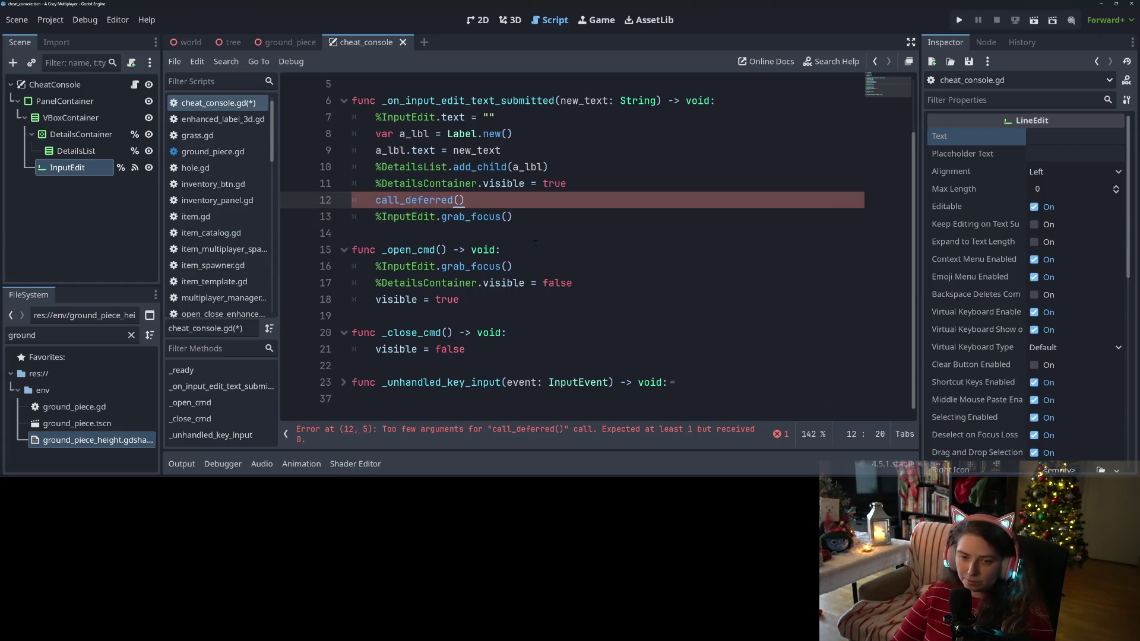
{"action": "key", "text": "Return"}
{"action": "key", "text": "Return"}
{"action": "type", "text": "func _i"}
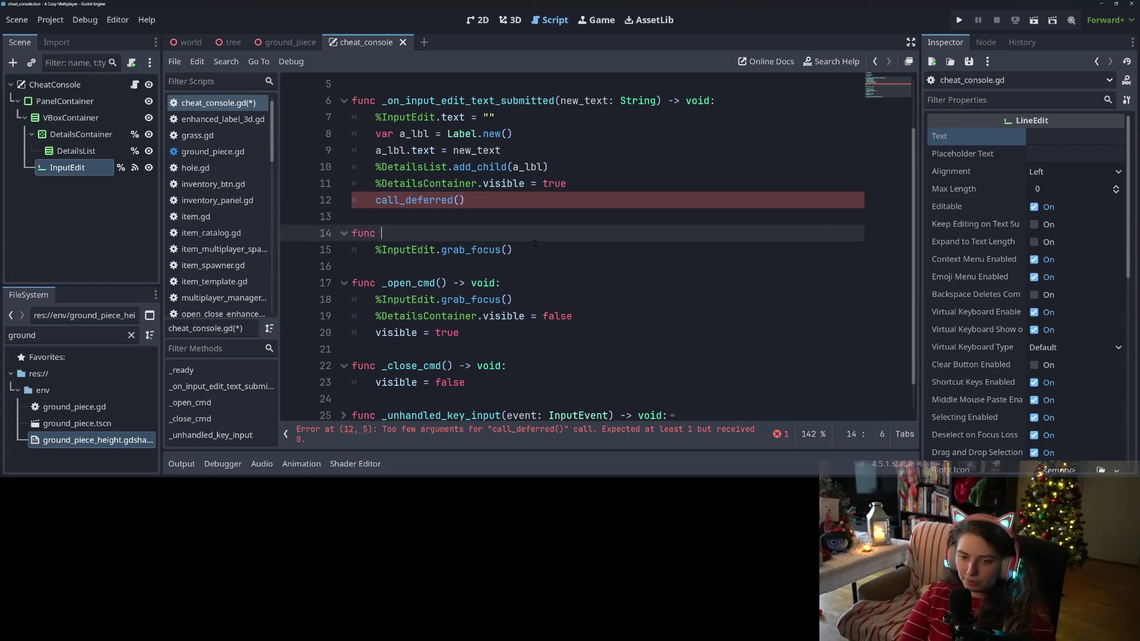
{"action": "key", "text": "BackSpace"}
{"action": "type", "text": "line_"}
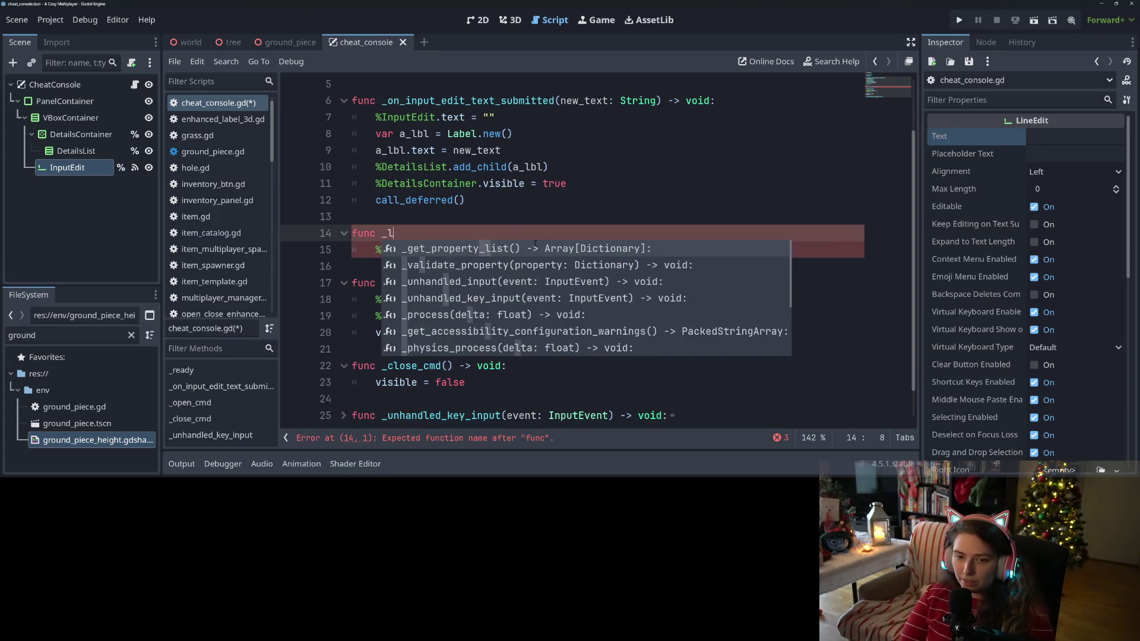
{"action": "key", "text": "BackSpace"}
{"action": "key", "text": "BackSpace"}
{"action": "key", "text": "BackSpace"}
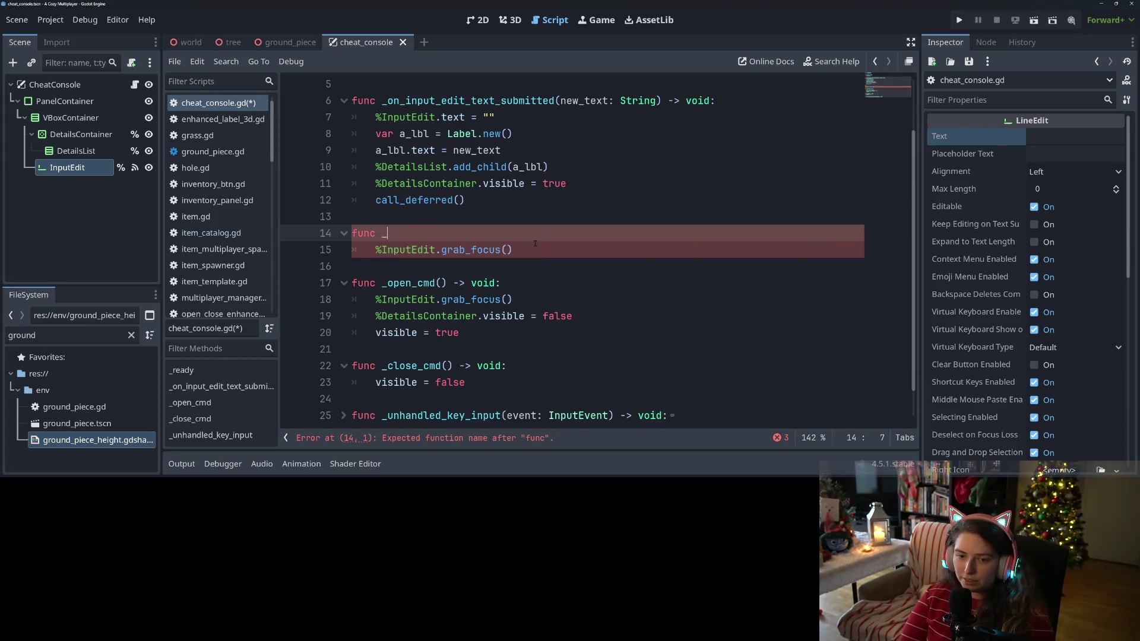
{"action": "type", "text": "input_"}
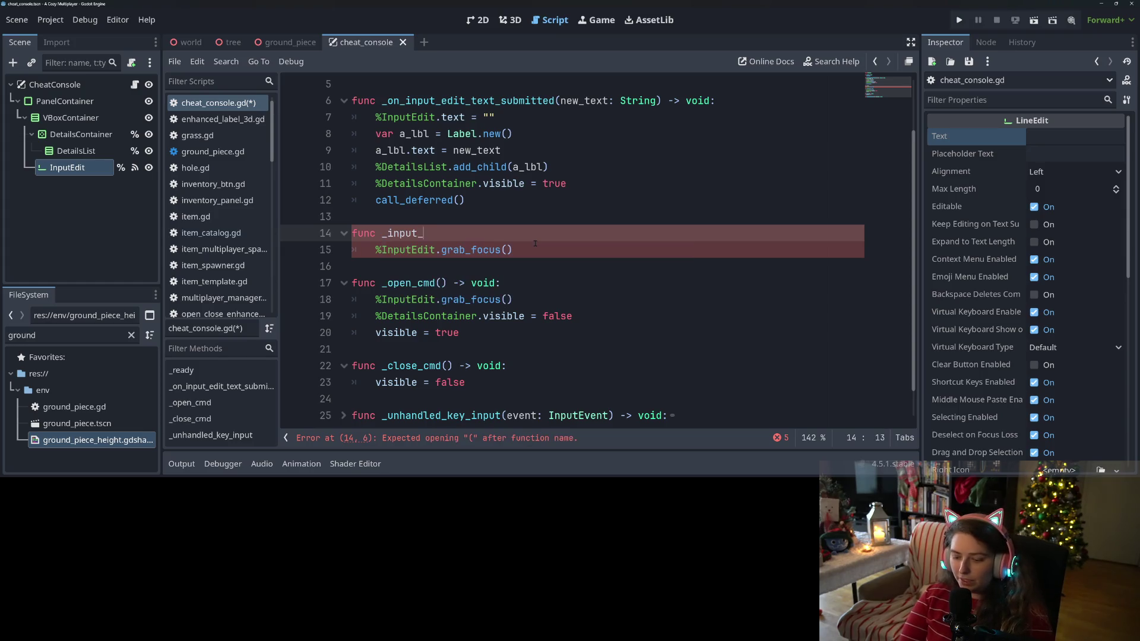
{"action": "type", "text": "edit_grab"}
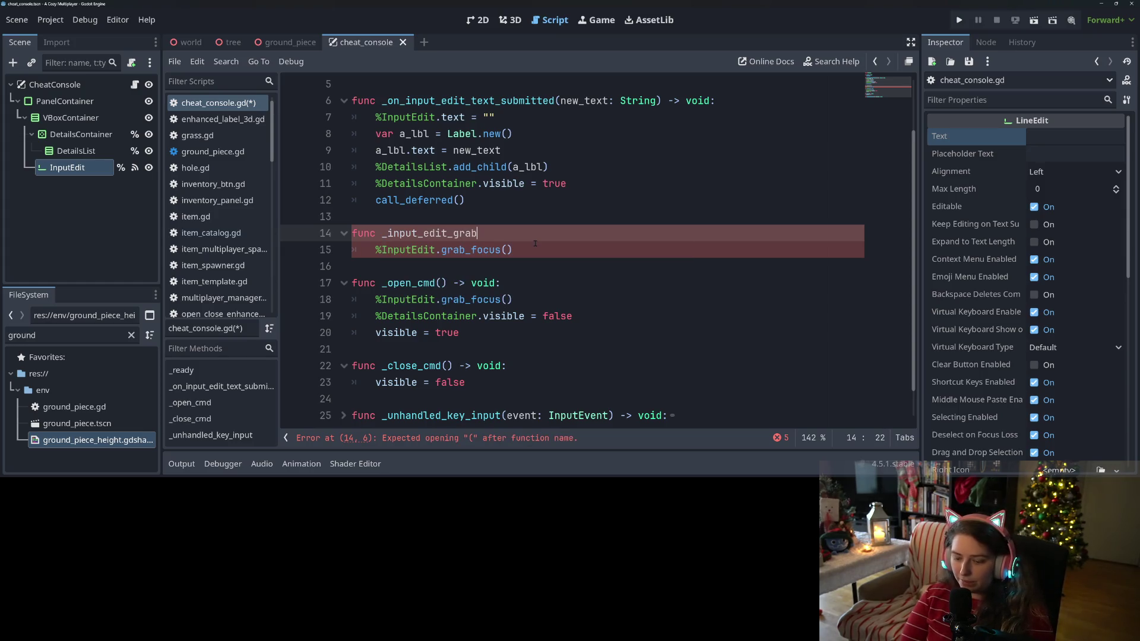
{"action": "type", "text": "_focus() -"}
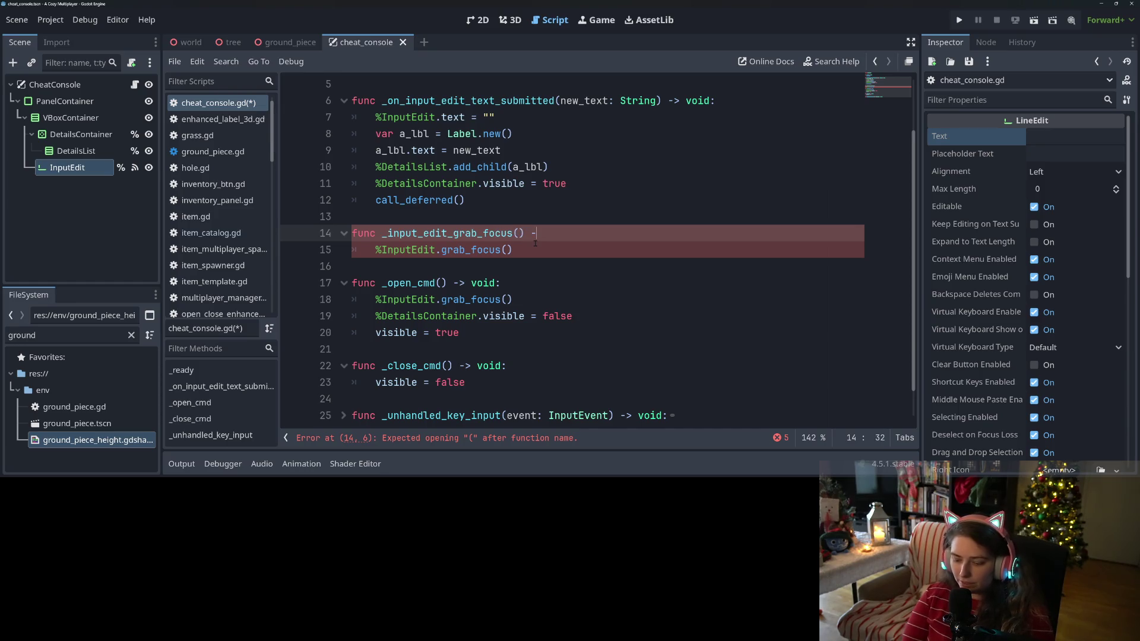
{"action": "type", "text": "> void:"}
Step: Pass "_input_edit_grab_focus" as the name inside call_deferred on line 12
{"action": "left_click", "coordinate": [448, 233]}
{"action": "double_click", "coordinate": [449, 237]}
{"action": "key", "text": "ctrl+c"}
{"action": "key", "text": "Up"}
{"action": "key", "text": "Up"}
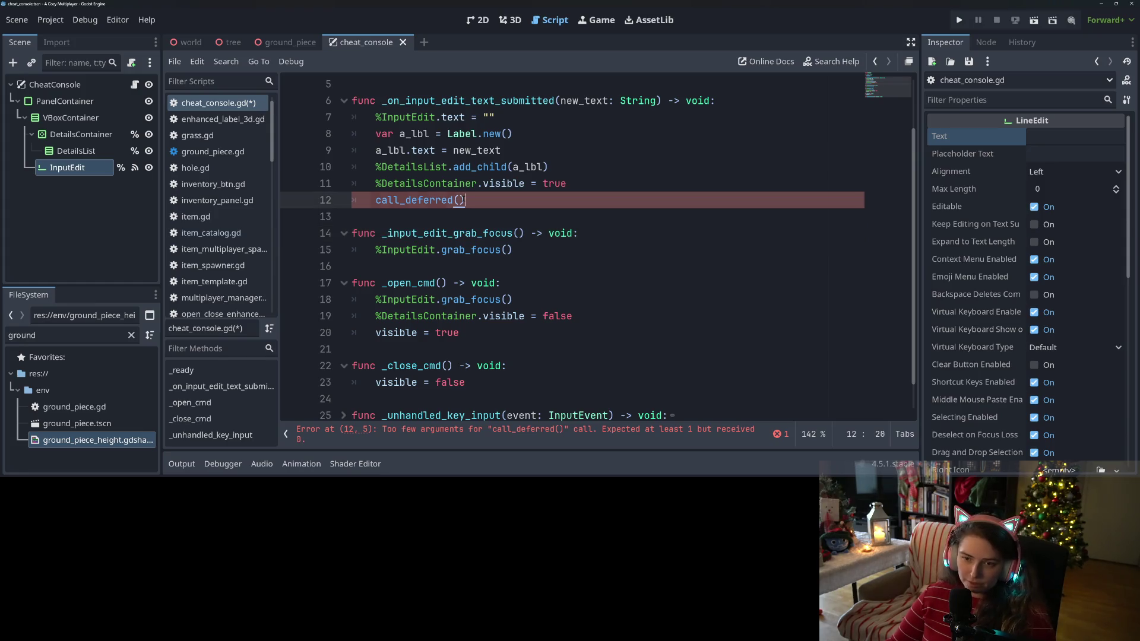
{"action": "type", "text": "\""}
{"action": "key", "text": "ctrl+v"}
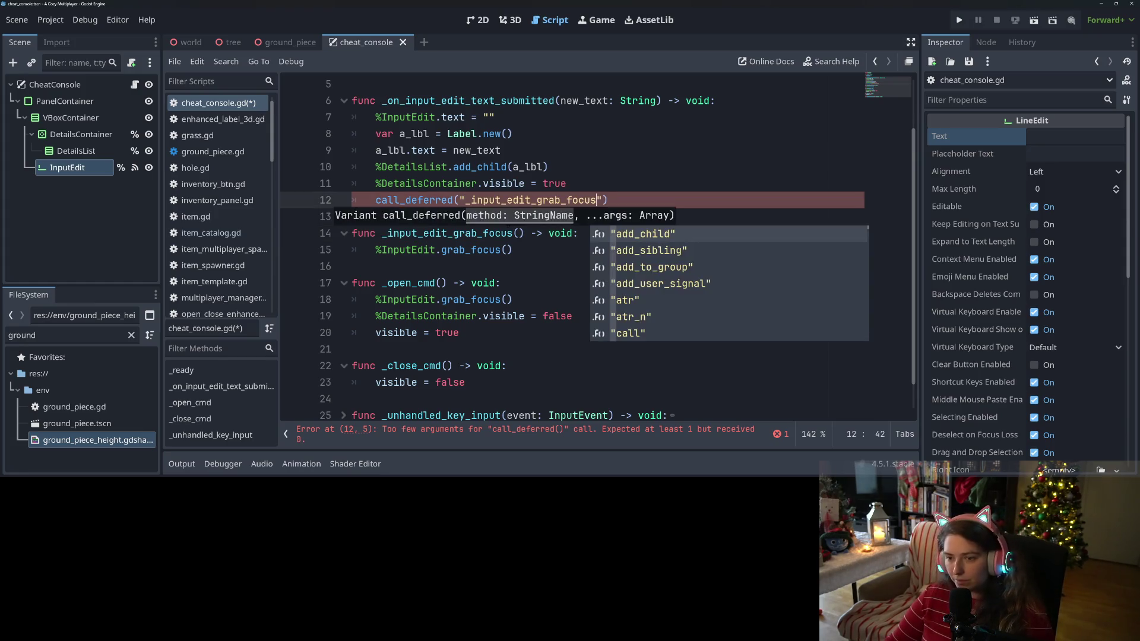
{"action": "left_click", "coordinate": [511, 270]}
Step: Replace the grab_focus call in _open_cmd with _input_edit_grab_focus() and save
{"action": "left_click", "coordinate": [418, 282]}
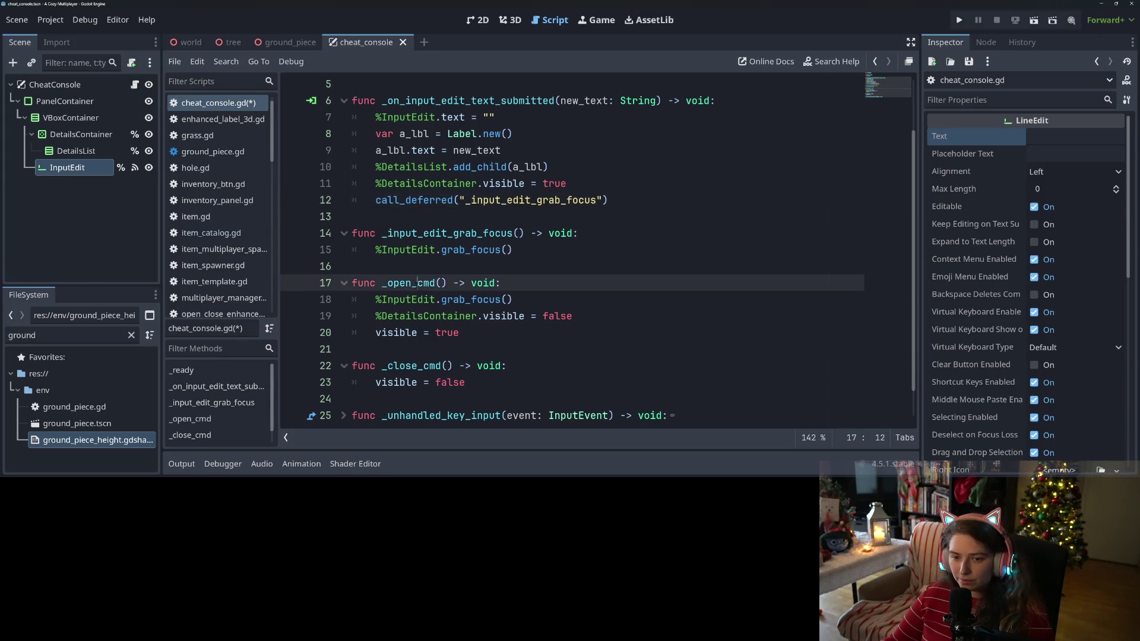
{"action": "mouse_move", "coordinate": [512, 299]}
{"action": "left_mouse_down"}
{"action": "mouse_move", "coordinate": [378, 299]}
{"action": "mouse_move", "coordinate": [501, 300]}
{"action": "left_mouse_up"}
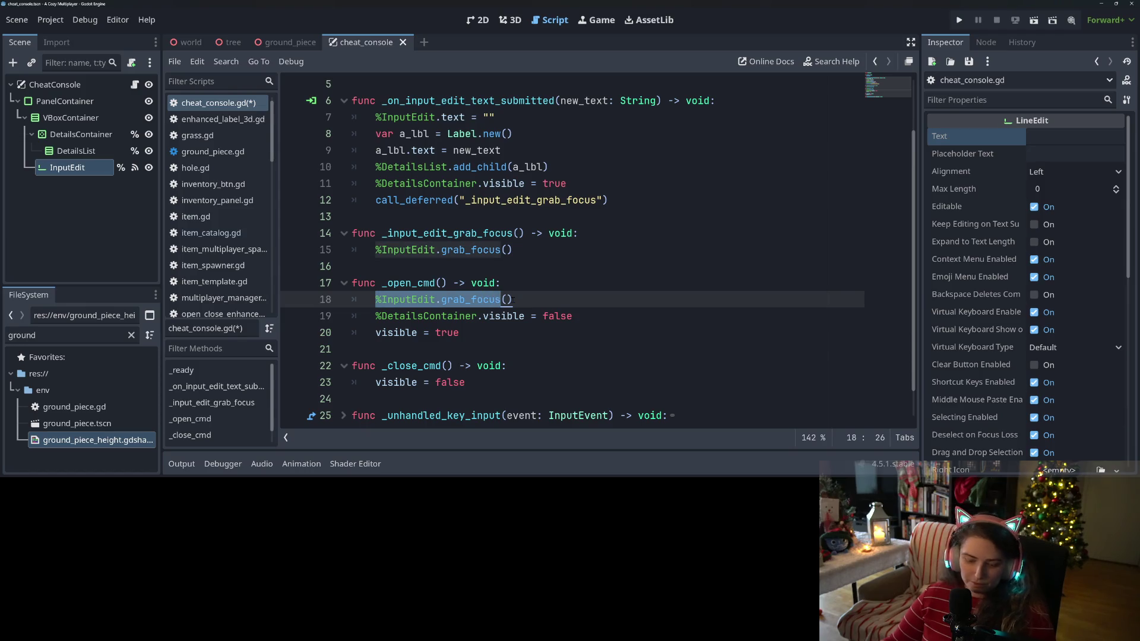
{"action": "key", "text": "ctrl+v"}
{"action": "key", "text": "ctrl+s"}
{"action": "key", "text": "Up"}
Step: Run the game, submit 'fdsfsd' in the console, type another line, then close the game
{"action": "left_click", "coordinate": [958, 19]}
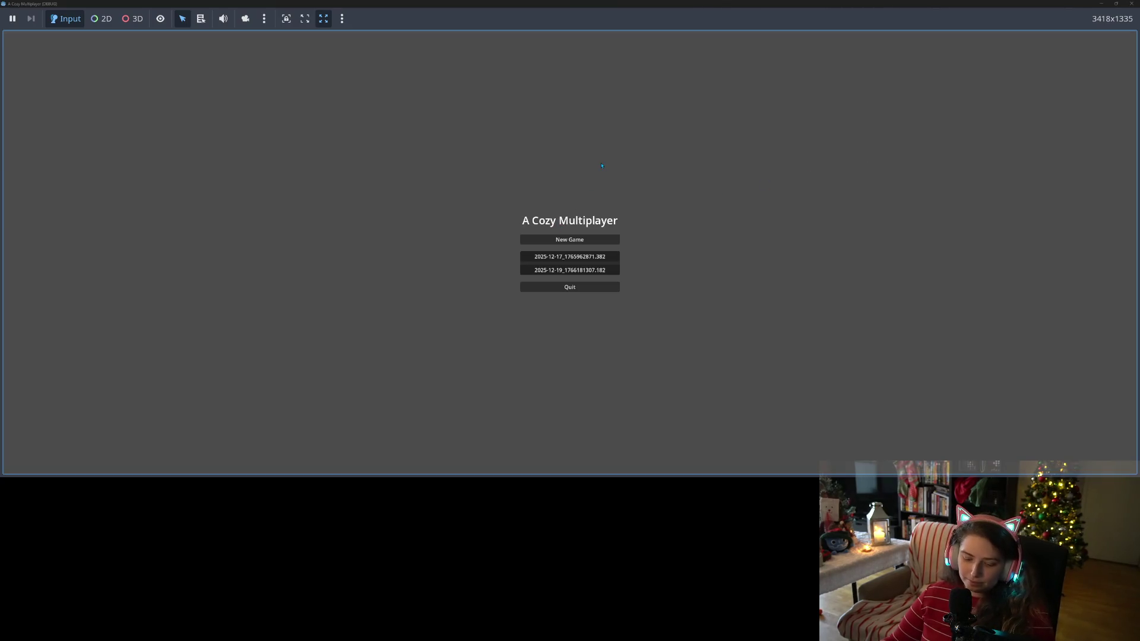
{"action": "key", "text": "grave"}
{"action": "type", "text": "fdsfsd"}
{"action": "key", "text": "Return"}
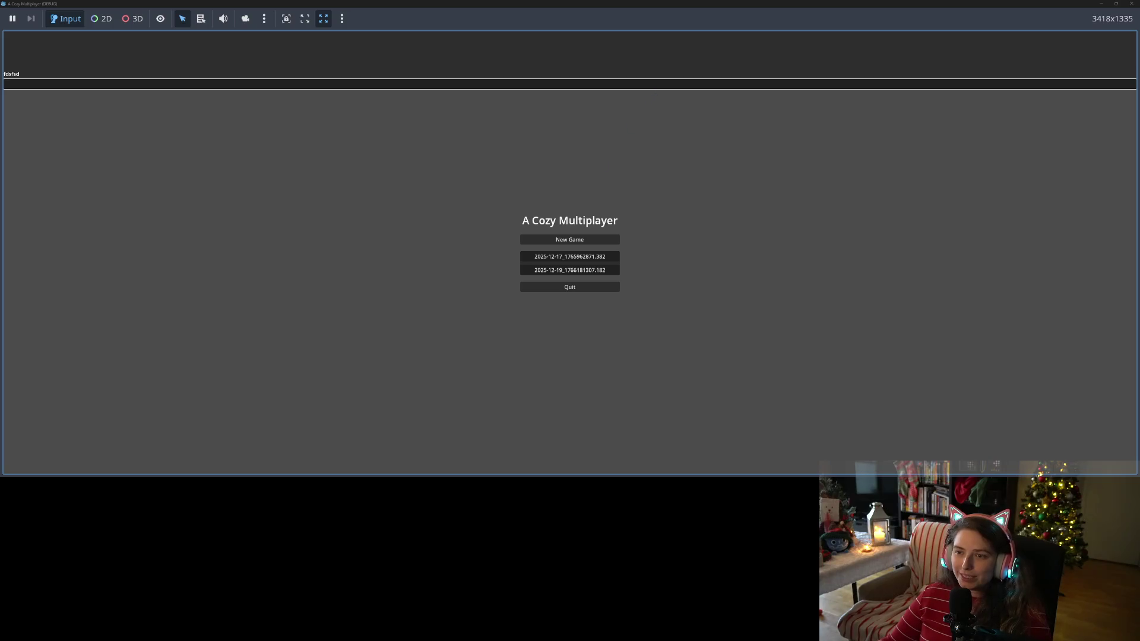
{"action": "type", "text": "dasdad"}
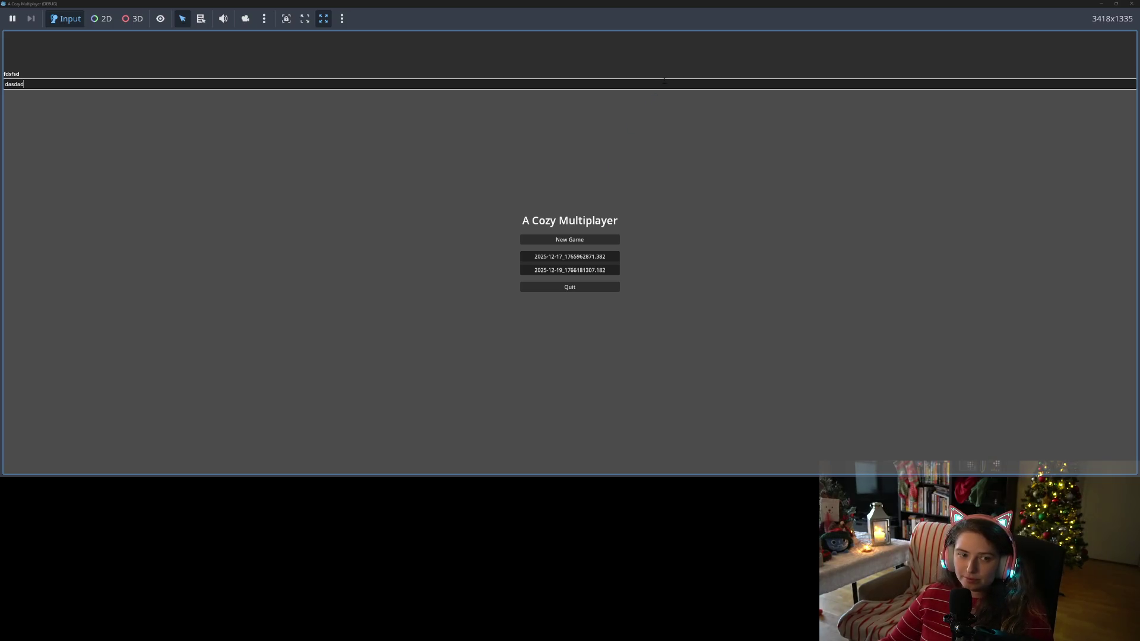
{"action": "left_click", "coordinate": [1131, 3]}
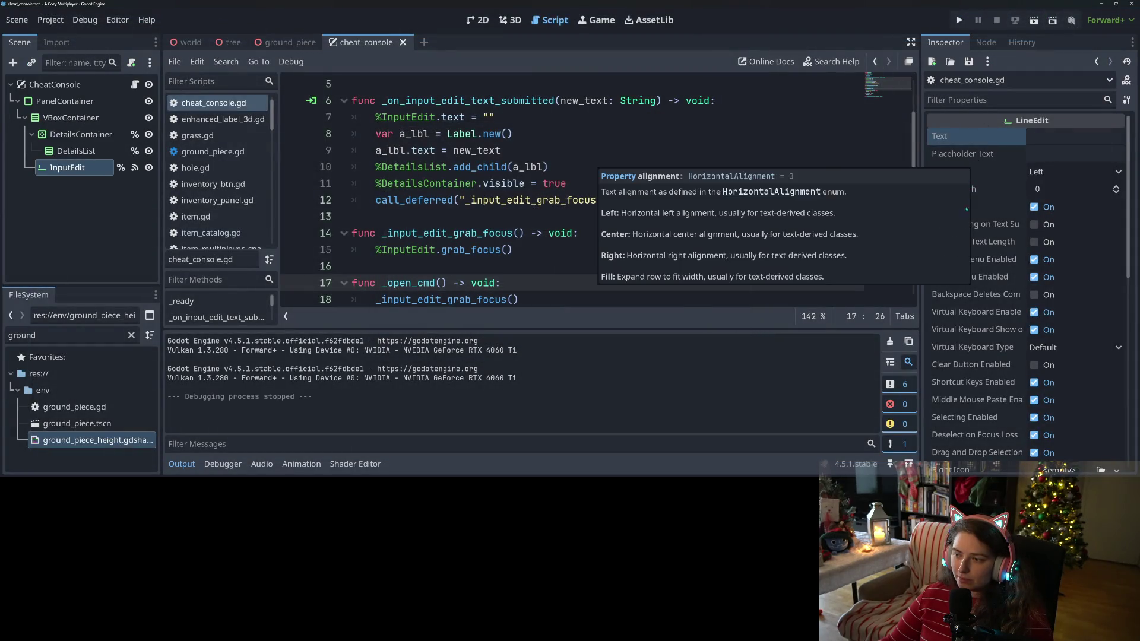
Step: Widen the Inspector and open the GDScript class documentation from its help button
{"action": "scroll", "coordinate": [961, 340], "scroll_direction": "down", "scroll_amount": 8}
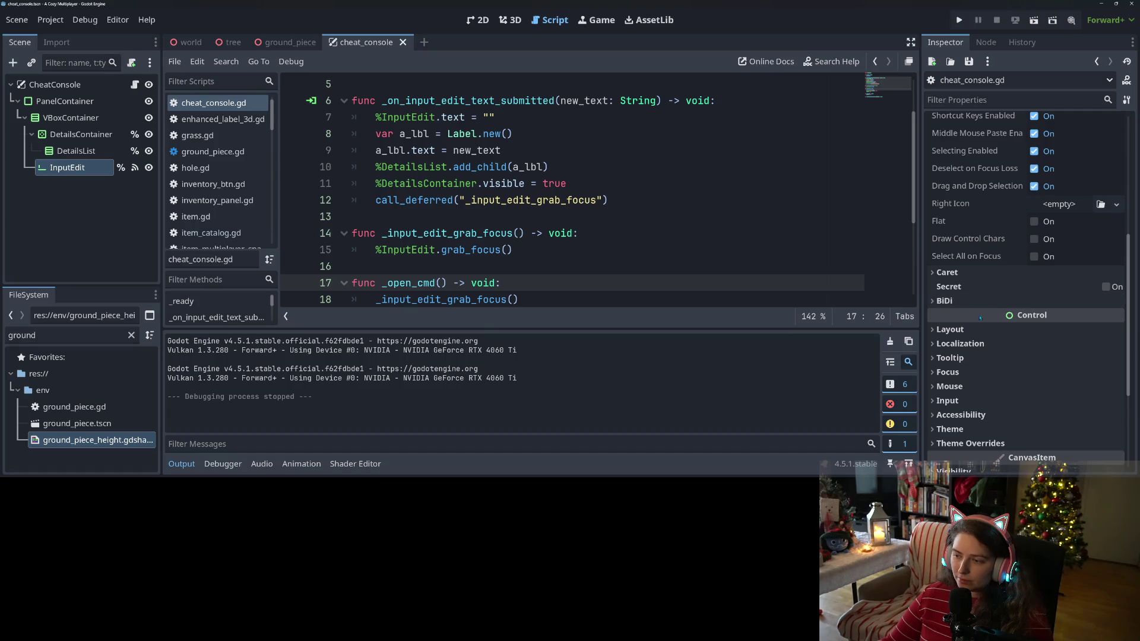
{"action": "scroll", "coordinate": [969, 288], "scroll_direction": "up", "scroll_amount": 3}
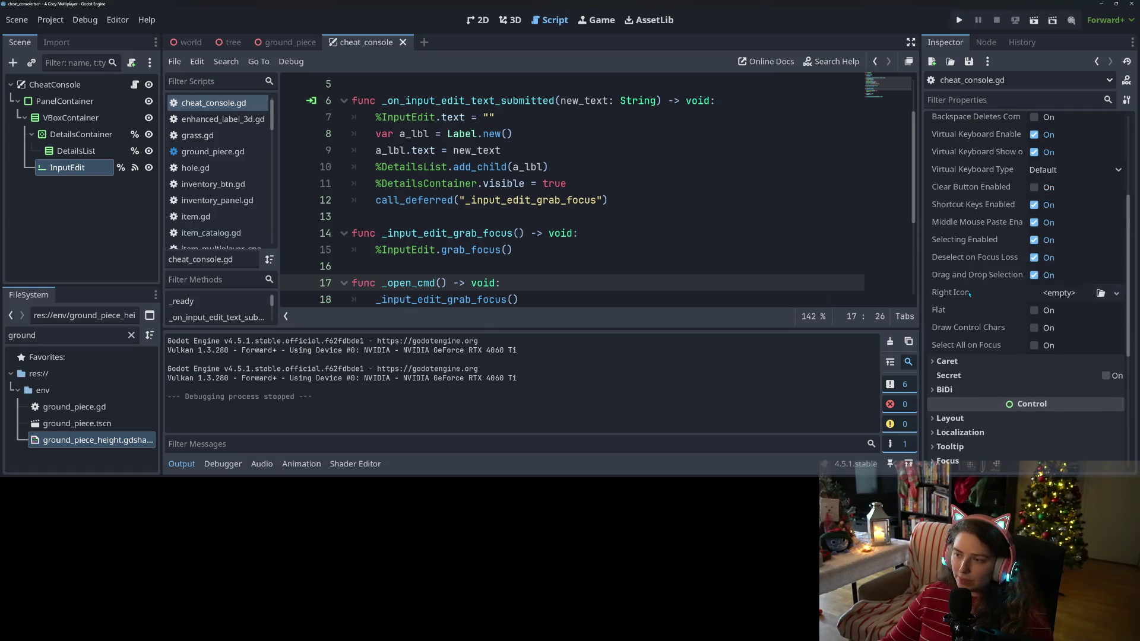
{"action": "scroll", "coordinate": [969, 294], "scroll_direction": "up", "scroll_amount": 6}
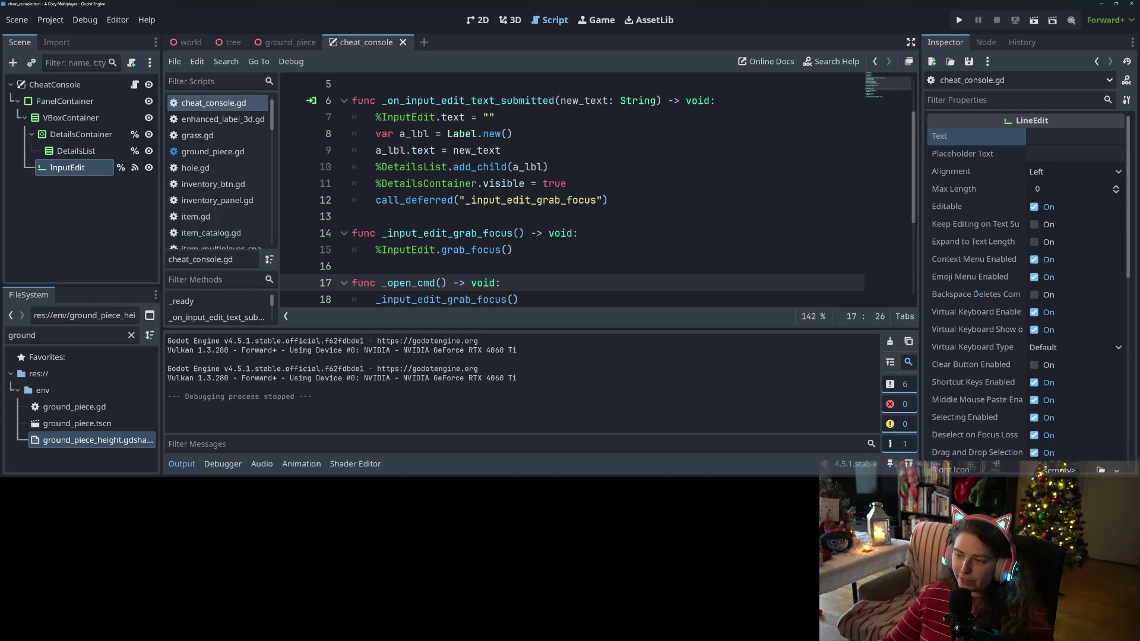
{"action": "mouse_move", "coordinate": [974, 208]}
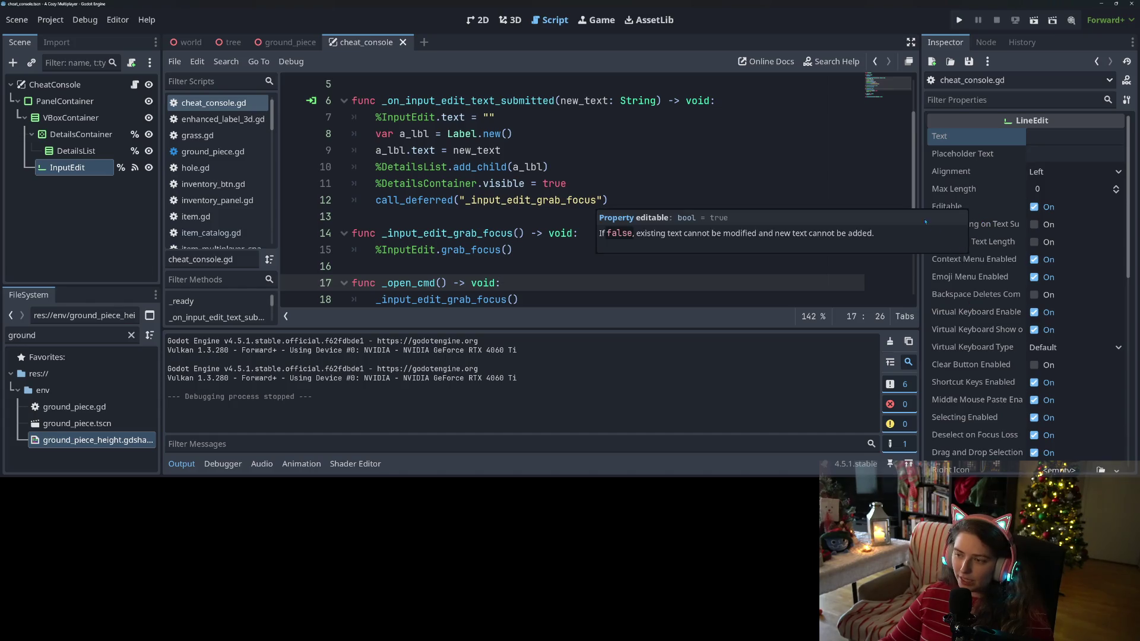
{"action": "left_click_drag", "start_coordinate": [920, 226], "coordinate": [791, 177]}
{"action": "left_click", "coordinate": [1125, 81]}
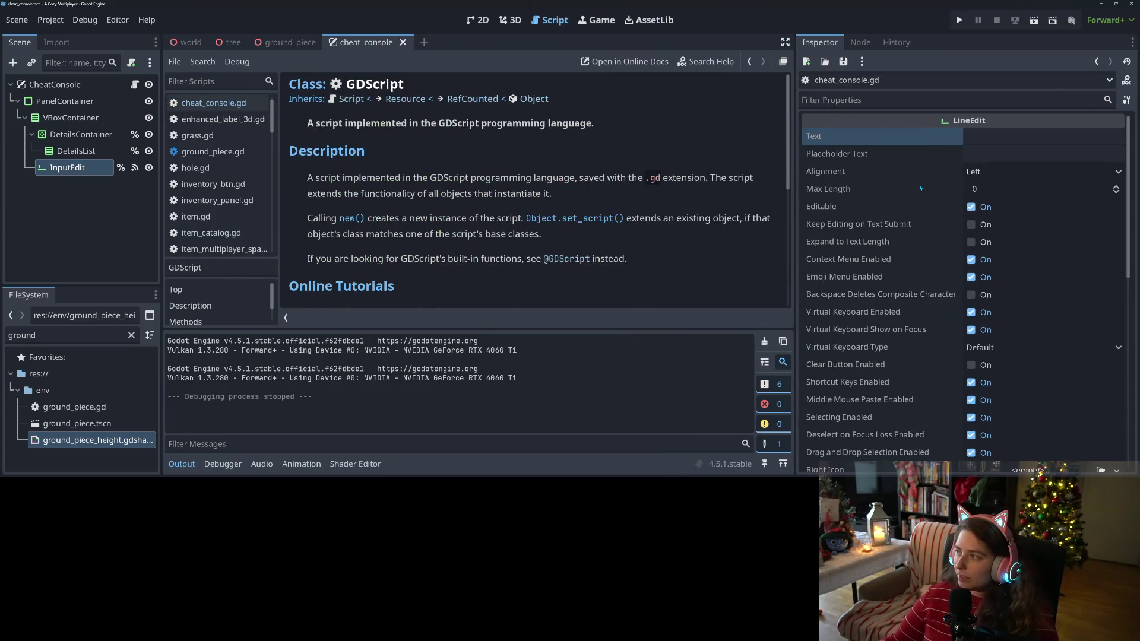
Step: Collapse the Output panel and scroll through the GDScript reference page
{"action": "mouse_move", "coordinate": [940, 188]}
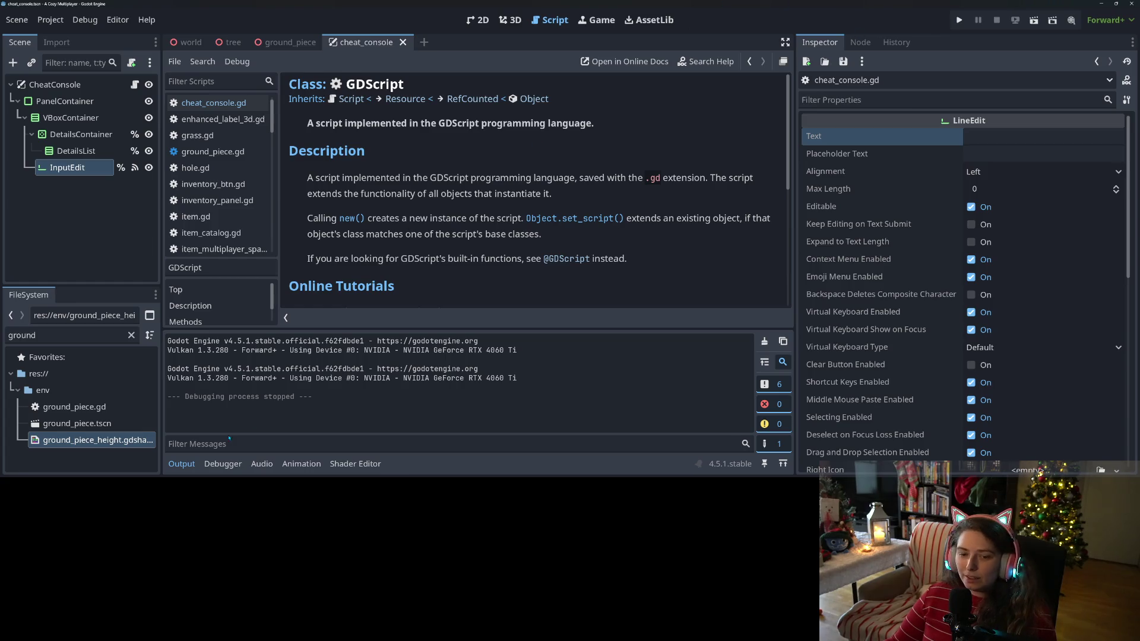
{"action": "left_click", "coordinate": [176, 465]}
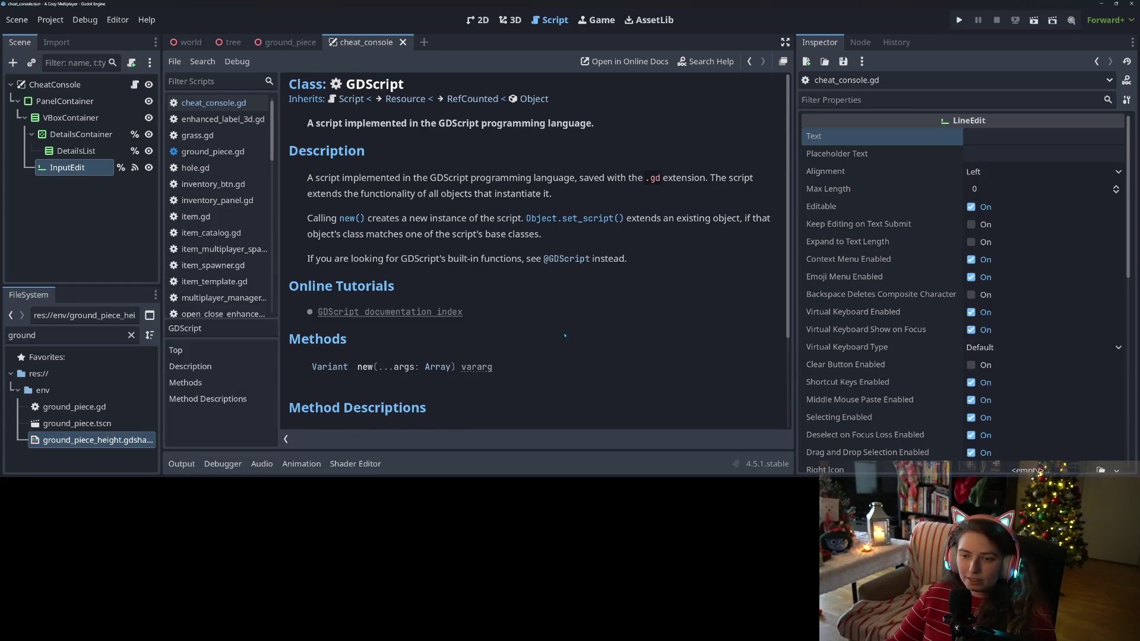
{"action": "scroll", "coordinate": [564, 335], "scroll_direction": "down", "scroll_amount": 2}
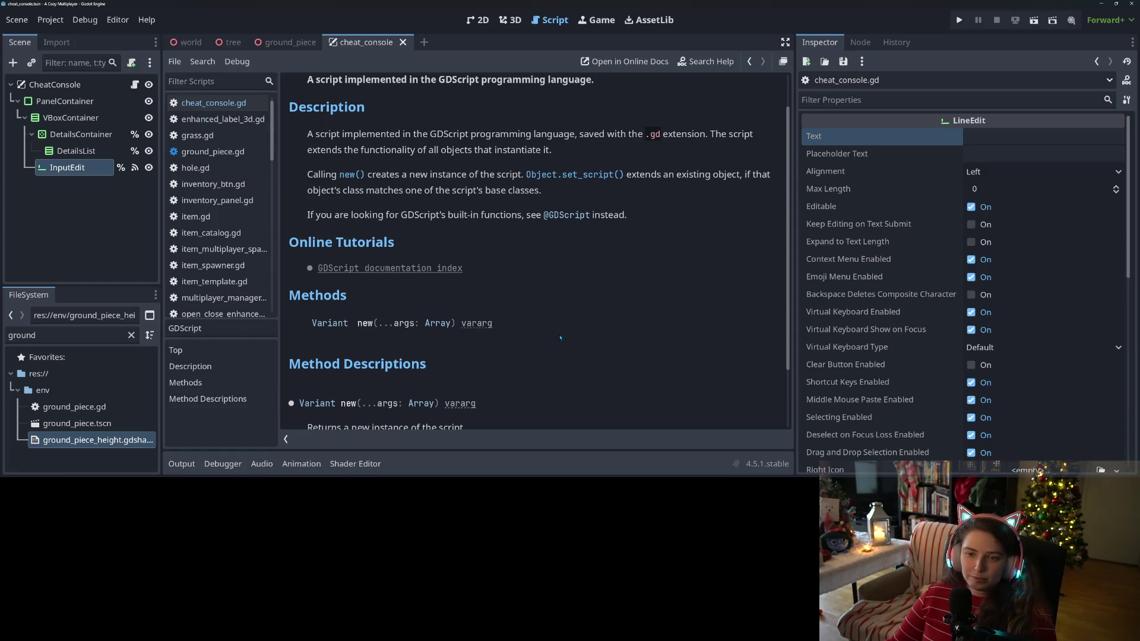
{"action": "scroll", "coordinate": [562, 337], "scroll_direction": "down", "scroll_amount": 3}
{"action": "scroll", "coordinate": [559, 338], "scroll_direction": "up", "scroll_amount": 5}
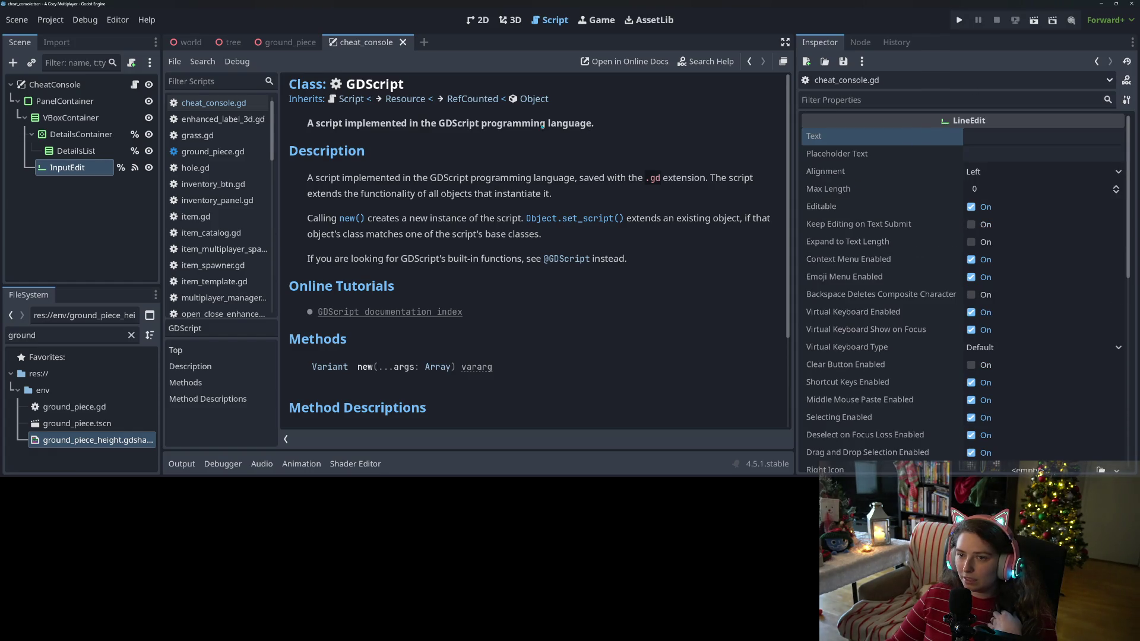
{"action": "scroll", "coordinate": [640, 214], "scroll_direction": "down", "scroll_amount": 3}
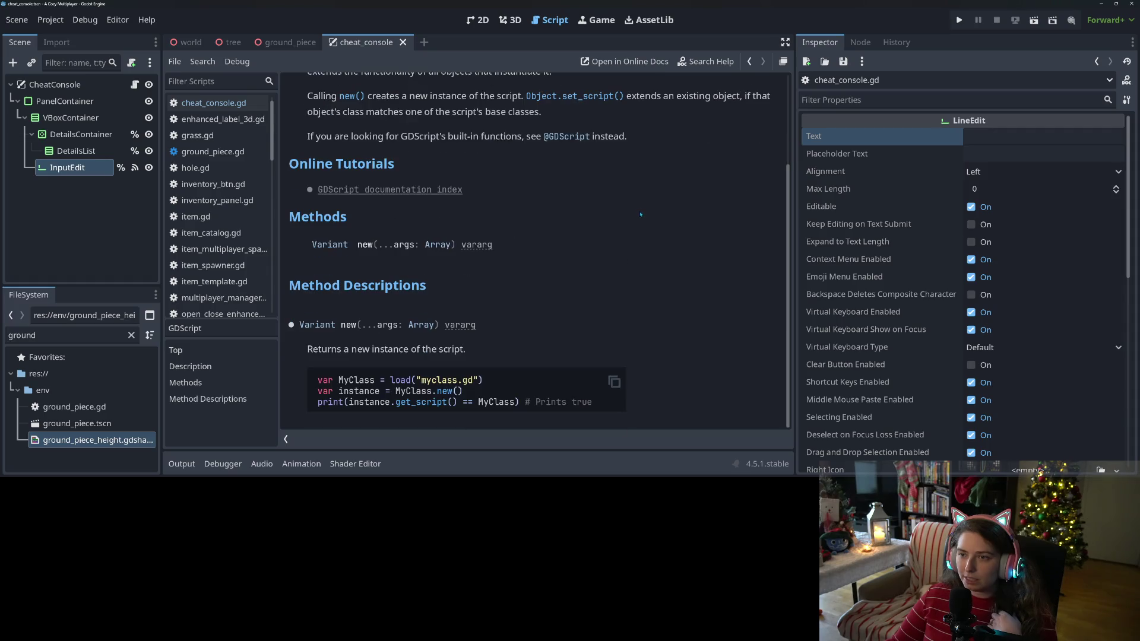
{"action": "scroll", "coordinate": [869, 321], "scroll_direction": "down", "scroll_amount": 5}
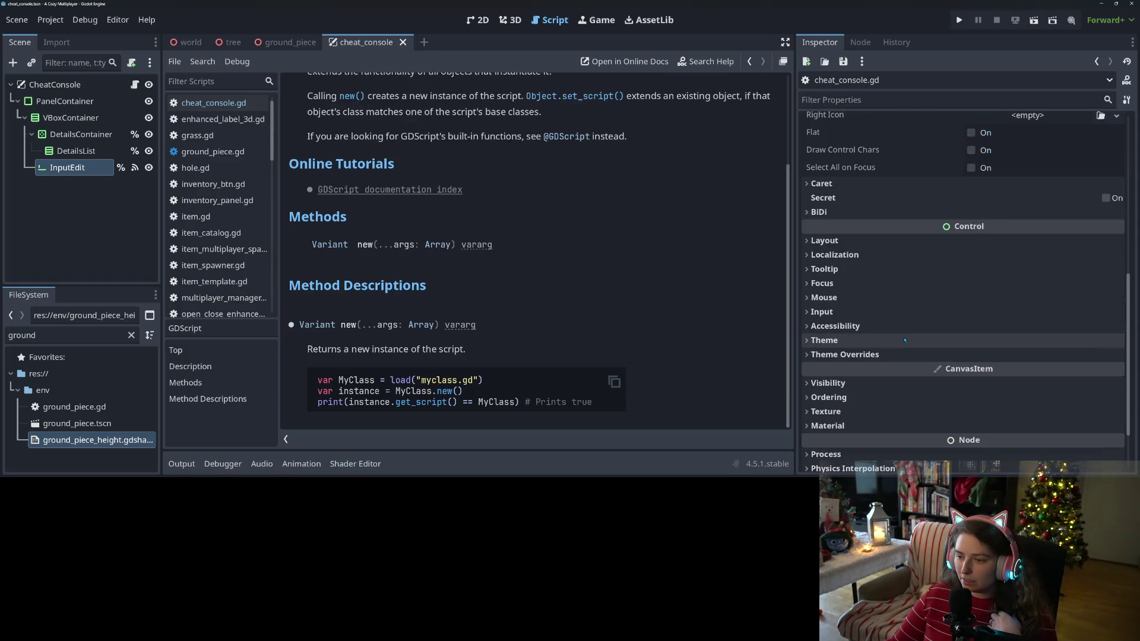
{"action": "scroll", "coordinate": [1009, 361], "scroll_direction": "up", "scroll_amount": 5}
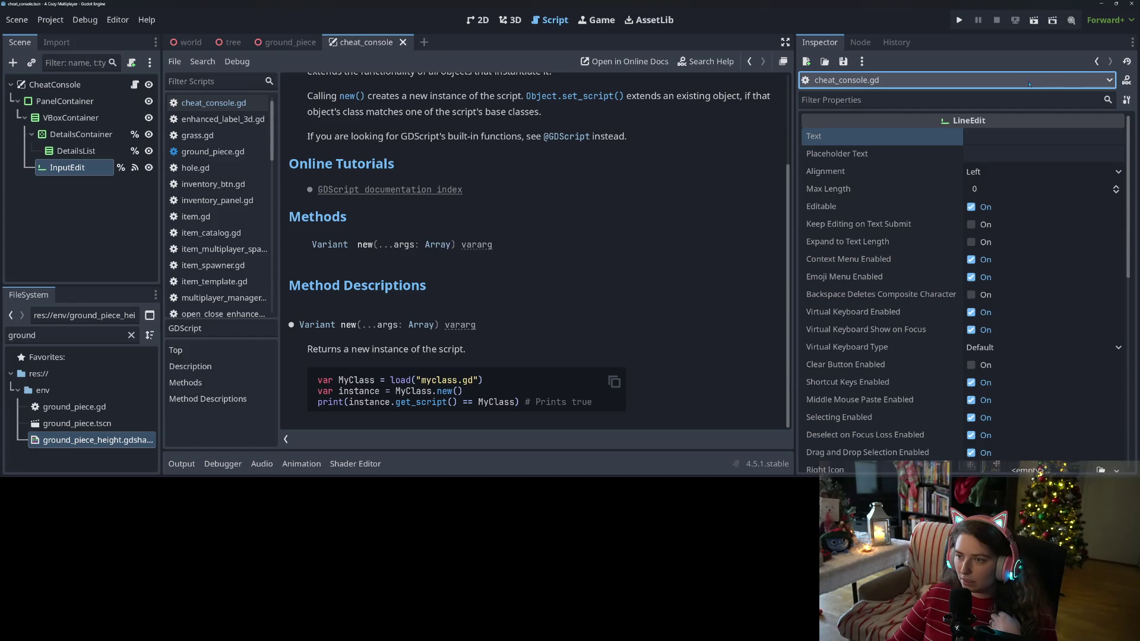
Step: Select the InputEdit node in the Scene dock to inspect its properties
{"action": "left_click", "coordinate": [857, 138]}
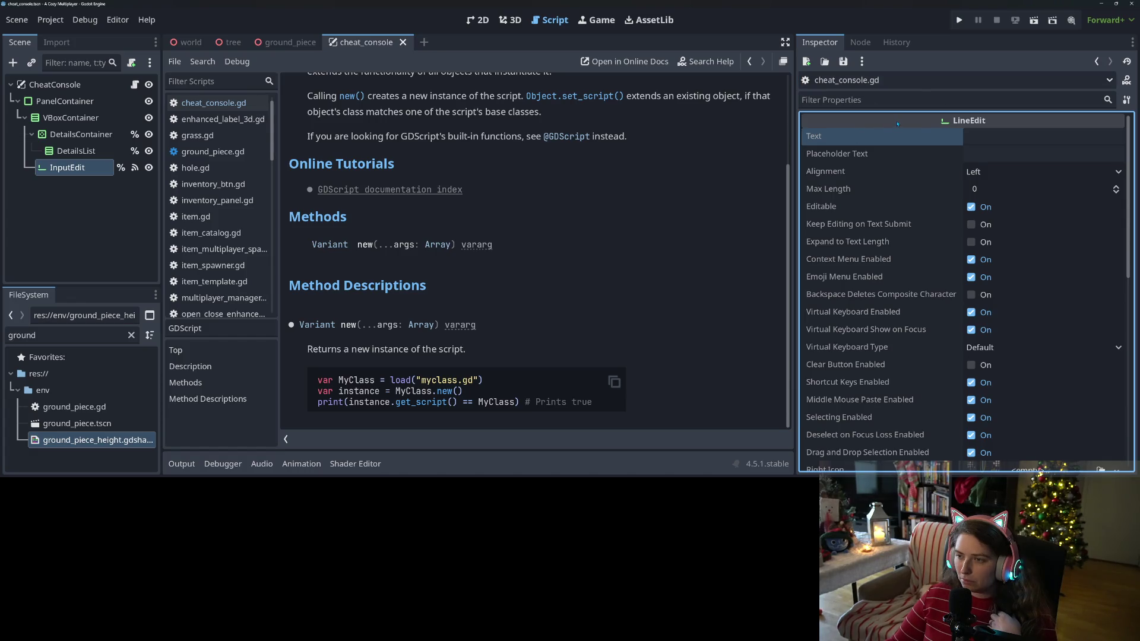
{"action": "mouse_move", "coordinate": [985, 126]}
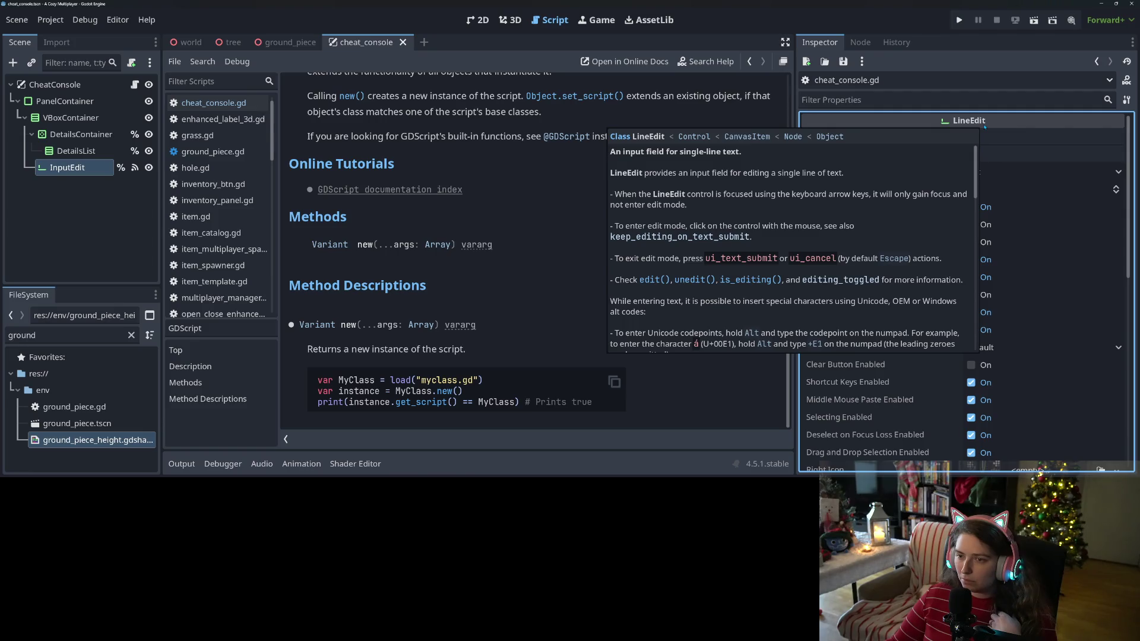
{"action": "left_click", "coordinate": [89, 168]}
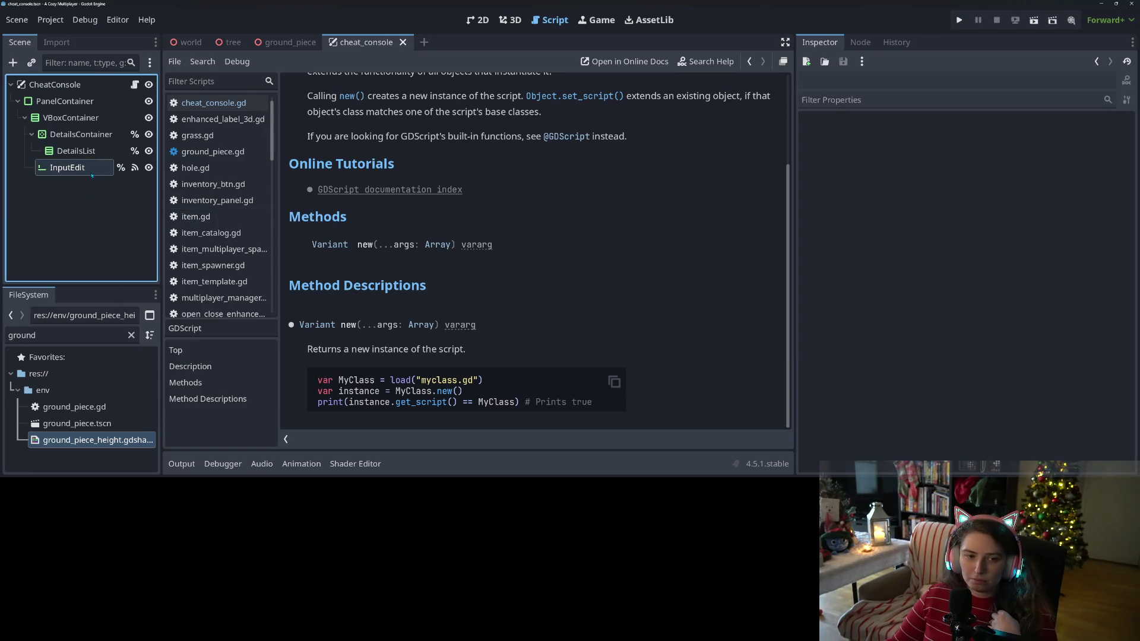
Step: Open the LineEdit class documentation from InputEdit's context menu
{"action": "right_click", "coordinate": [86, 169]}
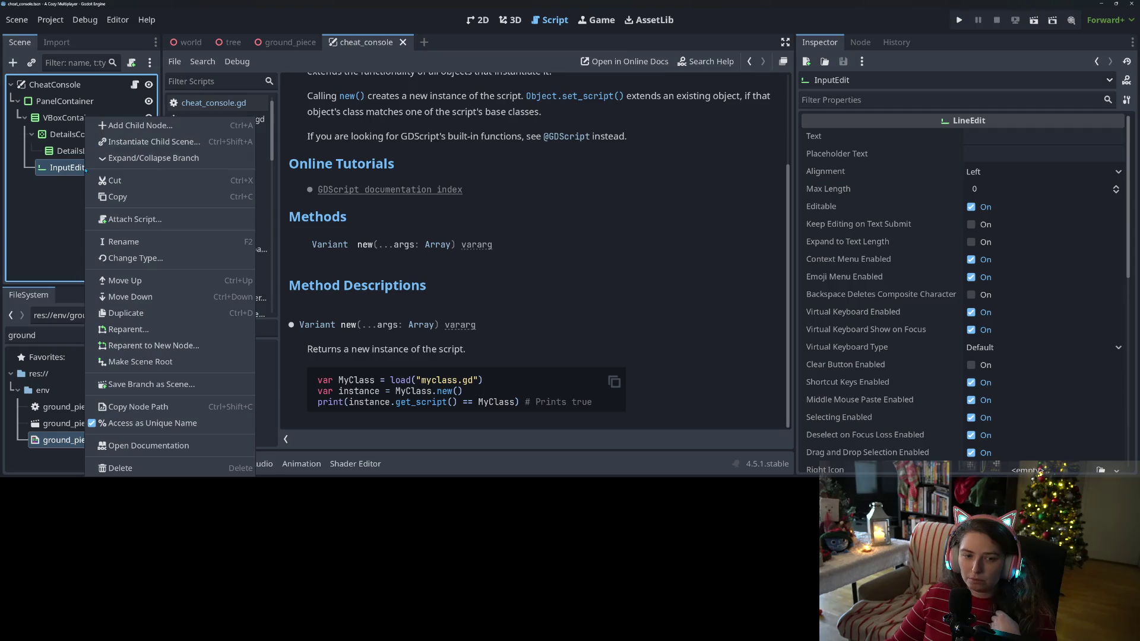
{"action": "left_click", "coordinate": [148, 449]}
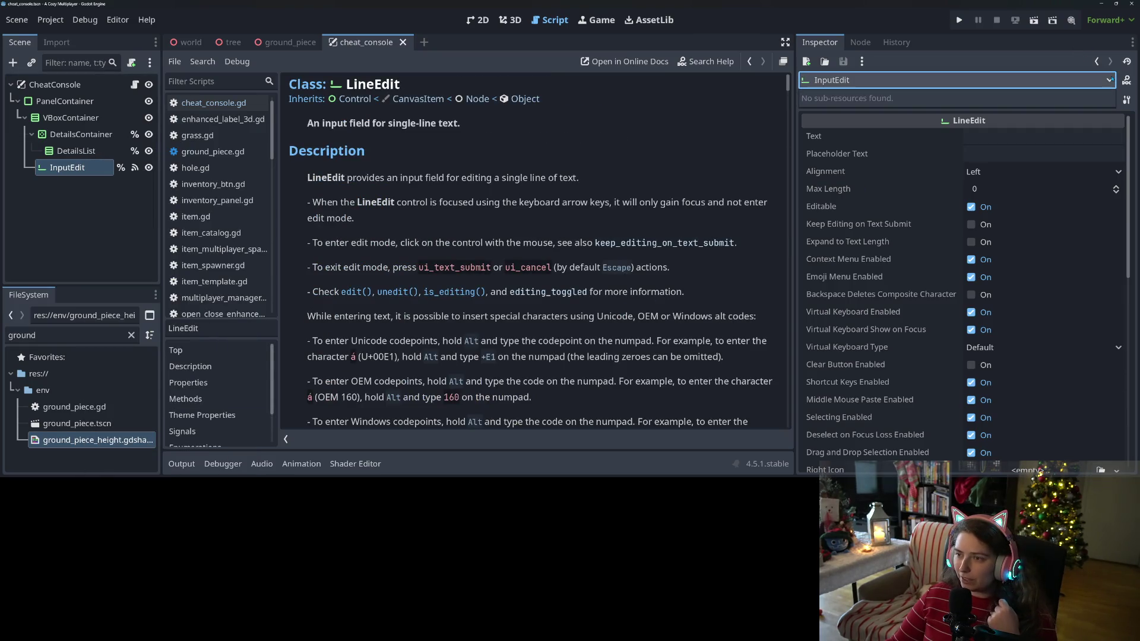
{"action": "left_click", "coordinate": [832, 80]}
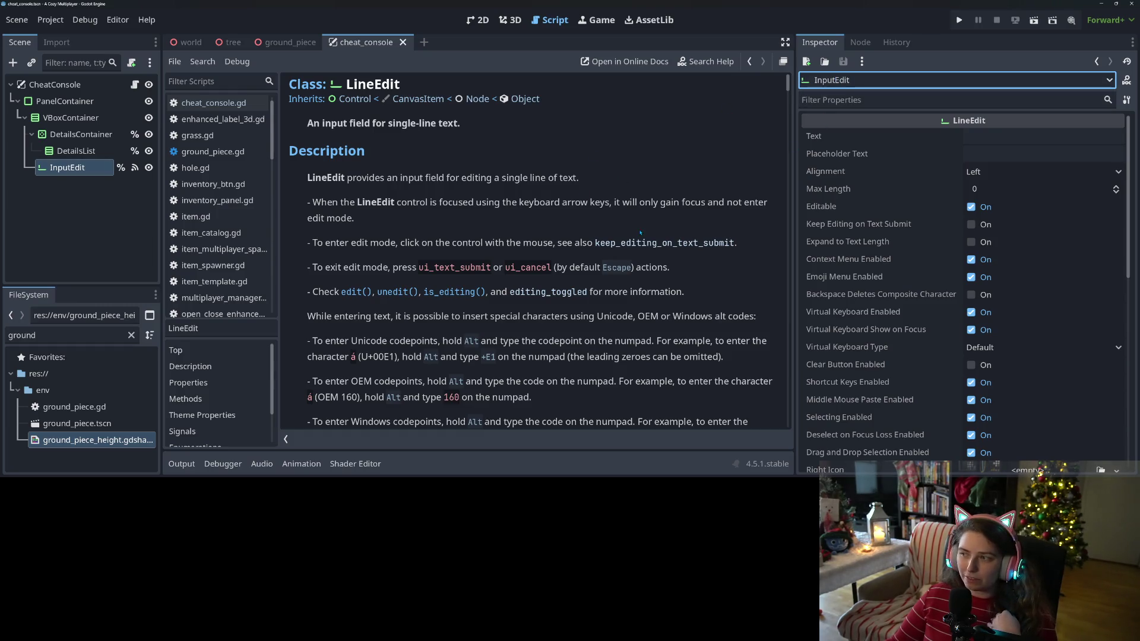
{"action": "scroll", "coordinate": [455, 268], "scroll_direction": "down", "scroll_amount": 2}
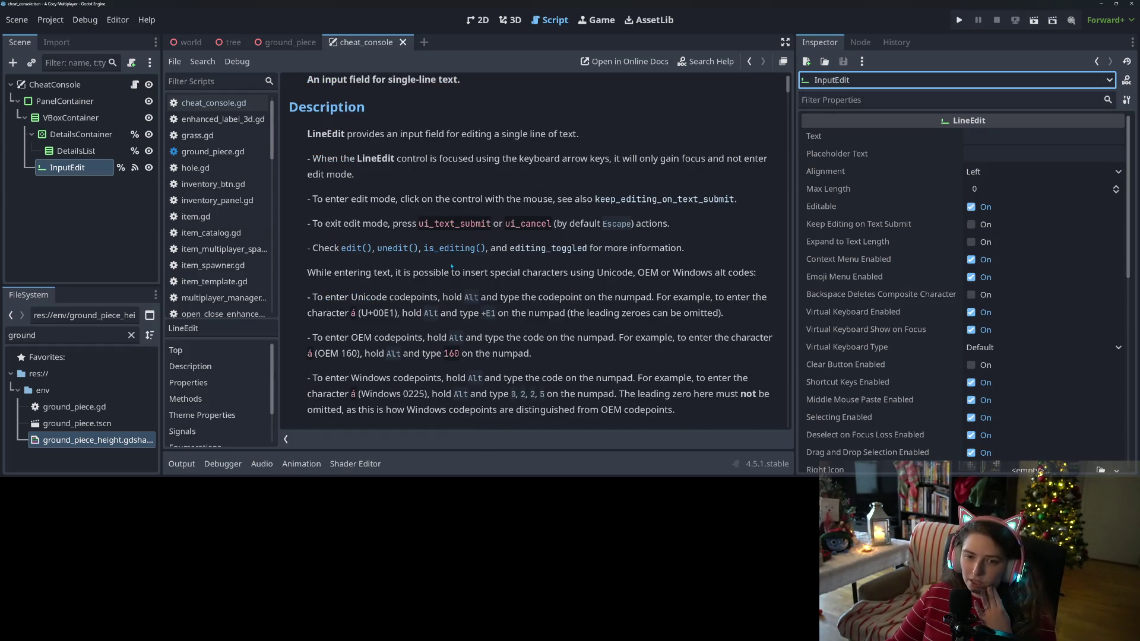
Step: Highlight LineEdit's keyboard focus description, then turn on Keep Editing on Text Submit
{"action": "left_click_drag", "start_coordinate": [448, 158], "coordinate": [703, 158]}
{"action": "left_click", "coordinate": [506, 217]}
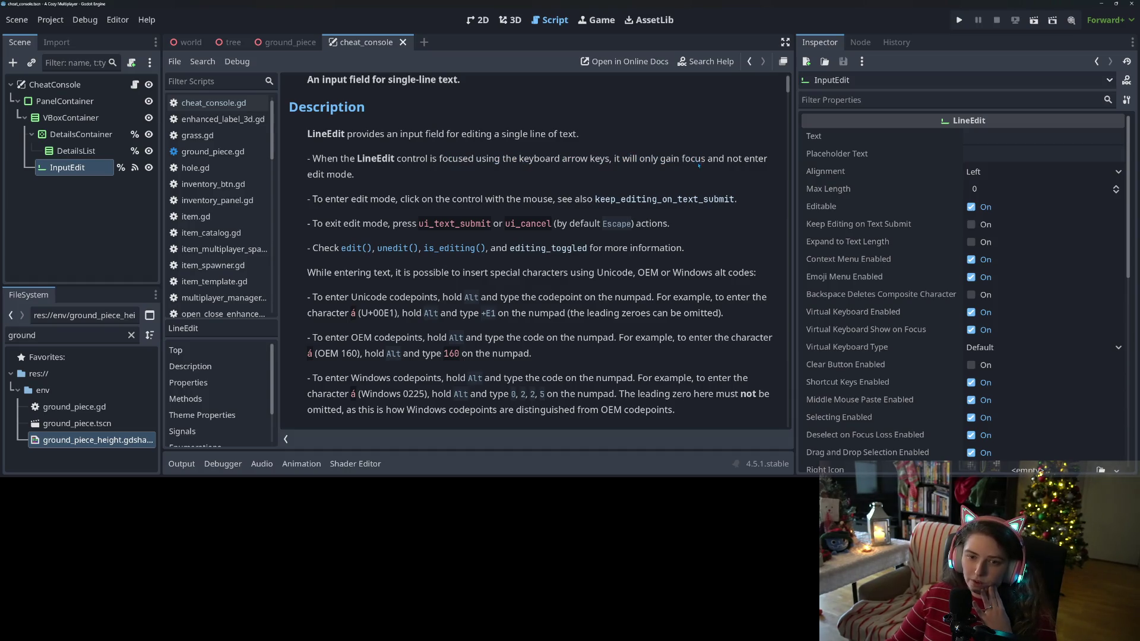
{"action": "scroll", "coordinate": [506, 217], "scroll_direction": "up", "scroll_amount": 2}
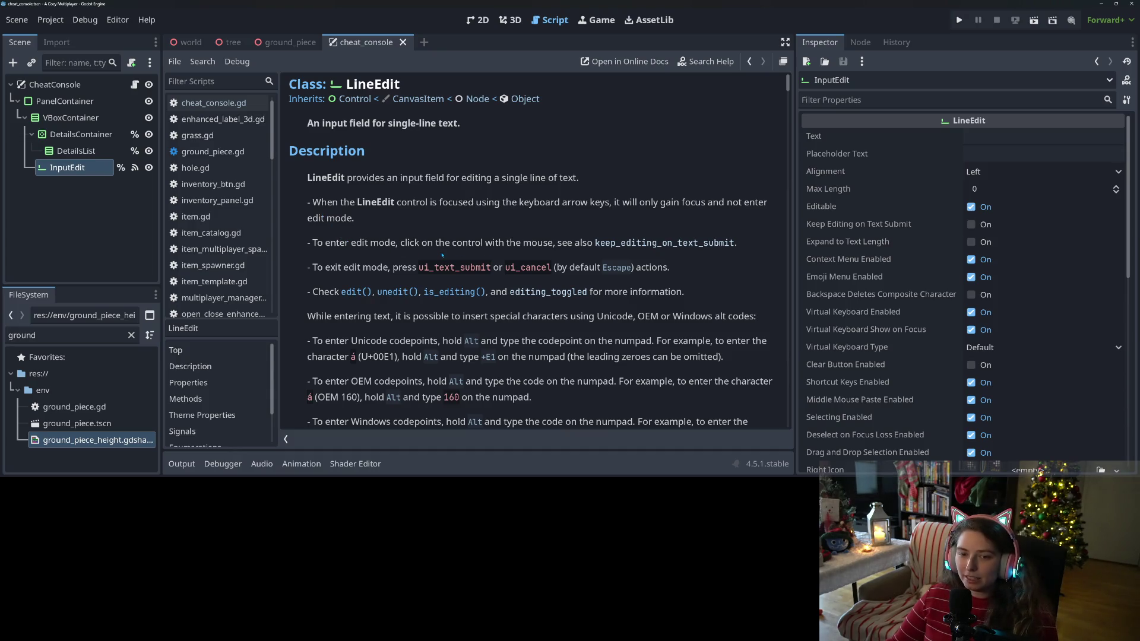
{"action": "mouse_move", "coordinate": [359, 202]}
{"action": "left_mouse_down"}
{"action": "mouse_move", "coordinate": [703, 202]}
{"action": "mouse_move", "coordinate": [510, 210]}
{"action": "left_mouse_up"}
{"action": "mouse_move", "coordinate": [350, 218]}
{"action": "left_mouse_down"}
{"action": "mouse_move", "coordinate": [526, 242]}
{"action": "mouse_move", "coordinate": [747, 244]}
{"action": "left_mouse_up"}
{"action": "left_click", "coordinate": [307, 257]}
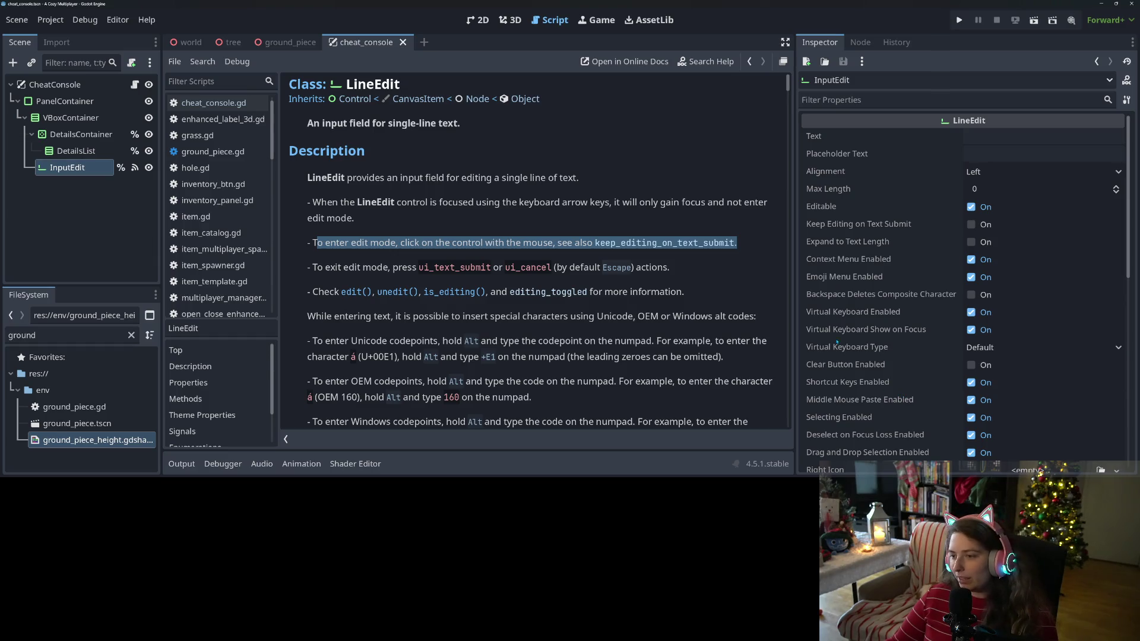
{"action": "left_click", "coordinate": [985, 226]}
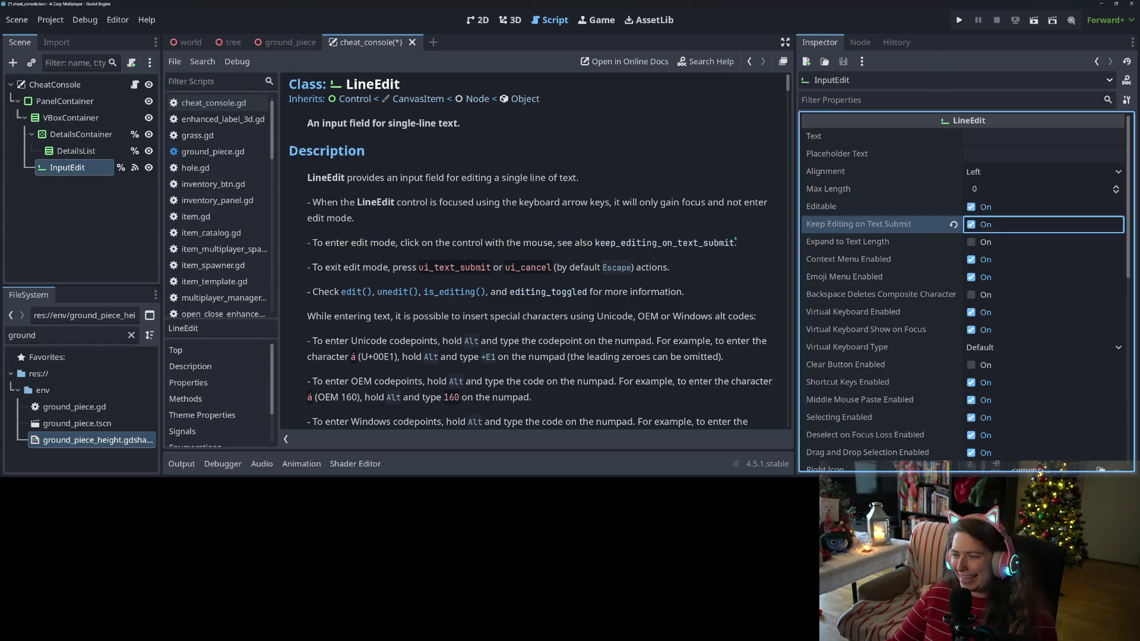
Step: Save the scene and replace line 18's _input_edit_grab_focus() call with %InputEdit.grab_focus()
{"action": "key", "text": "ctrl+s"}
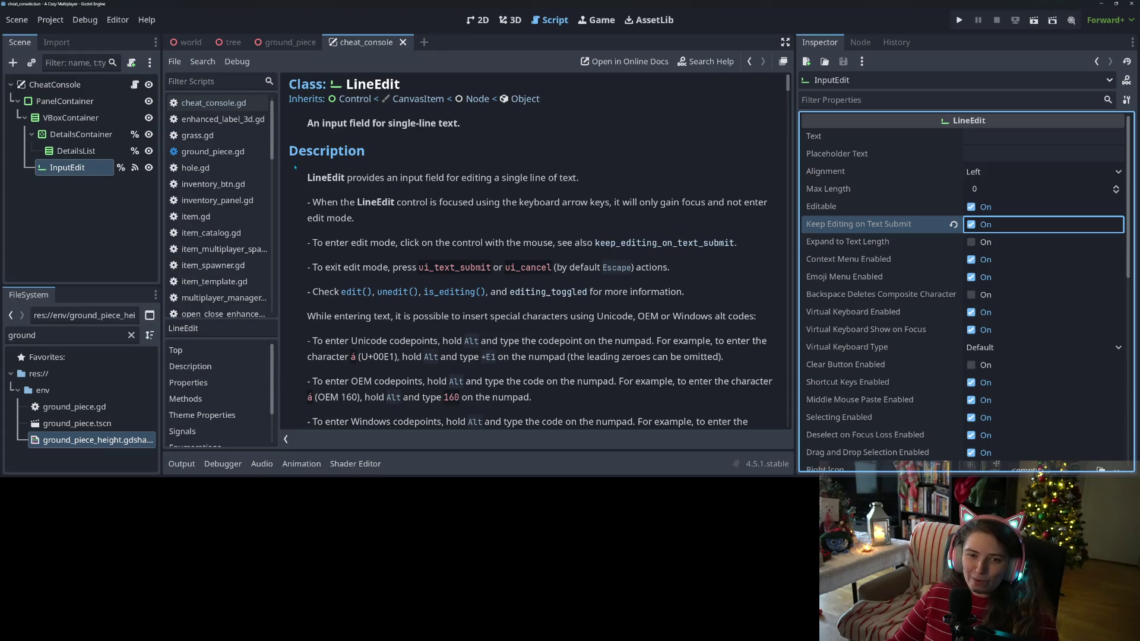
{"action": "left_click", "coordinate": [135, 84]}
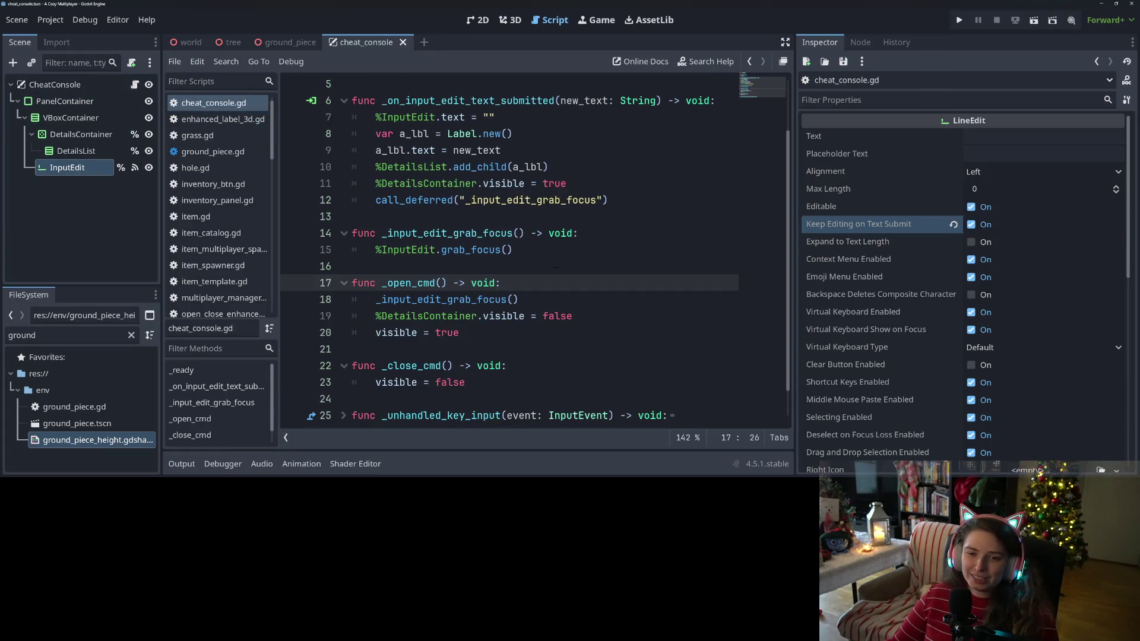
{"action": "left_click", "coordinate": [459, 299]}
{"action": "left_click", "coordinate": [520, 299]}
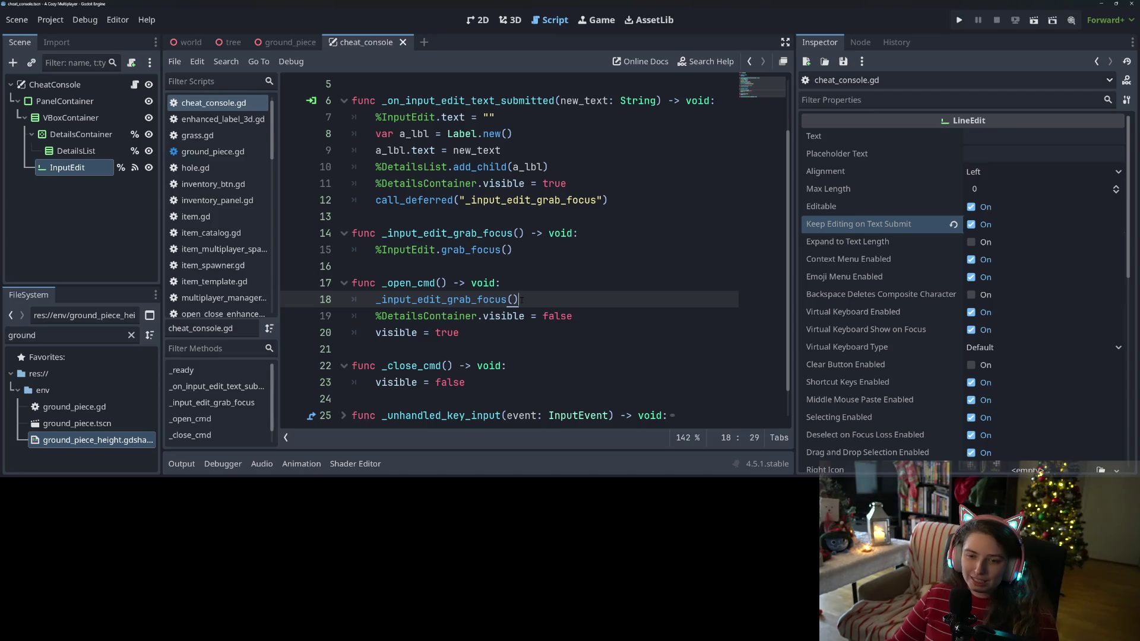
{"action": "left_click_drag", "start_coordinate": [376, 249], "coordinate": [513, 249]}
{"action": "key", "text": "ctrl+c"}
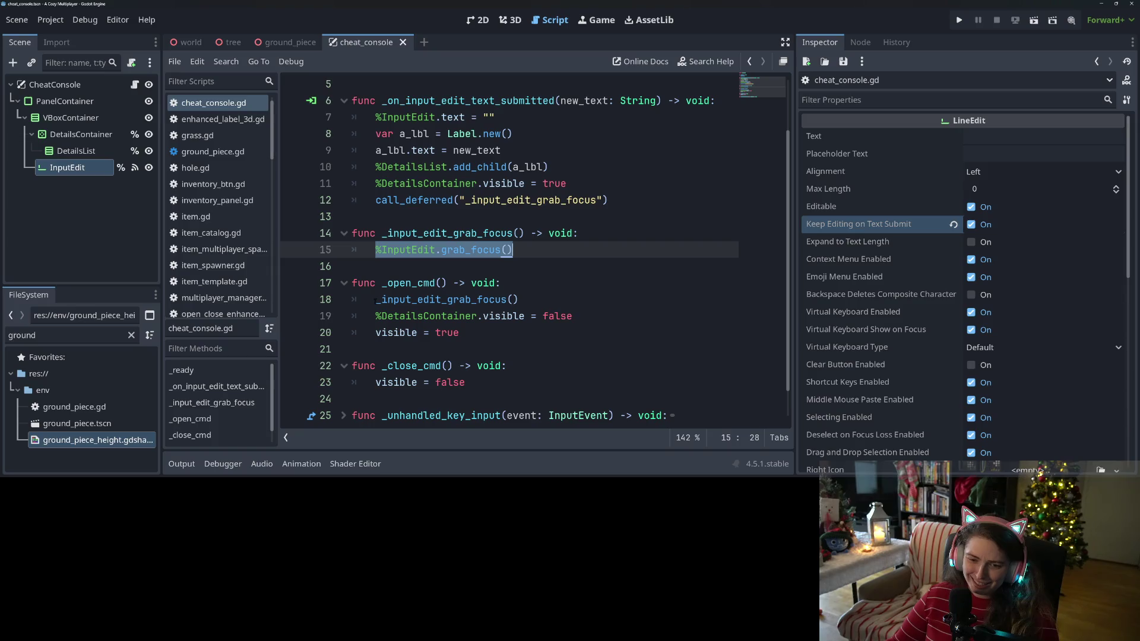
{"action": "left_click_drag", "start_coordinate": [377, 299], "coordinate": [520, 299]}
{"action": "key", "text": "ctrl+v"}
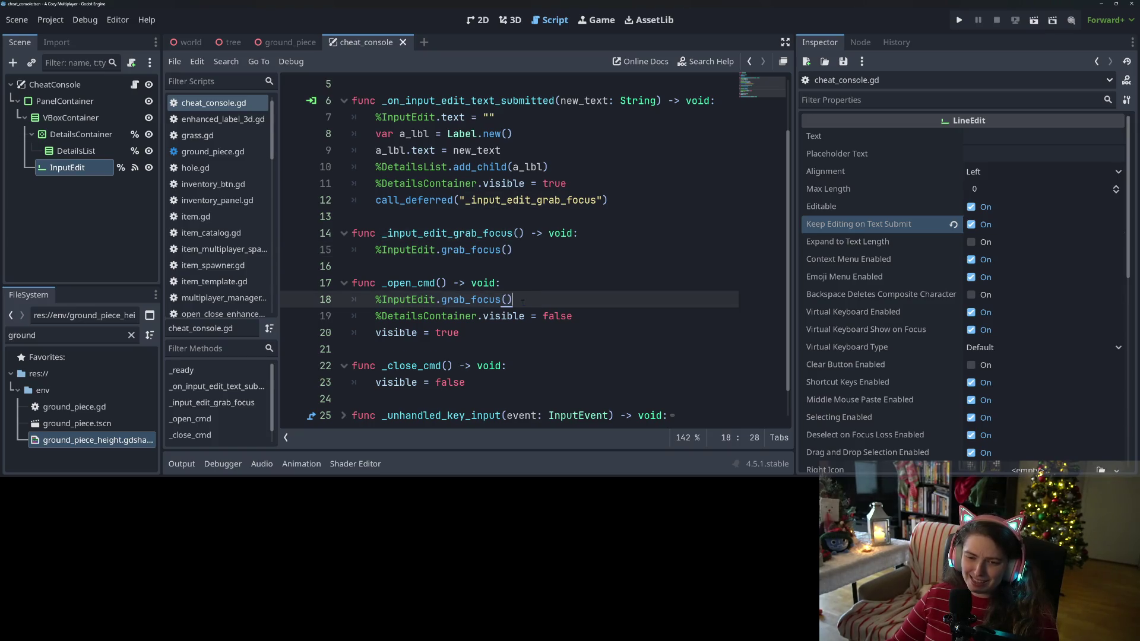
Step: Delete the unused _input_edit_grab_focus helper function from cheat_console.gd
{"action": "left_click", "coordinate": [513, 232]}
{"action": "left_click_drag", "start_coordinate": [513, 249], "coordinate": [322, 206]}
{"action": "key", "text": "BackSpace"}
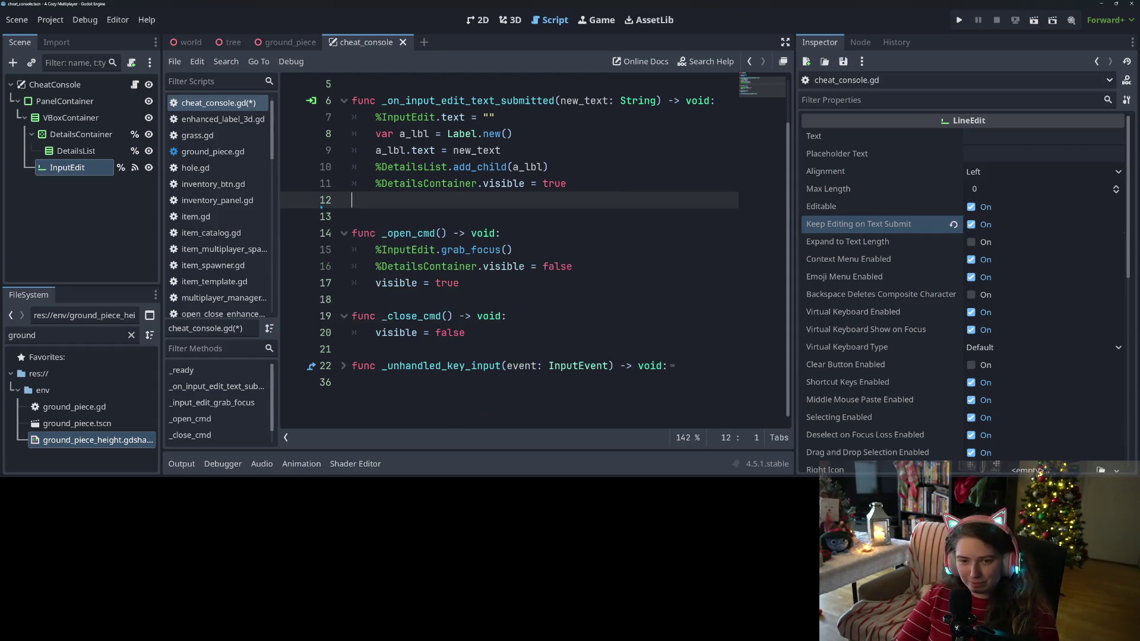
{"action": "key", "text": "BackSpace"}
Step: Run the game and submit fsdfsdfsd, sgrgdf, gfdhdkjglkdfjgl;d and fhkjdfg to the console
{"action": "left_click", "coordinate": [958, 20]}
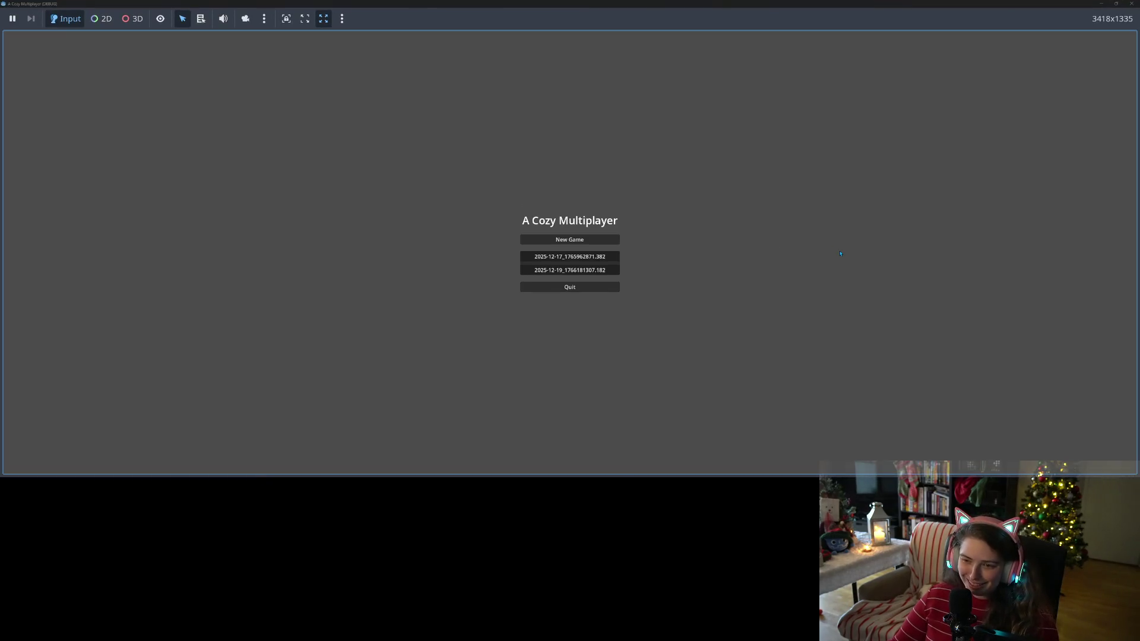
{"action": "type", "text": "fsdfsdfsd"}
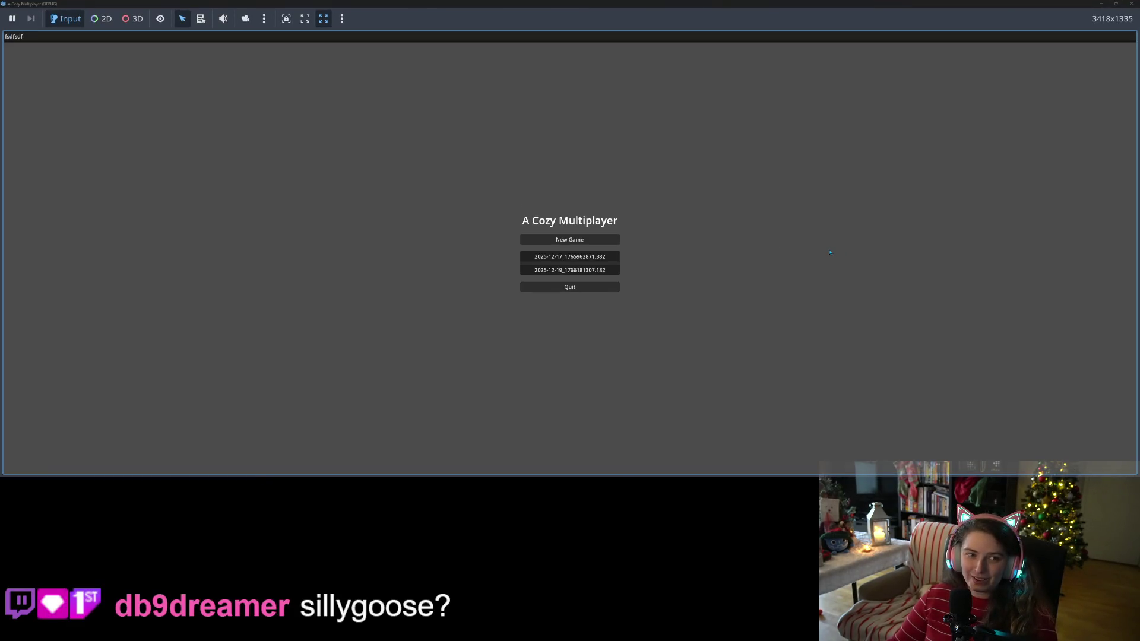
{"action": "key", "text": "Return"}
{"action": "type", "text": "sgrgdf"}
{"action": "key", "text": "Return"}
{"action": "type", "text": "gfdhdkjglkdfjgl;d"}
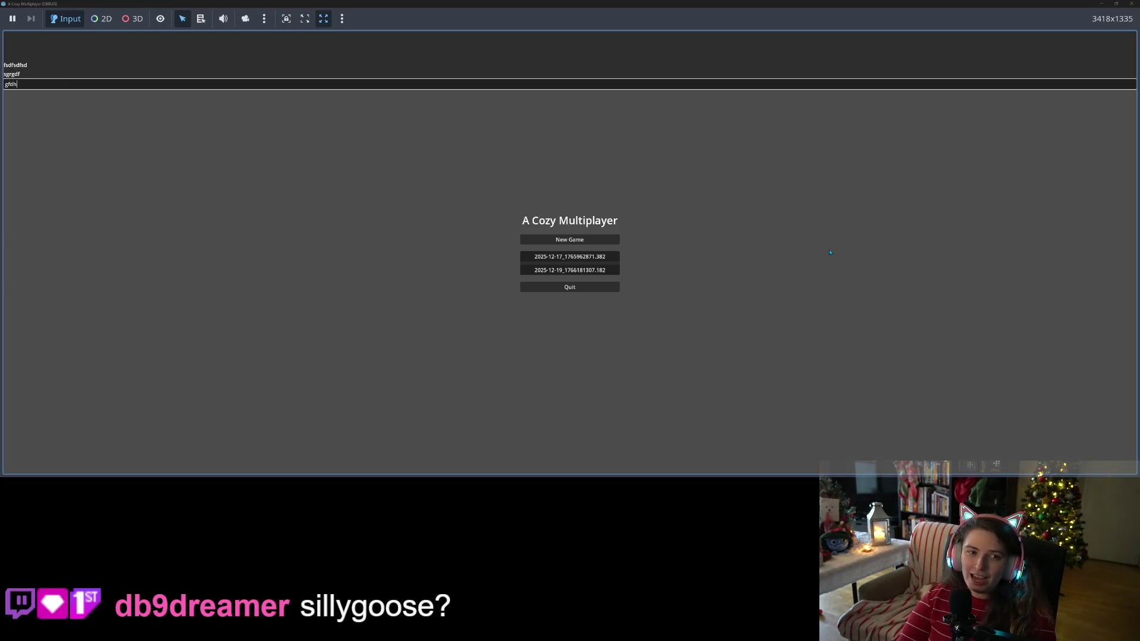
{"action": "key", "text": "Return"}
{"action": "type", "text": "fhkjdfg"}
{"action": "key", "text": "Return"}
Step: Submit more test lines dfgd, gregfg, fdg and dfg to the console log
{"action": "type", "text": "dfgd"}
{"action": "key", "text": "Return"}
{"action": "key", "text": "BackSpace"}
{"action": "type", "text": "gregfg"}
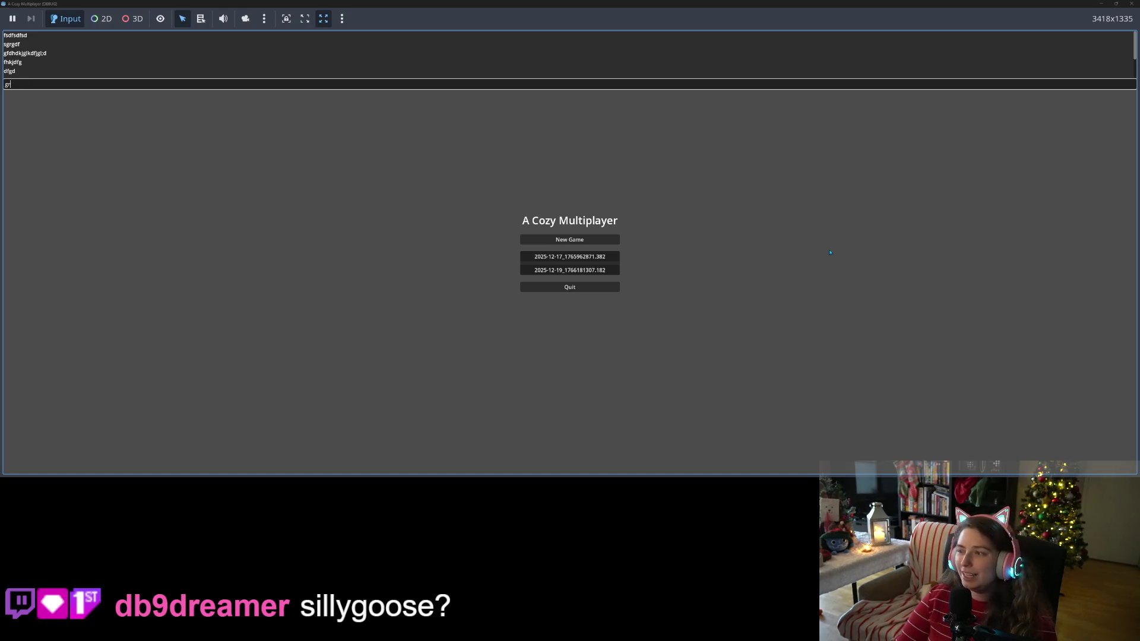
{"action": "key", "text": "Return"}
{"action": "type", "text": "fdg"}
{"action": "key", "text": "Return"}
{"action": "type", "text": "dfg"}
{"action": "key", "text": "Return"}
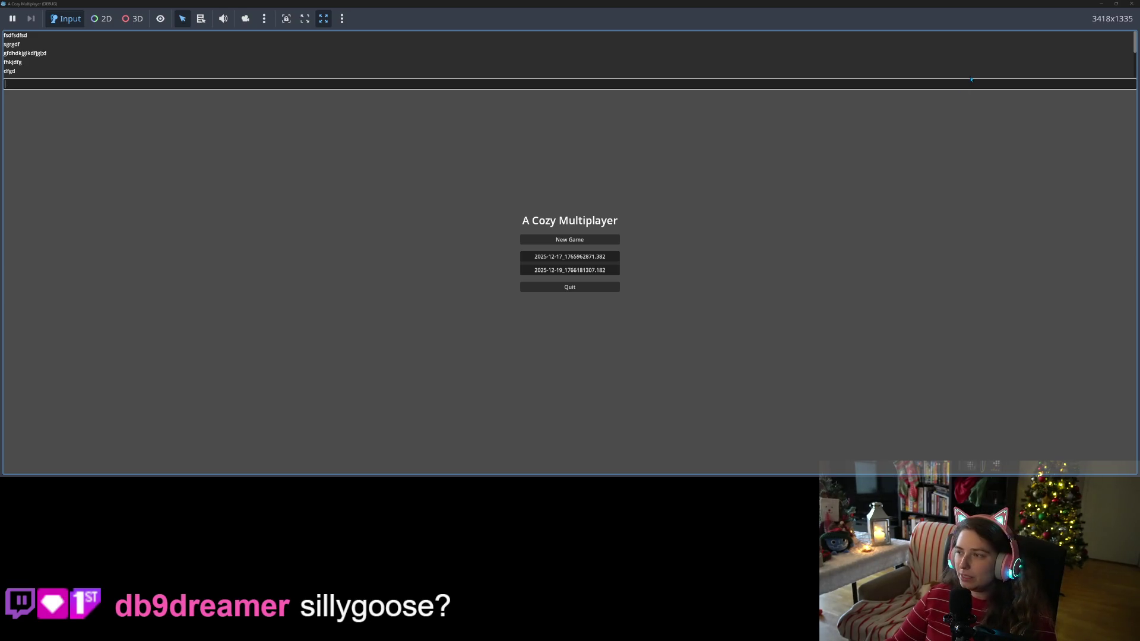
Step: Scroll the console log, then restore the game window to a smaller size
{"action": "scroll", "coordinate": [1119, 49], "scroll_direction": "down", "scroll_amount": 5}
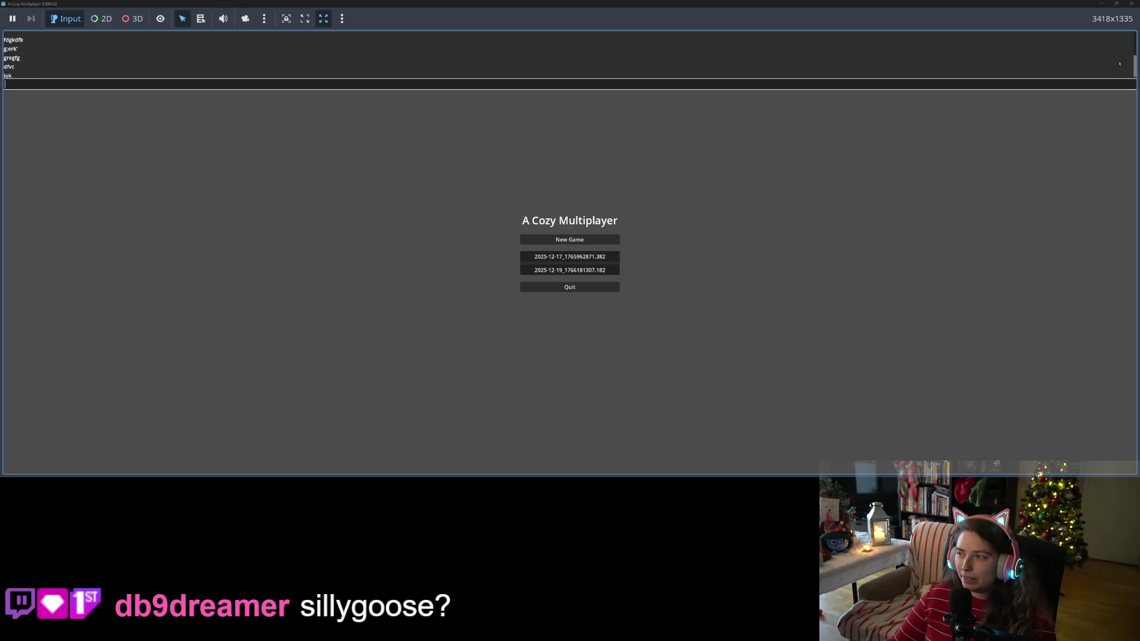
{"action": "scroll", "coordinate": [1116, 66], "scroll_direction": "up", "scroll_amount": 1}
{"action": "scroll", "coordinate": [1114, 68], "scroll_direction": "down", "scroll_amount": 1}
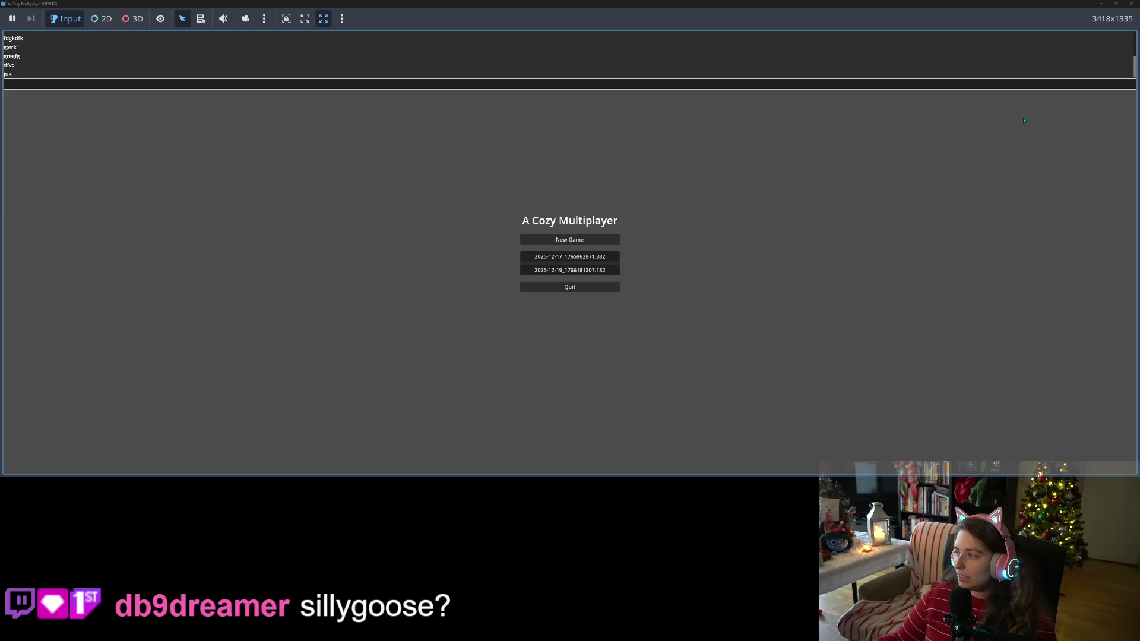
{"action": "left_click", "coordinate": [1117, 4]}
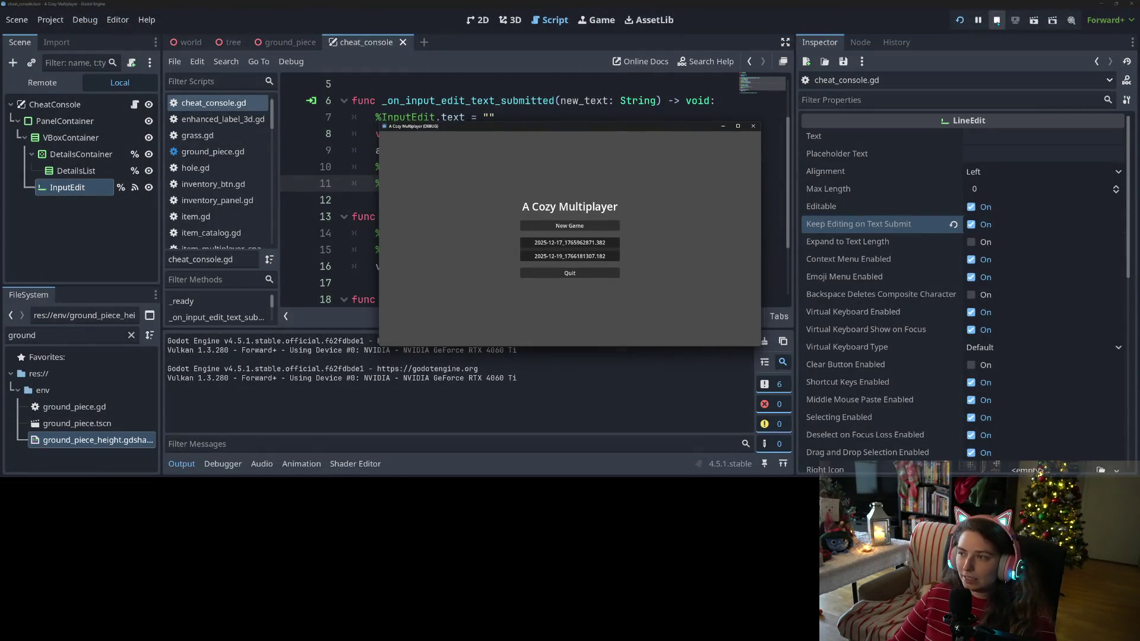
Step: Stop the running game and review cheat_console.gd around lines 15 to 20
{"action": "left_click", "coordinate": [997, 20]}
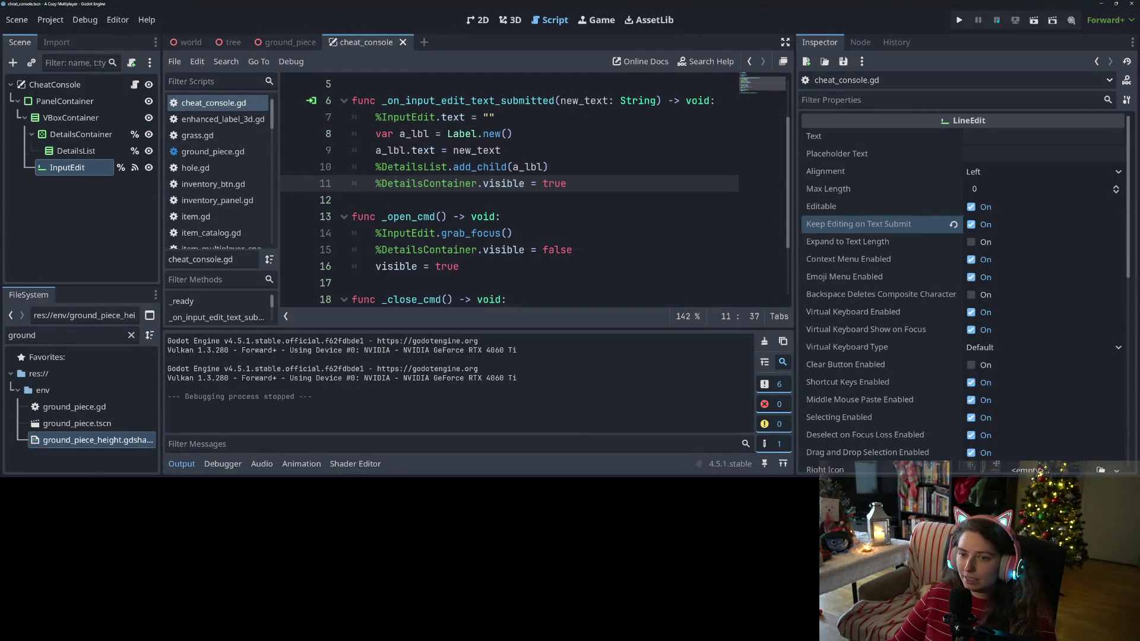
{"action": "left_click", "coordinate": [512, 256]}
{"action": "left_click", "coordinate": [181, 464]}
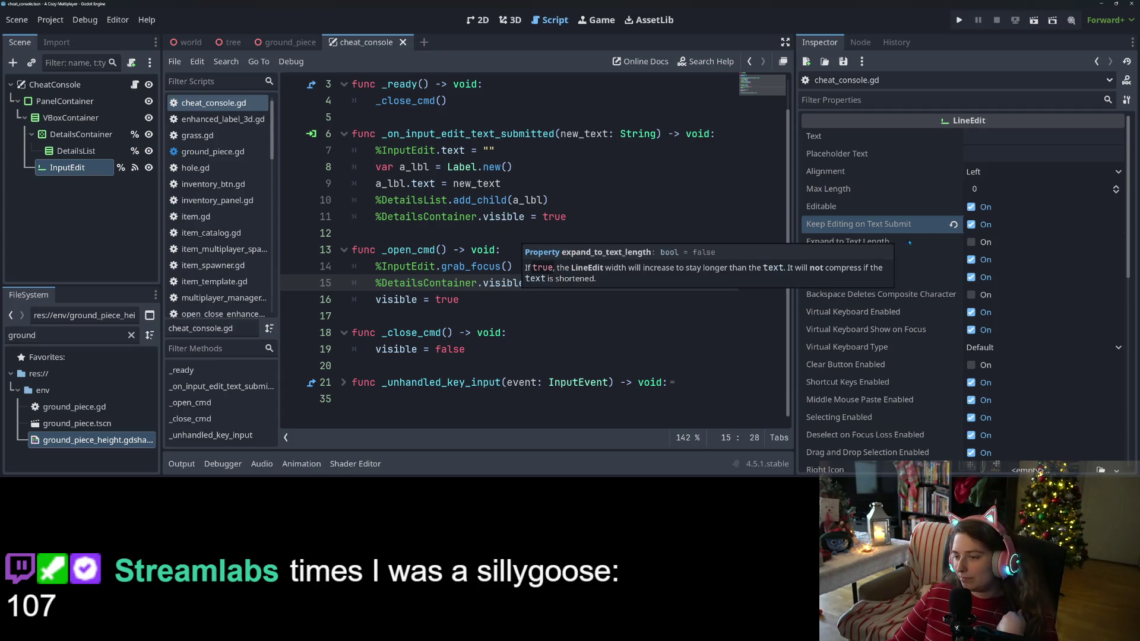
{"action": "scroll", "coordinate": [804, 297], "scroll_direction": "down", "scroll_amount": 2}
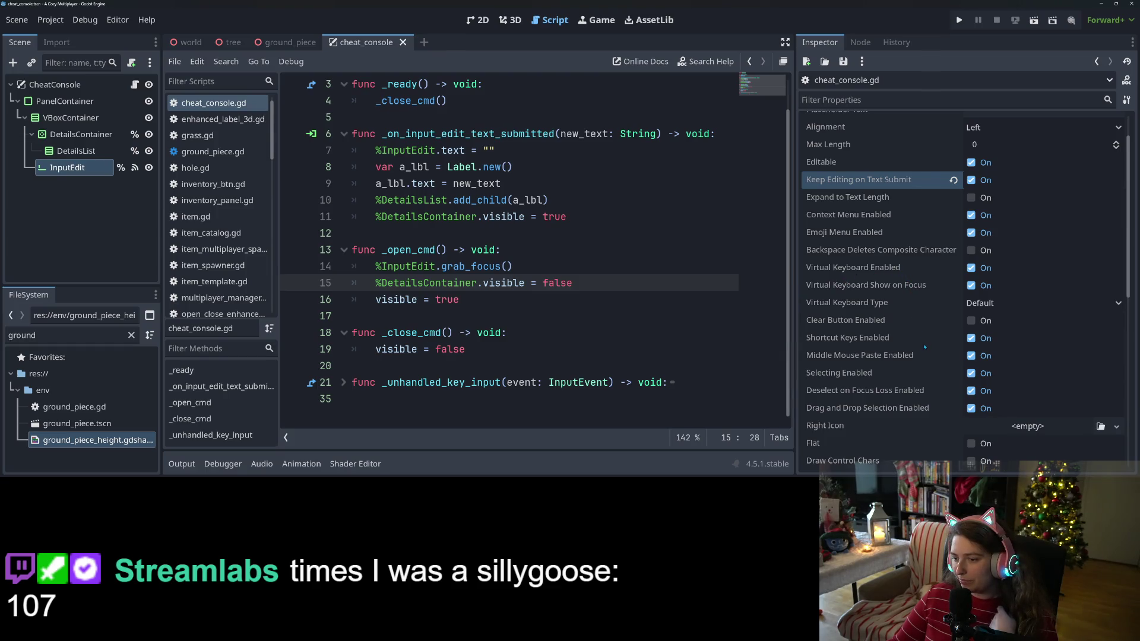
{"action": "scroll", "coordinate": [867, 394], "scroll_direction": "down", "scroll_amount": 4}
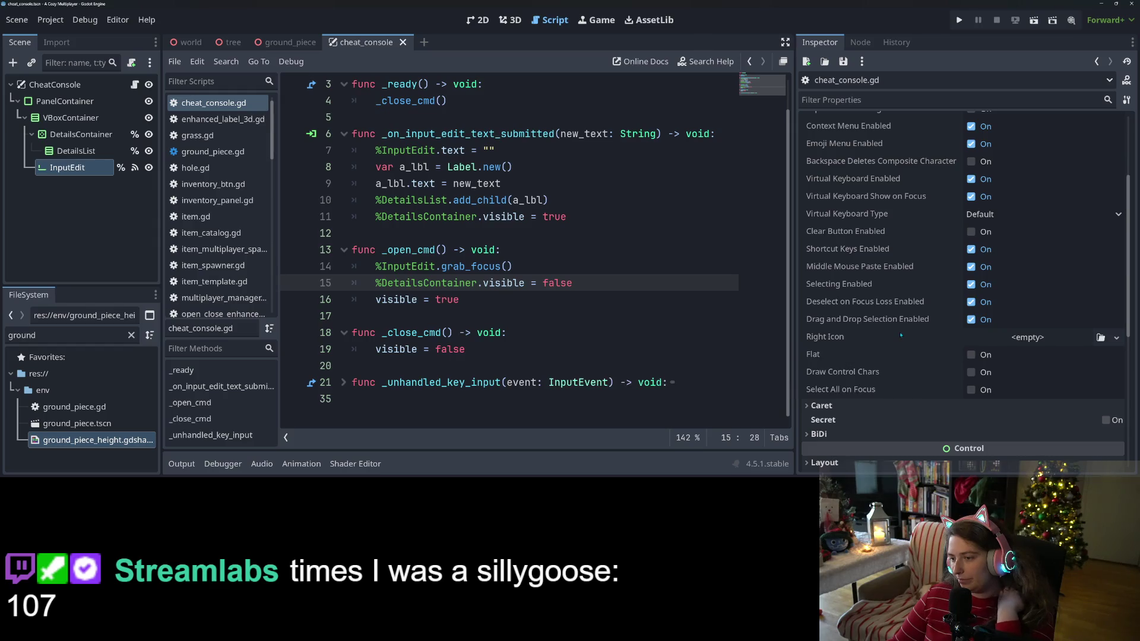
{"action": "scroll", "coordinate": [894, 340], "scroll_direction": "up", "scroll_amount": 6}
{"action": "left_click", "coordinate": [671, 337]}
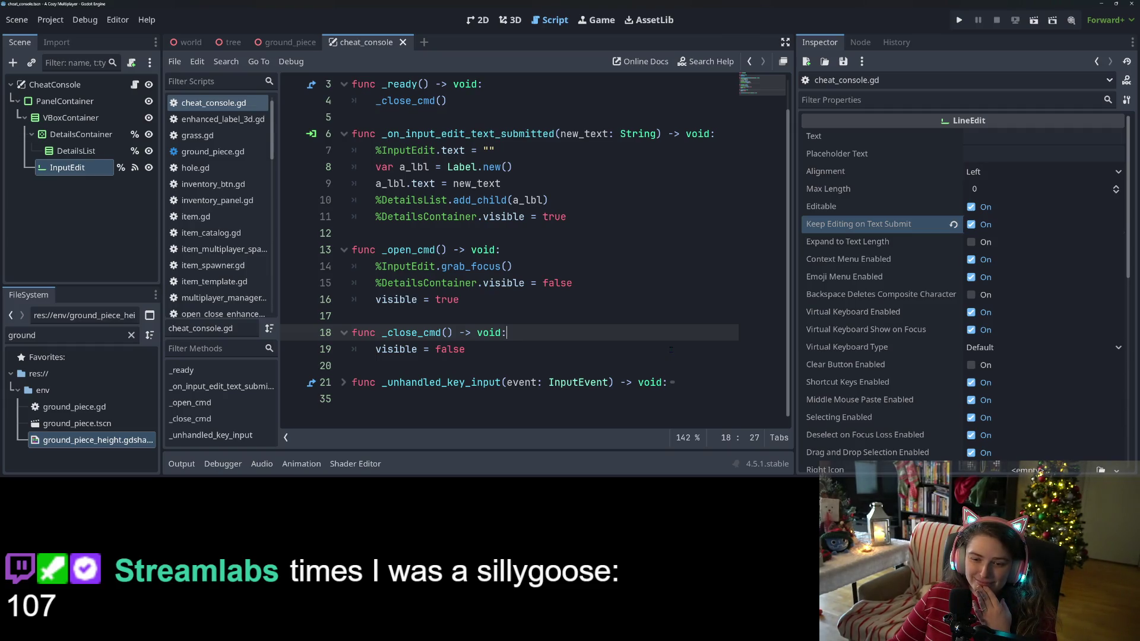
{"action": "key", "text": "Down"}
{"action": "key", "text": "Down"}
{"action": "key", "text": "Up"}
{"action": "key", "text": "Up"}
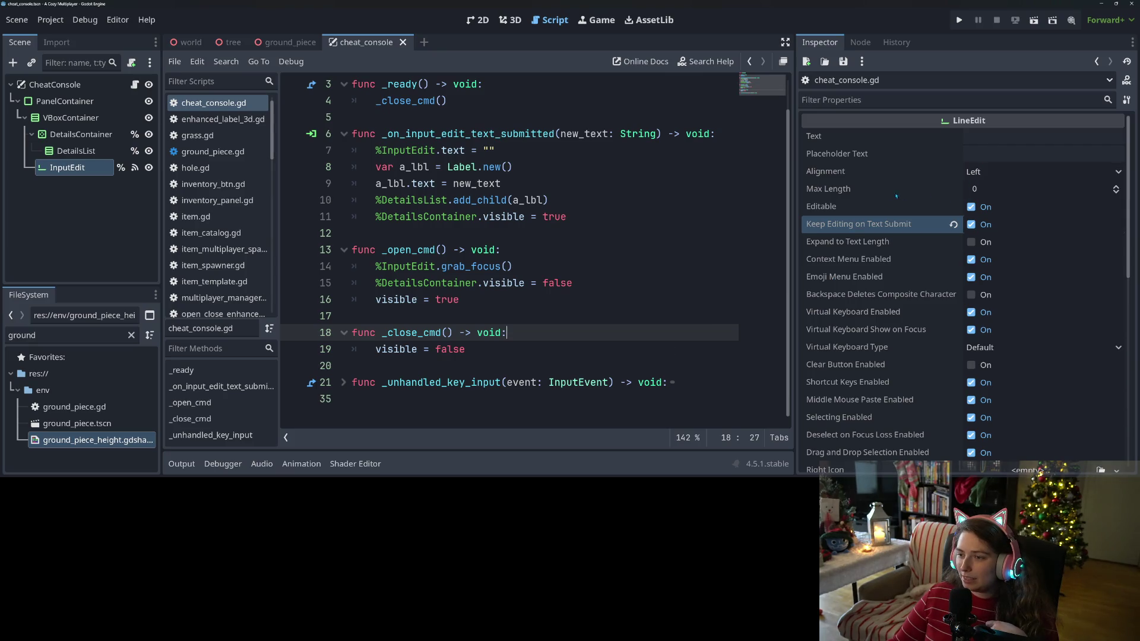
{"action": "scroll", "coordinate": [896, 196], "scroll_direction": "down", "scroll_amount": 6}
{"action": "scroll", "coordinate": [871, 204], "scroll_direction": "down", "scroll_amount": 4}
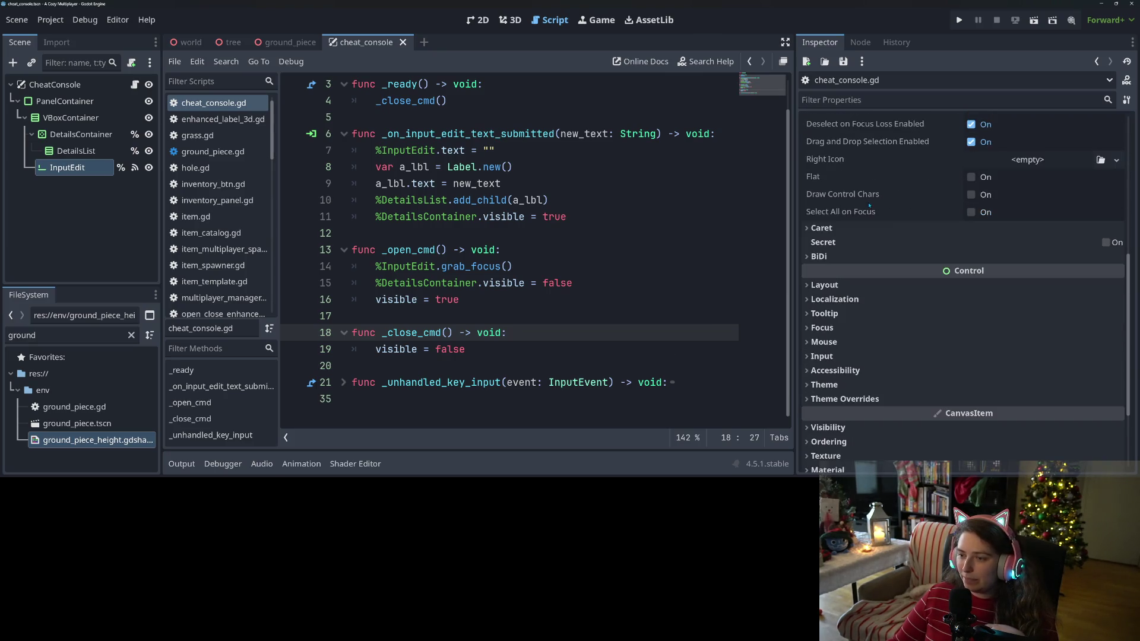
Step: Select DetailsContainer and keep its vertical scroll mode at Auto
{"action": "left_click", "coordinate": [83, 138]}
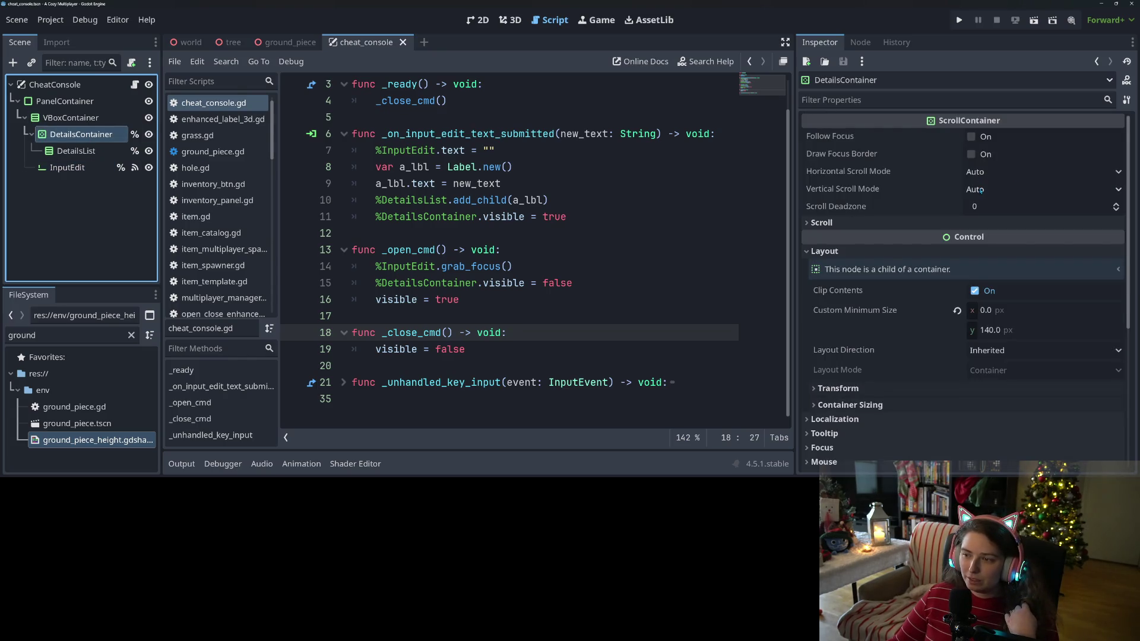
{"action": "left_click", "coordinate": [982, 190]}
{"action": "left_click", "coordinate": [993, 191]}
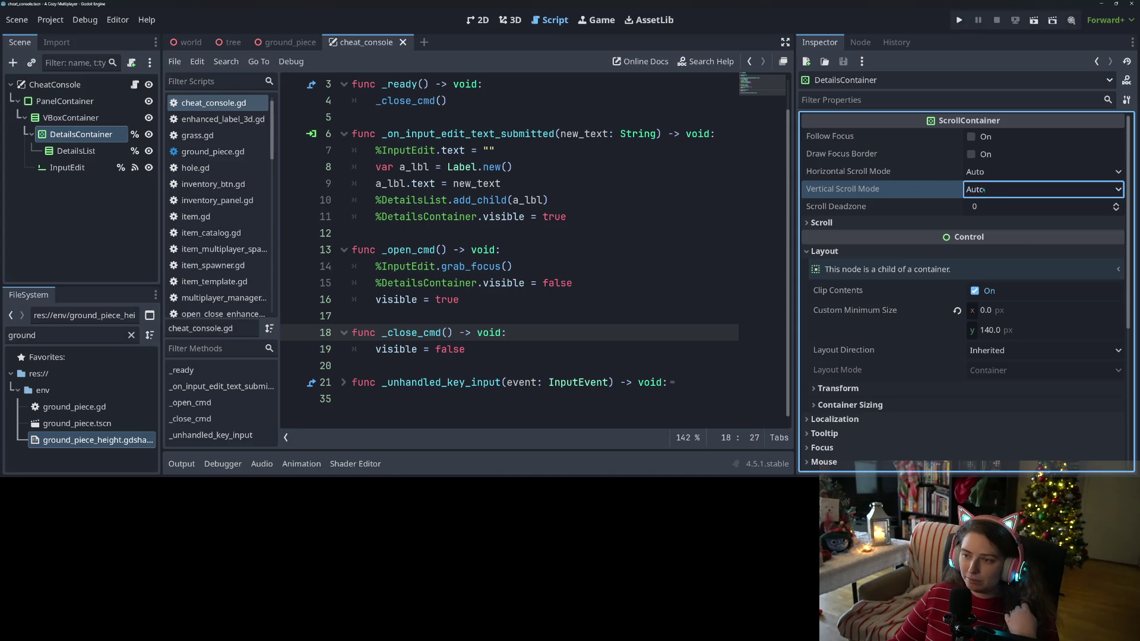
{"action": "mouse_move", "coordinate": [925, 137]}
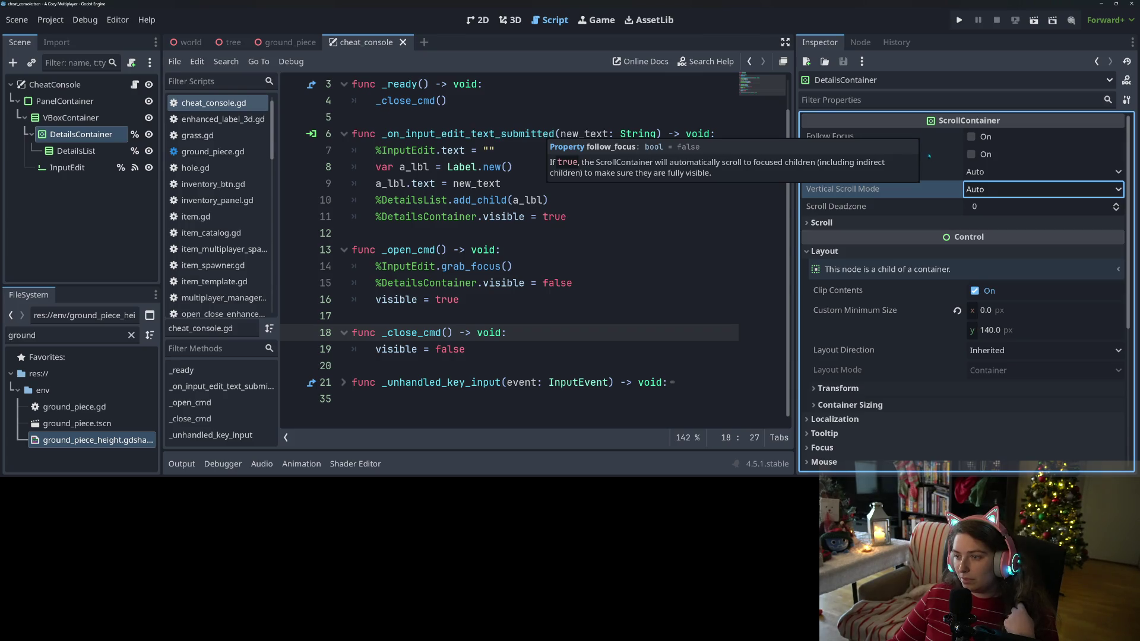
{"action": "mouse_move", "coordinate": [934, 161]}
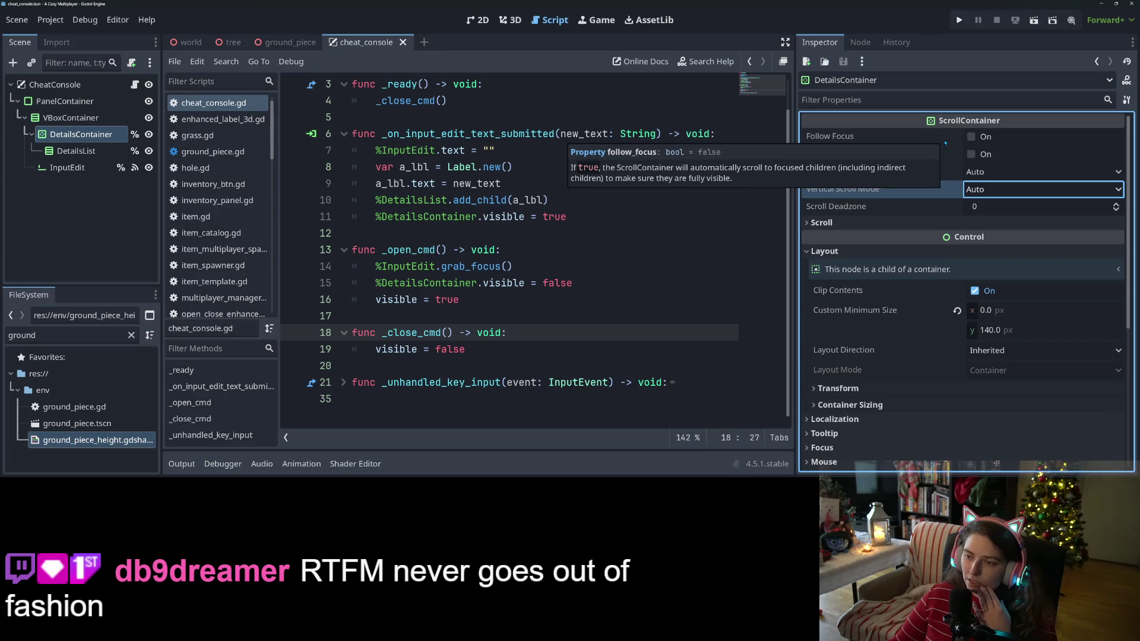
Step: Turn on Follow Focus in DetailsContainer's scroll settings and save the scene
{"action": "left_click", "coordinate": [947, 221]}
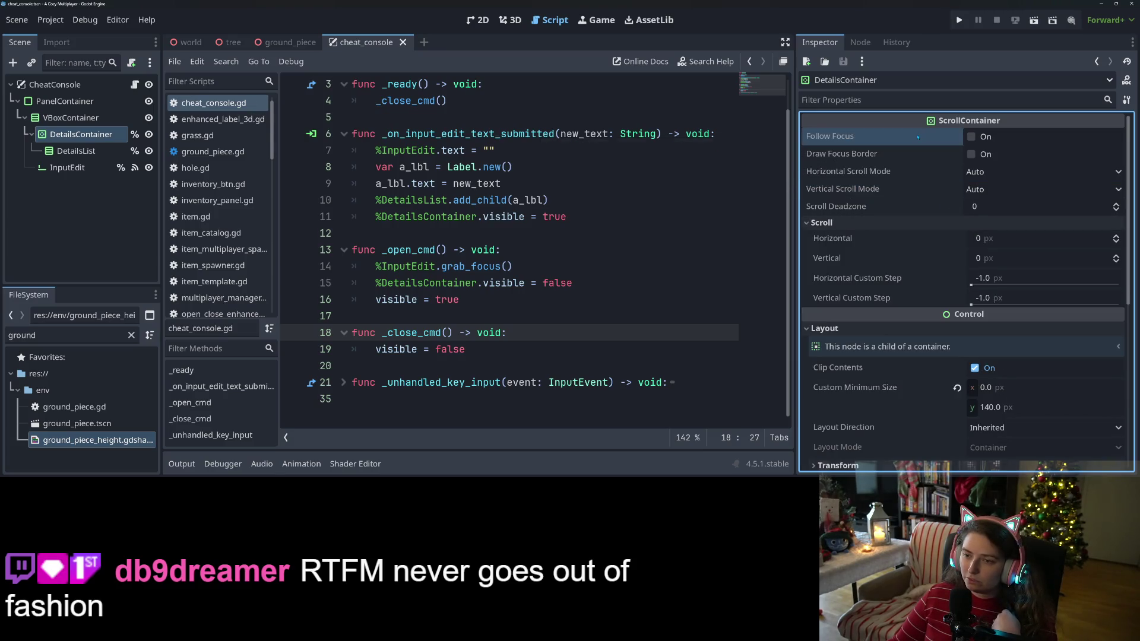
{"action": "scroll", "coordinate": [916, 203], "scroll_direction": "down", "scroll_amount": 3}
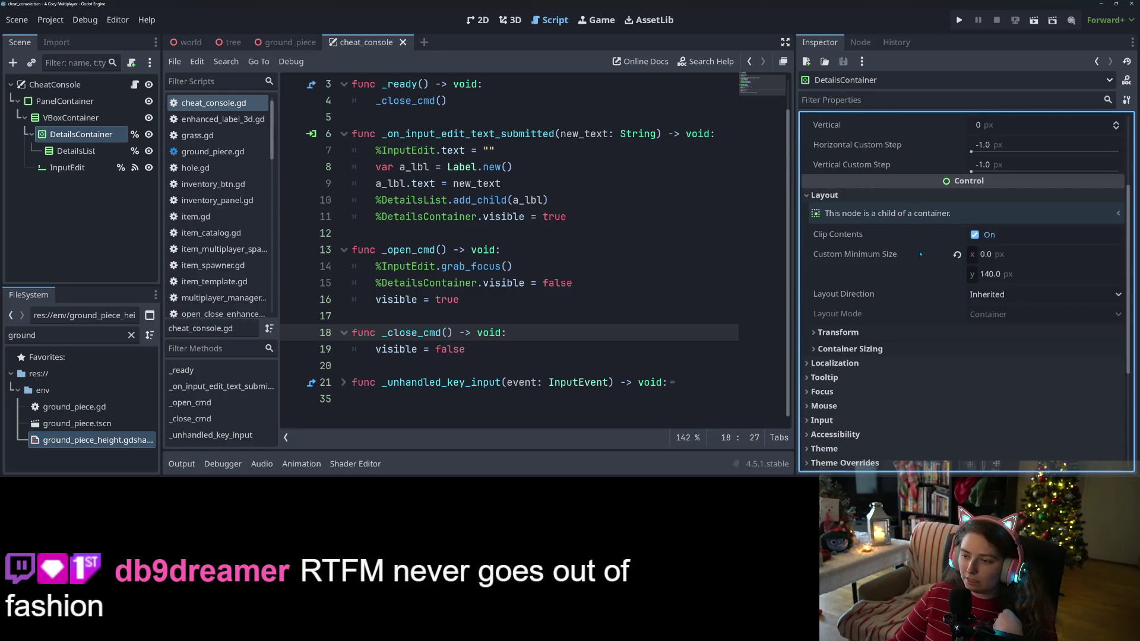
{"action": "scroll", "coordinate": [903, 297], "scroll_direction": "up", "scroll_amount": 3}
{"action": "left_click", "coordinate": [972, 138]}
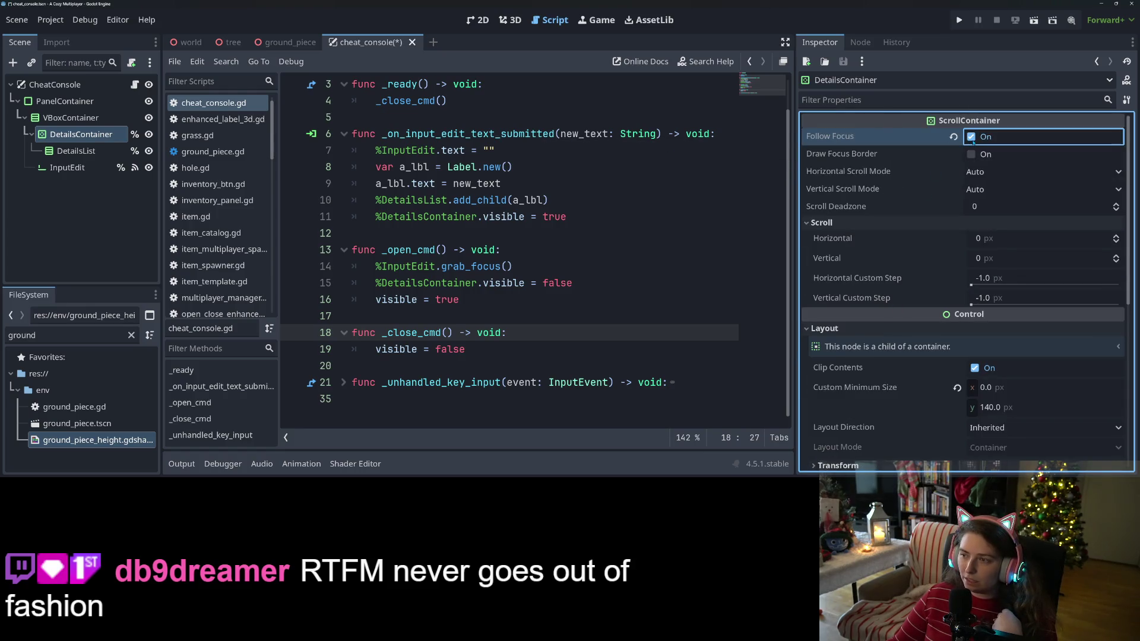
{"action": "key", "text": "ctrl+s"}
{"action": "left_click", "coordinate": [571, 216]}
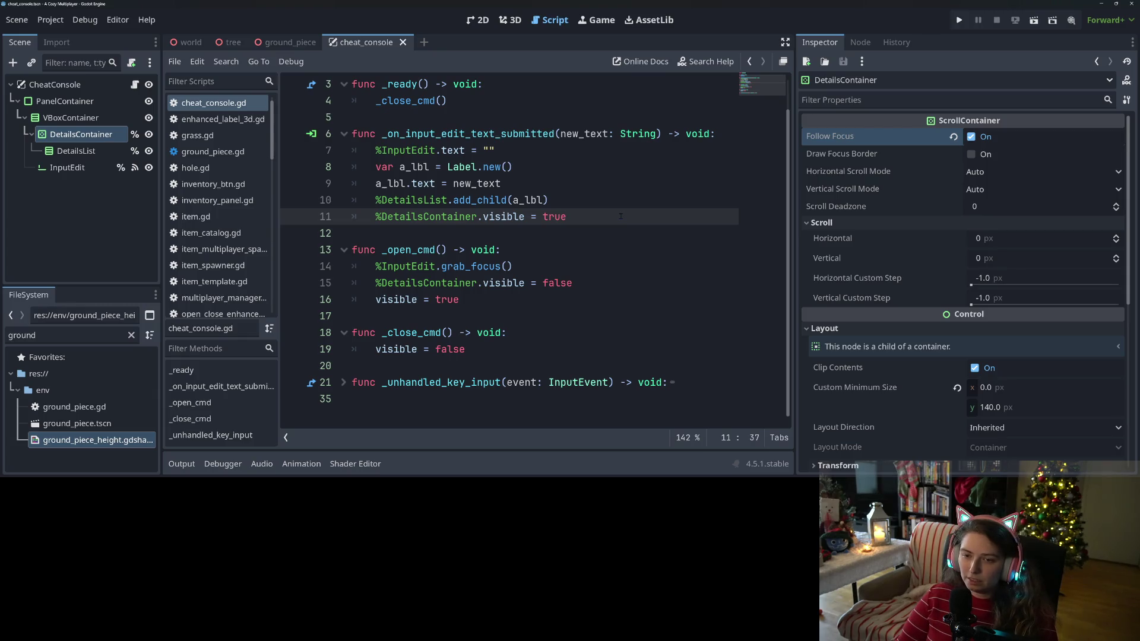
Step: Add a_lbl.grab_focus() and await get_tree().process_frame after line 11
{"action": "key", "text": "Return"}
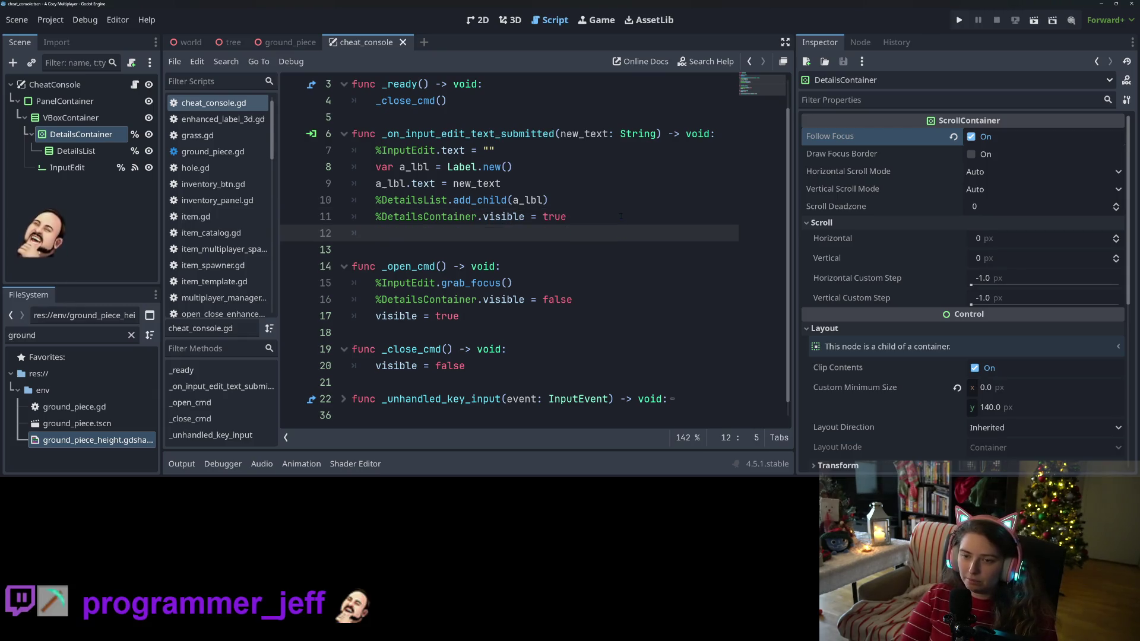
{"action": "type", "text": "a_lbl"}
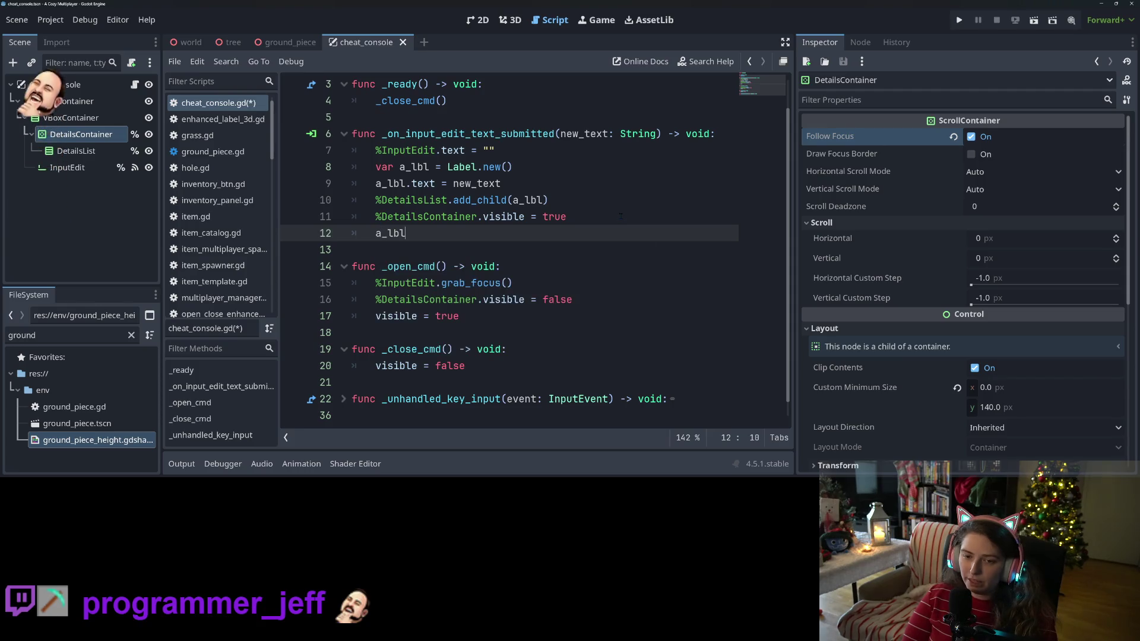
{"action": "type", "text": ".gra"}
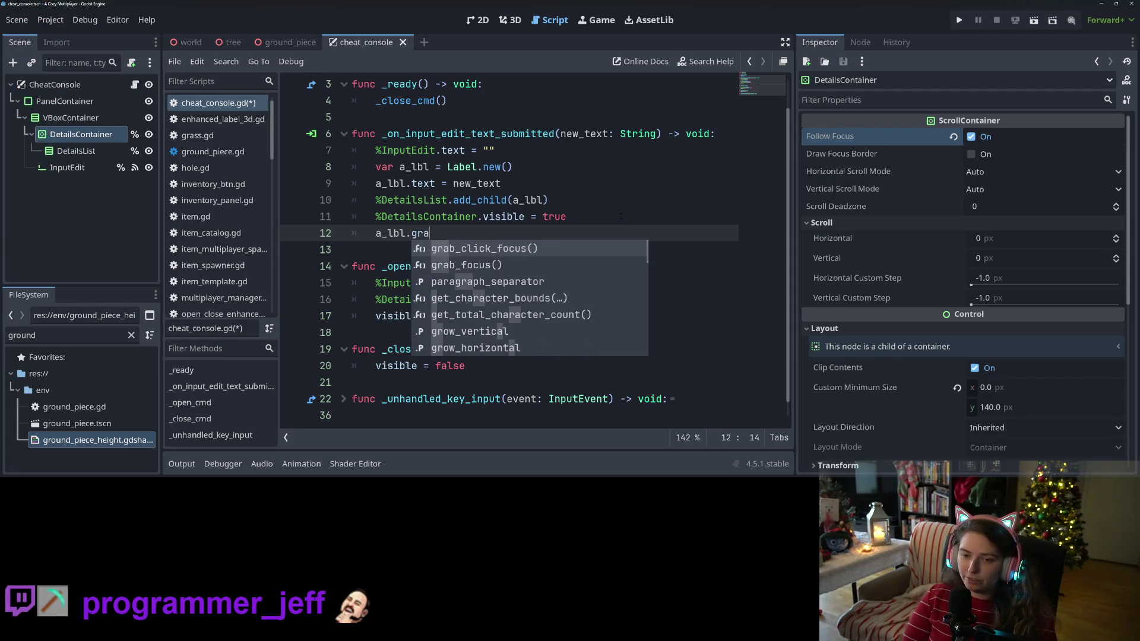
{"action": "key", "text": "Return"}
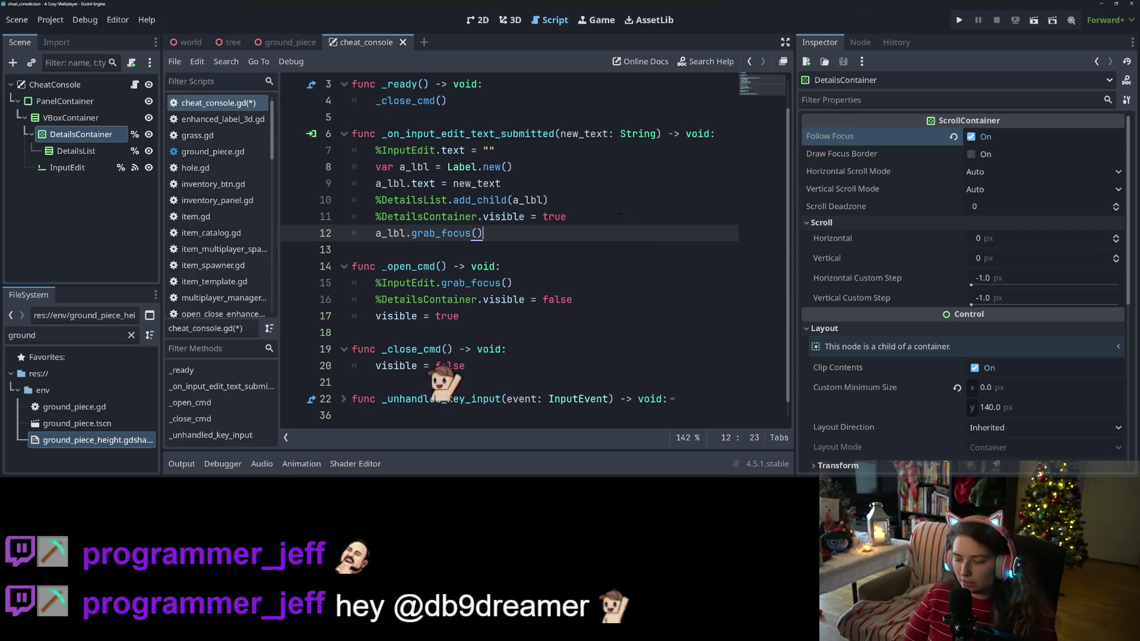
{"action": "key", "text": "Return"}
{"action": "type", "text": "await get_tree()."}
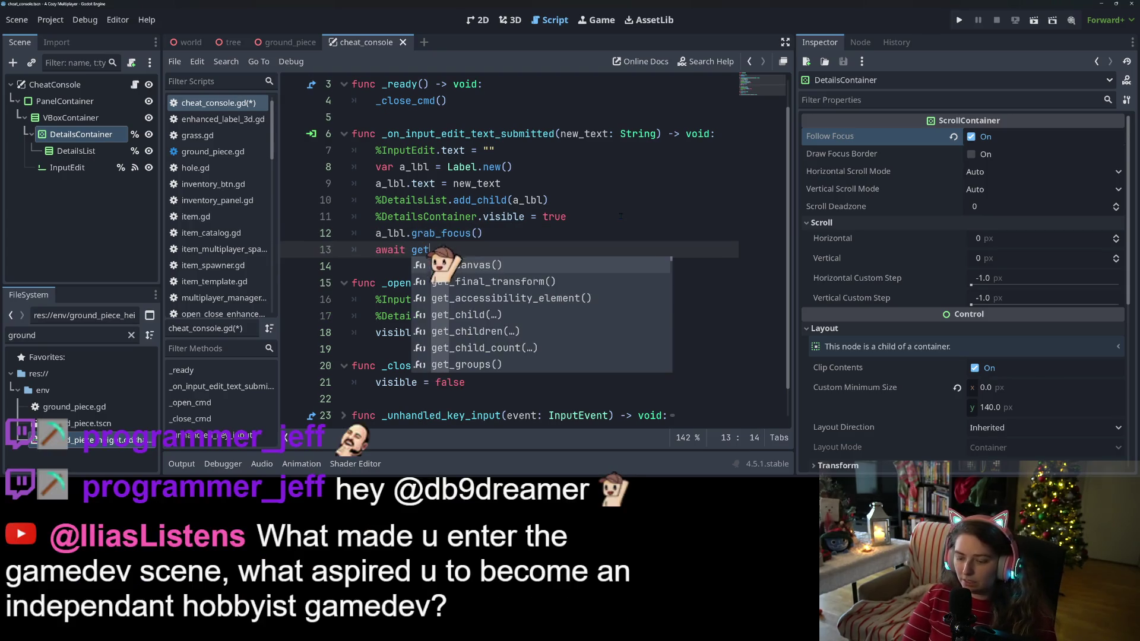
{"action": "type", "text": "pro"}
{"action": "key", "text": "Return"}
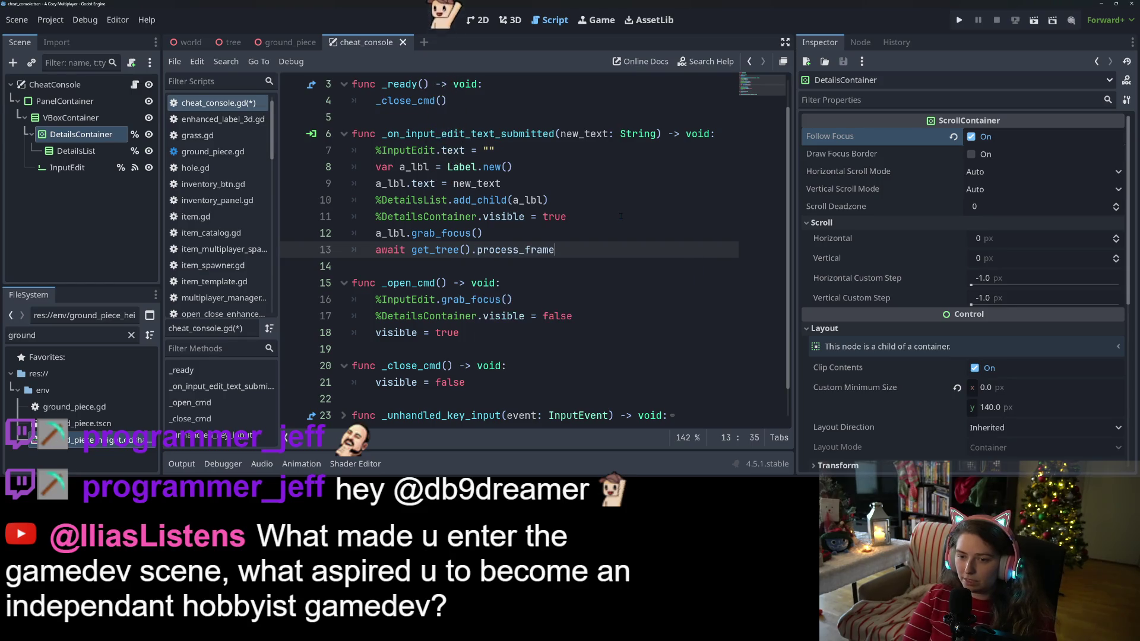
Step: Add %InputEdit.grab_focus() on the next line and save the script
{"action": "key", "text": "Return"}
{"action": "type", "text": "%In"}
{"action": "key", "text": "Return"}
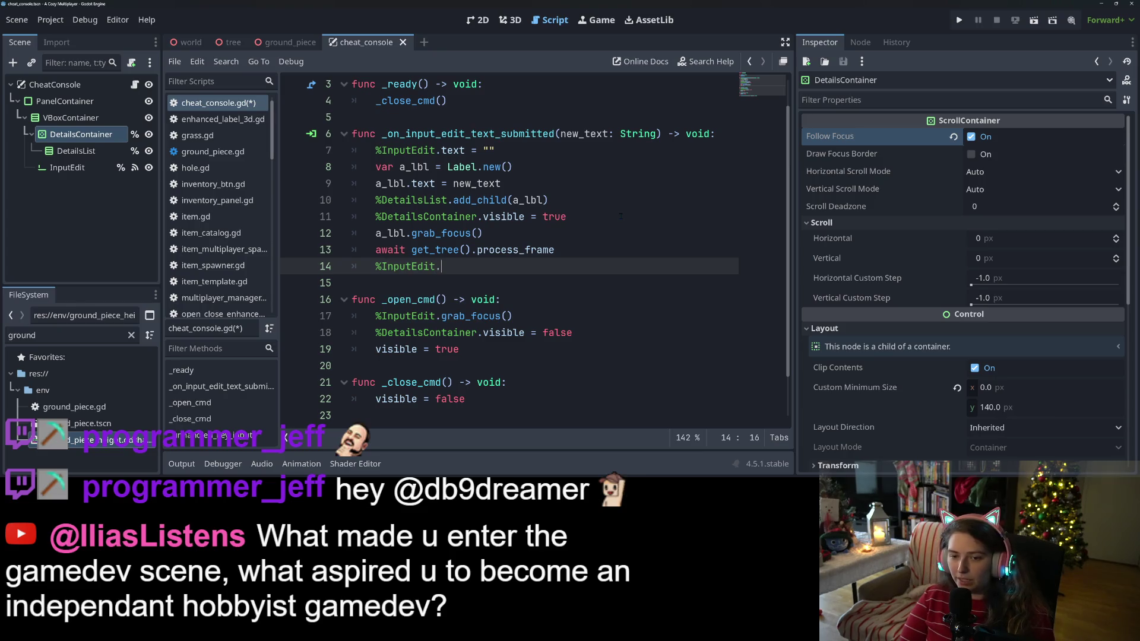
{"action": "type", "text": ".gra"}
{"action": "key", "text": "Down"}
{"action": "key", "text": "Return"}
{"action": "key", "text": "ctrl+s"}
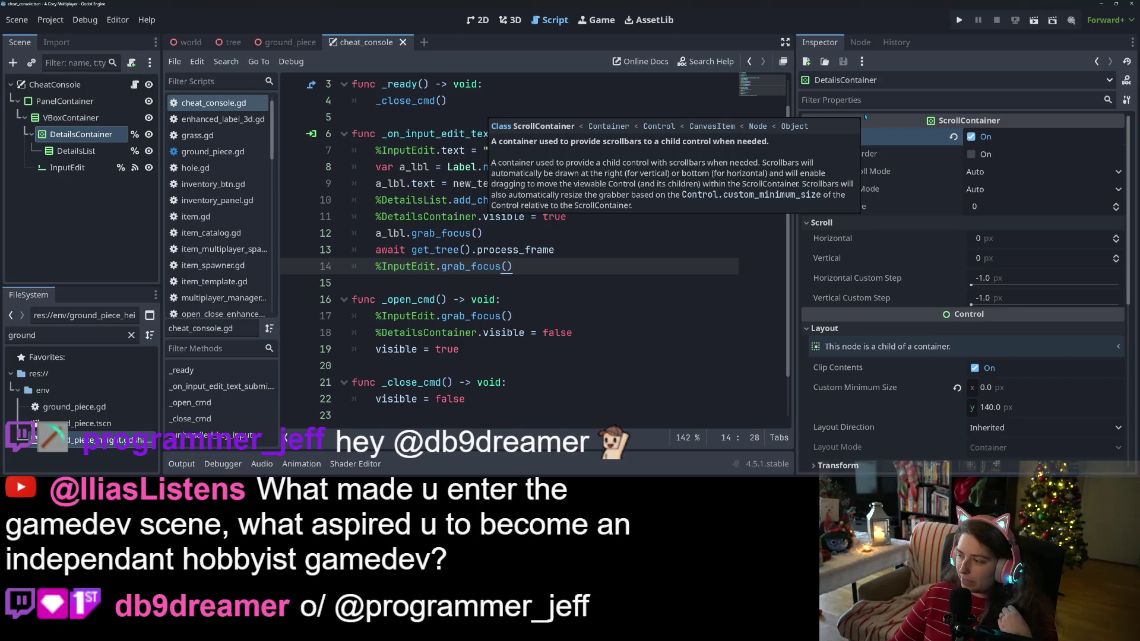
Step: Run the project, load the first save, open the console with ` and submit a test line
{"action": "left_click", "coordinate": [959, 19]}
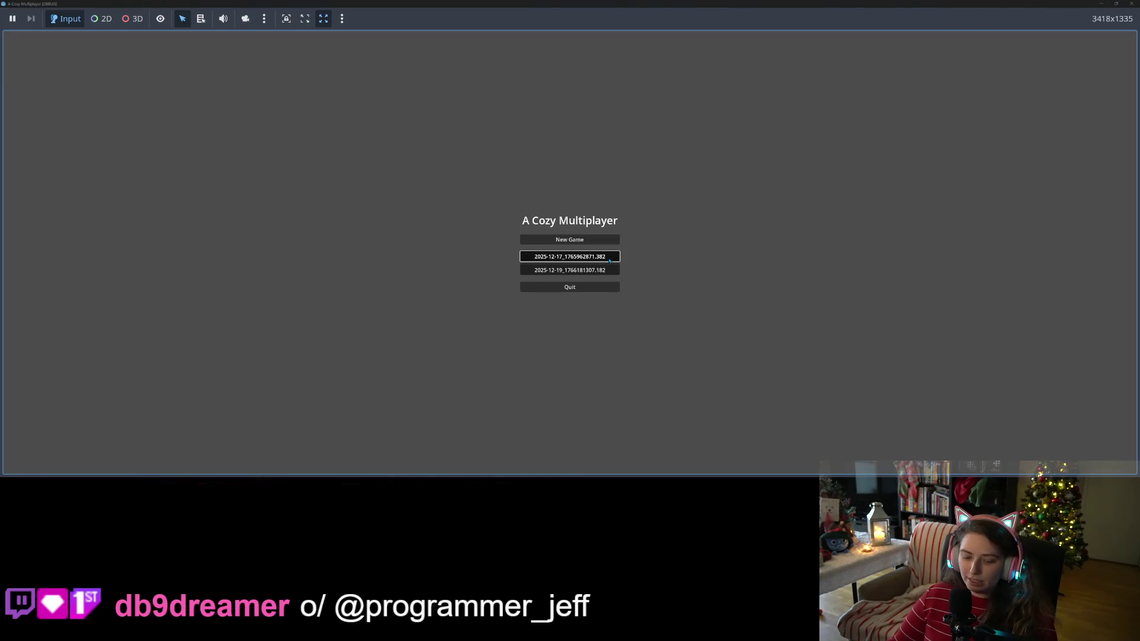
{"action": "left_click", "coordinate": [609, 259]}
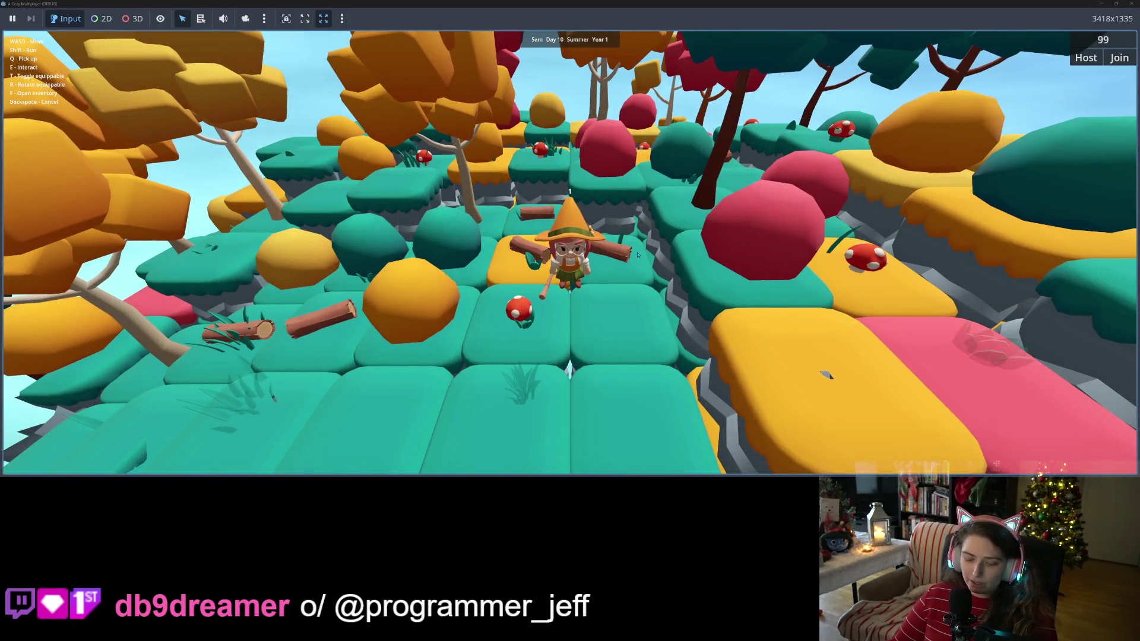
{"action": "key", "text": "grave"}
{"action": "type", "text": "dfsdfjwekljlk fjglkjklhd kkhlog kjkjlkjkj jk"}
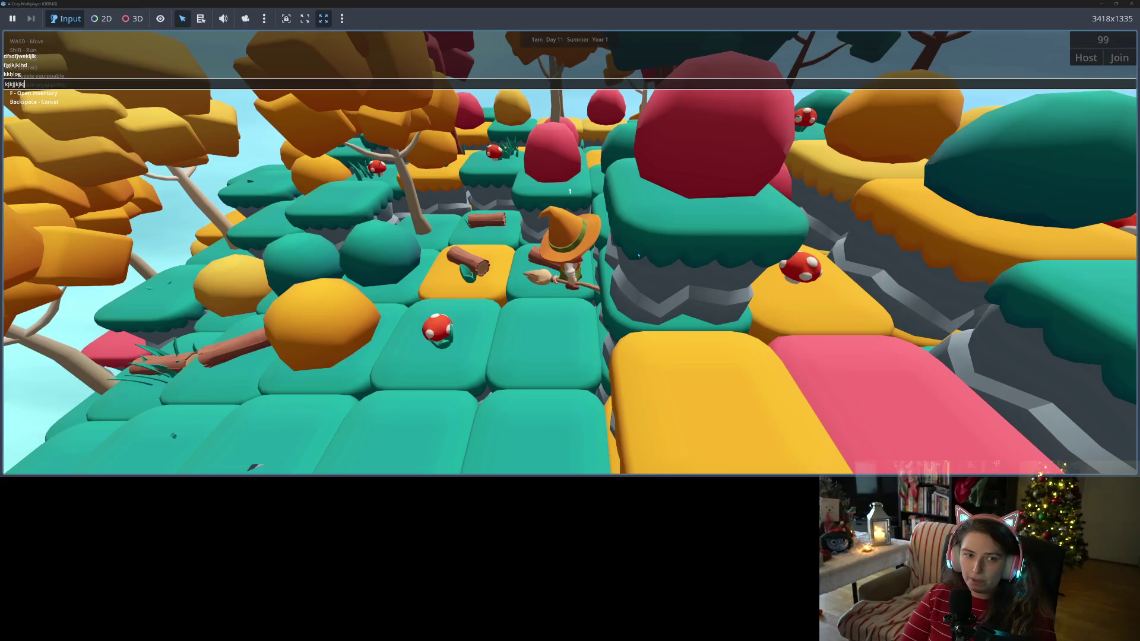
{"action": "type", "text": "jkjkjkj"}
{"action": "key", "text": "Return"}
{"action": "type", "text": "kjkjkjkjjkmbn;lm,l"}
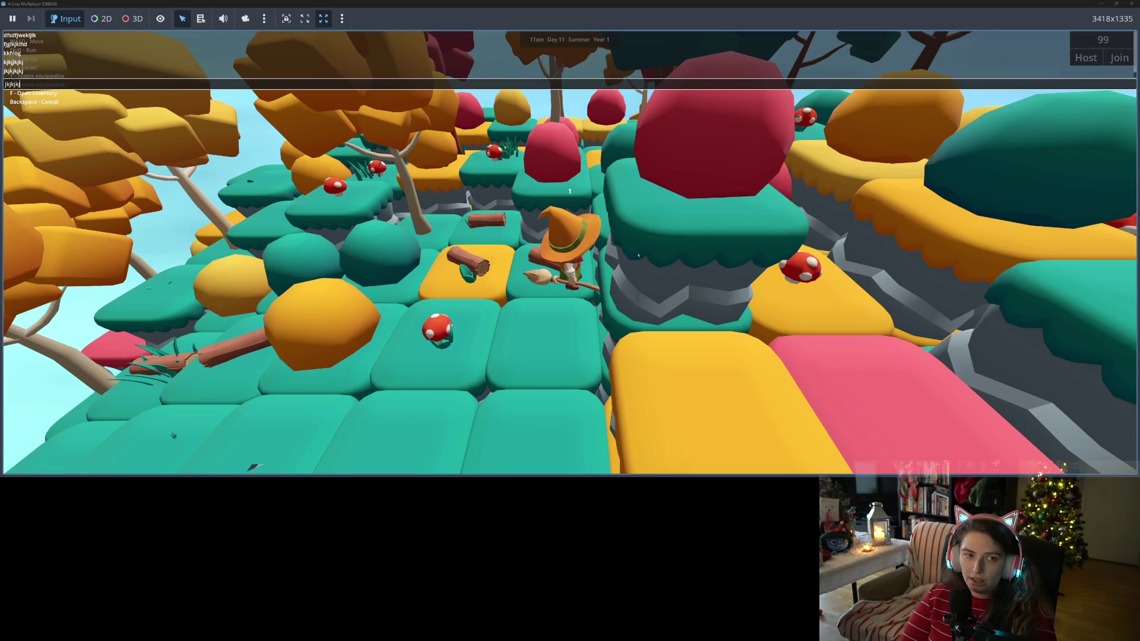
Step: Clear the console input, close the console and game view, and stop the game
{"action": "key", "text": "ctrl+a"}
{"action": "key", "text": "BackSpace"}
{"action": "type", "text": "komjklhmkc"}
{"action": "key", "text": "ctrl+a"}
{"action": "key", "text": "BackSpace"}
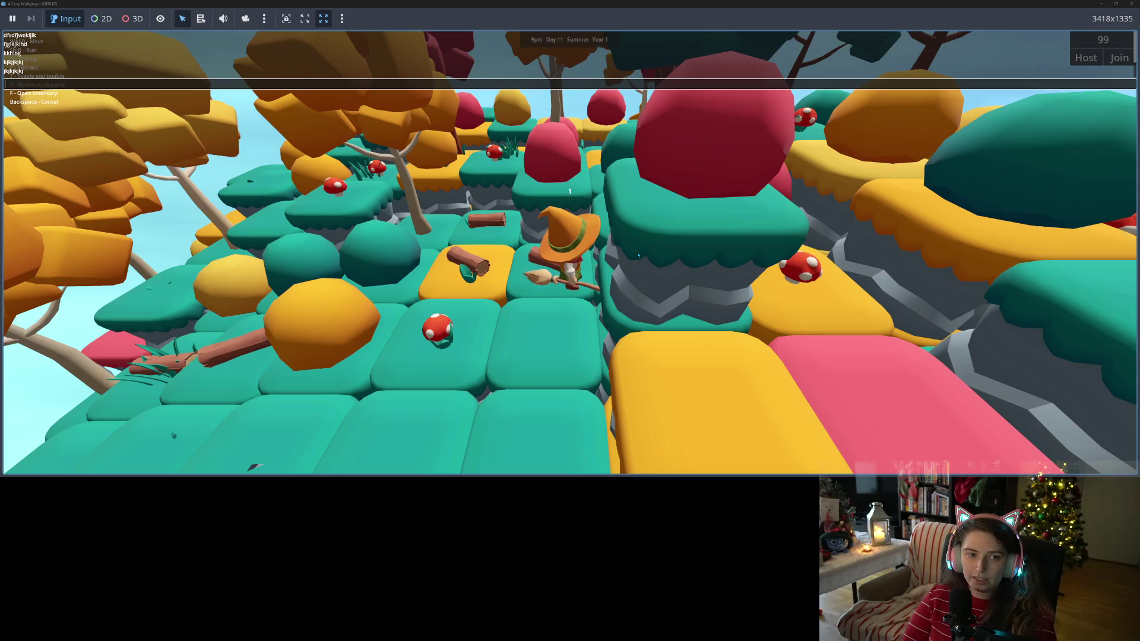
{"action": "left_click", "coordinate": [1132, 3]}
{"action": "left_click", "coordinate": [995, 19]}
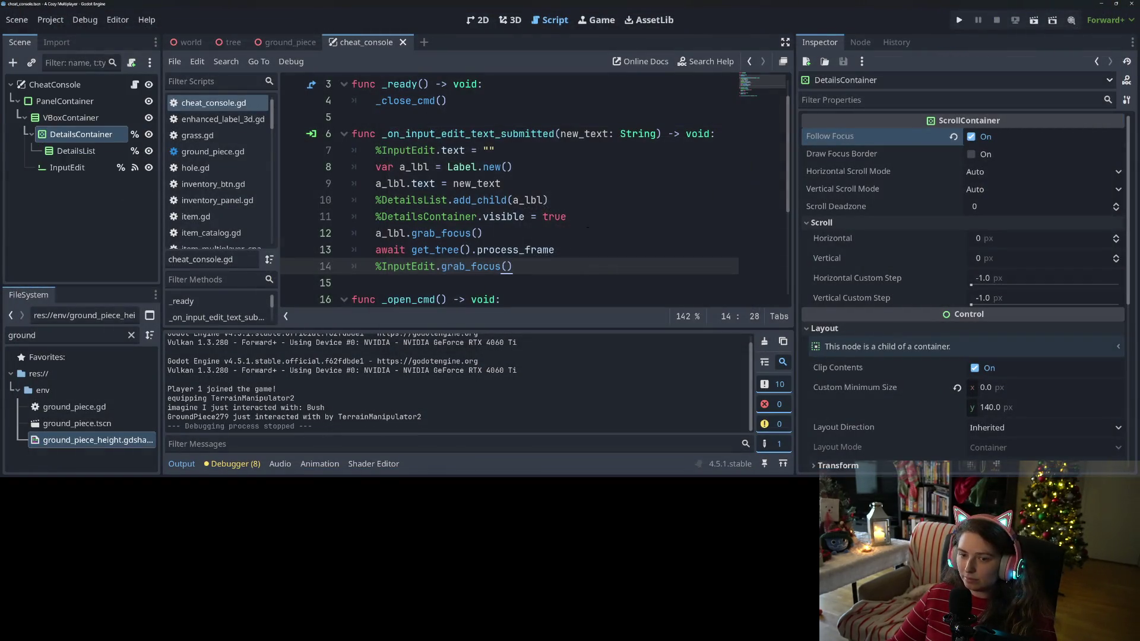
Step: Replace process_frame on line 13 with create_timer(0.2).timeout and save
{"action": "left_click", "coordinate": [489, 249]}
{"action": "left_click_drag", "start_coordinate": [479, 249], "coordinate": [558, 249]}
{"action": "key", "text": "BackSpace"}
{"action": "type", "text": "crea"}
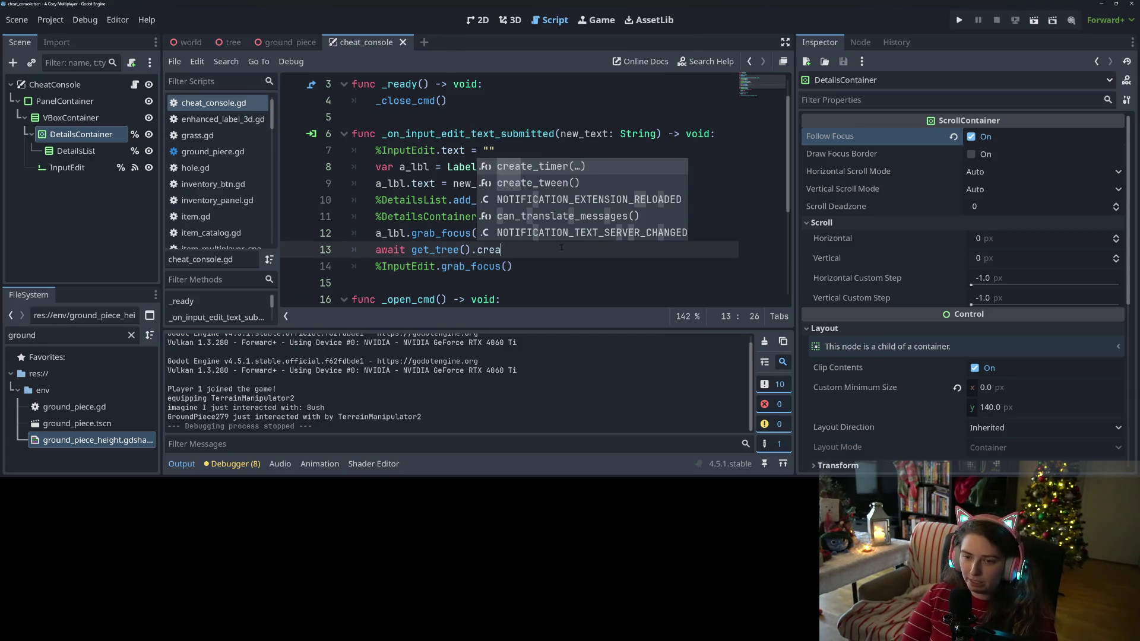
{"action": "key", "text": "Return"}
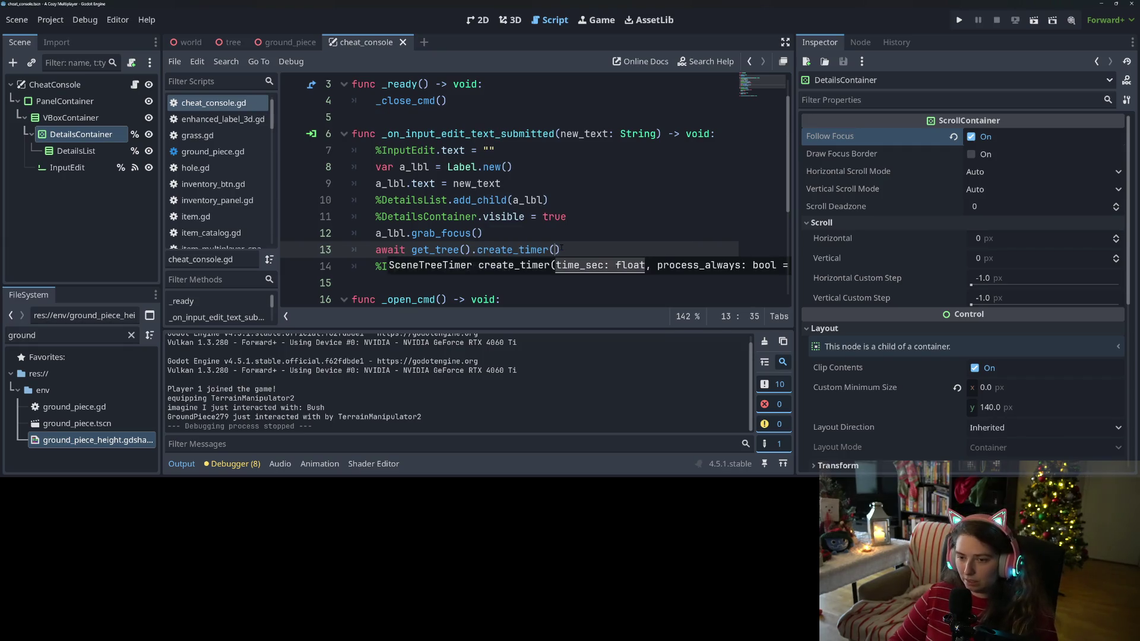
{"action": "type", "text": "0.2).timeout"}
{"action": "key", "text": "ctrl+s"}
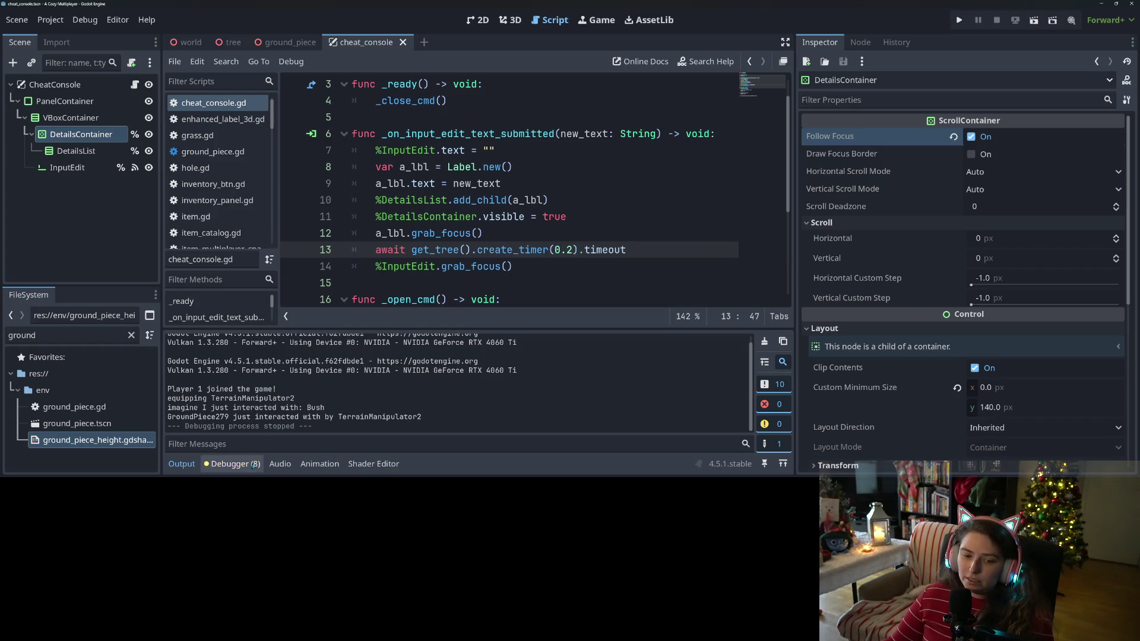
Step: Show the debugger's Errors list and jump to the label grab-focus warning's line
{"action": "left_click", "coordinate": [231, 464]}
{"action": "left_click", "coordinate": [244, 315]}
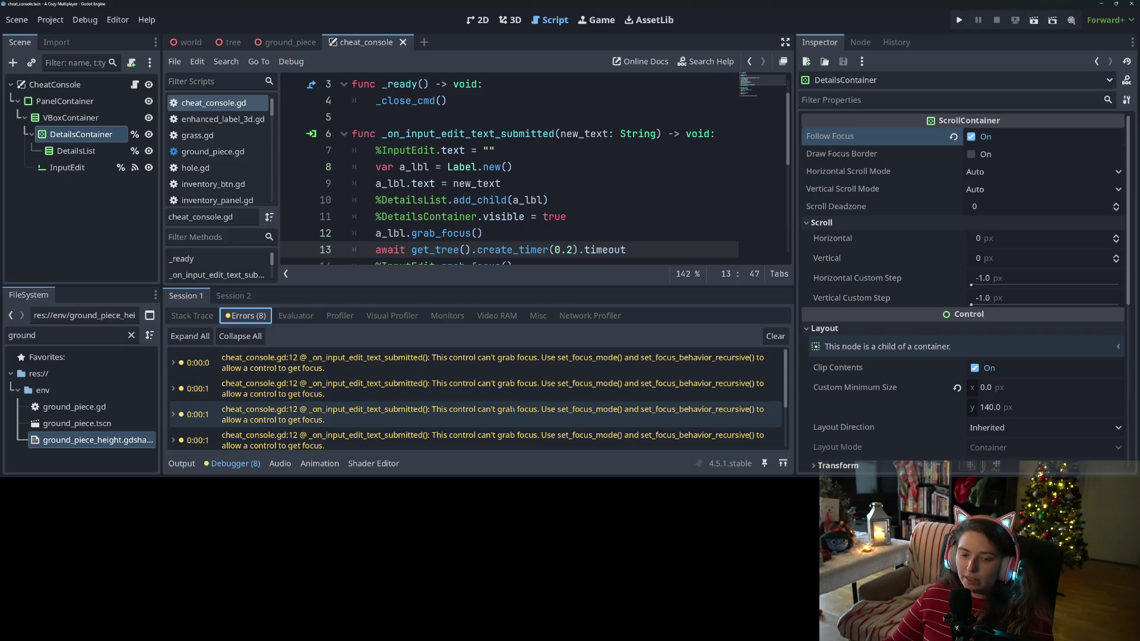
{"action": "mouse_move", "coordinate": [513, 410]}
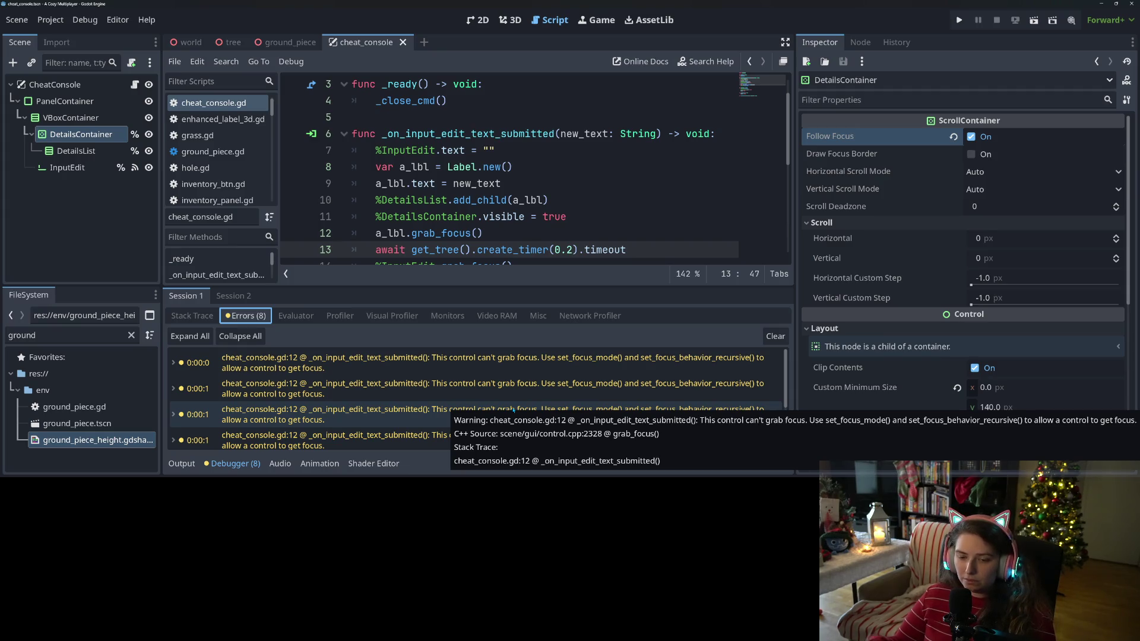
{"action": "left_click", "coordinate": [531, 362]}
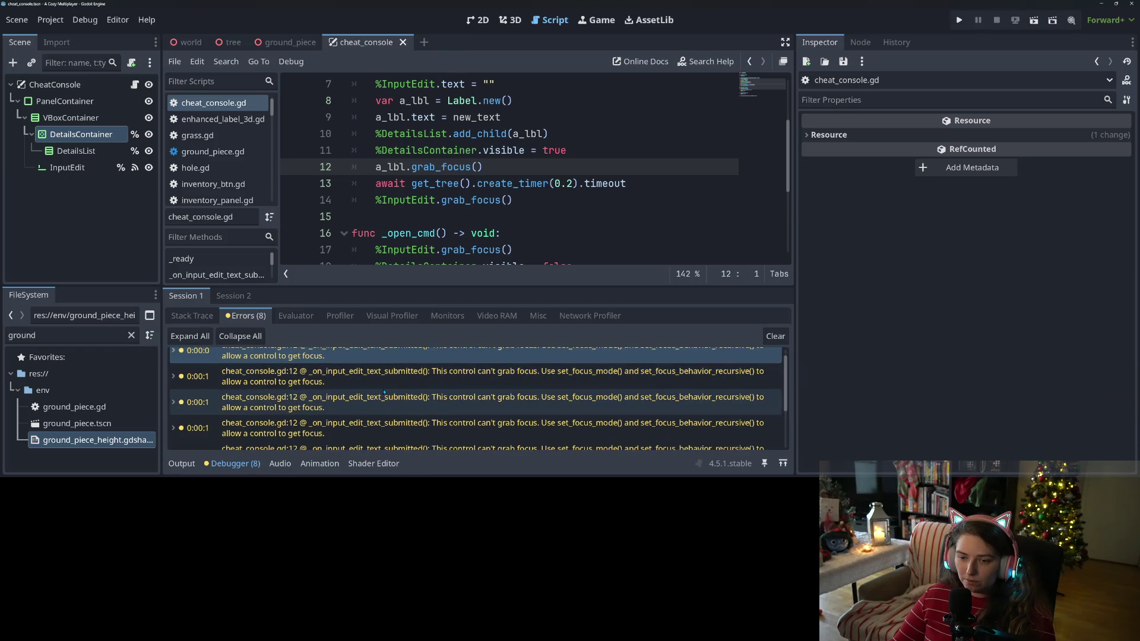
{"action": "left_click", "coordinate": [481, 184]}
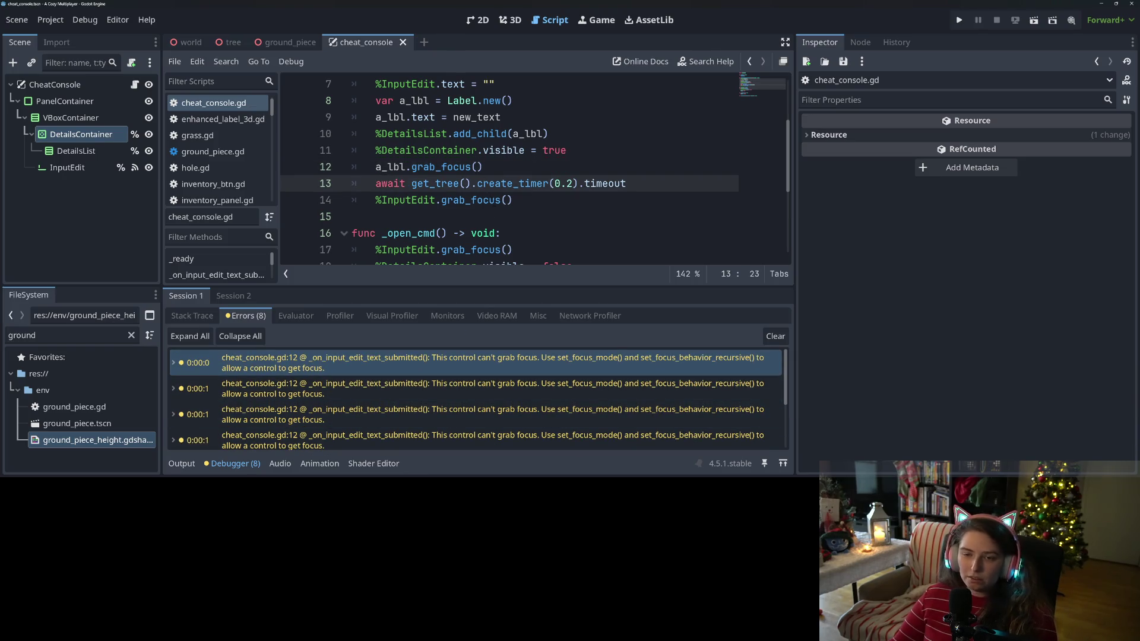
{"action": "left_click", "coordinate": [588, 167]}
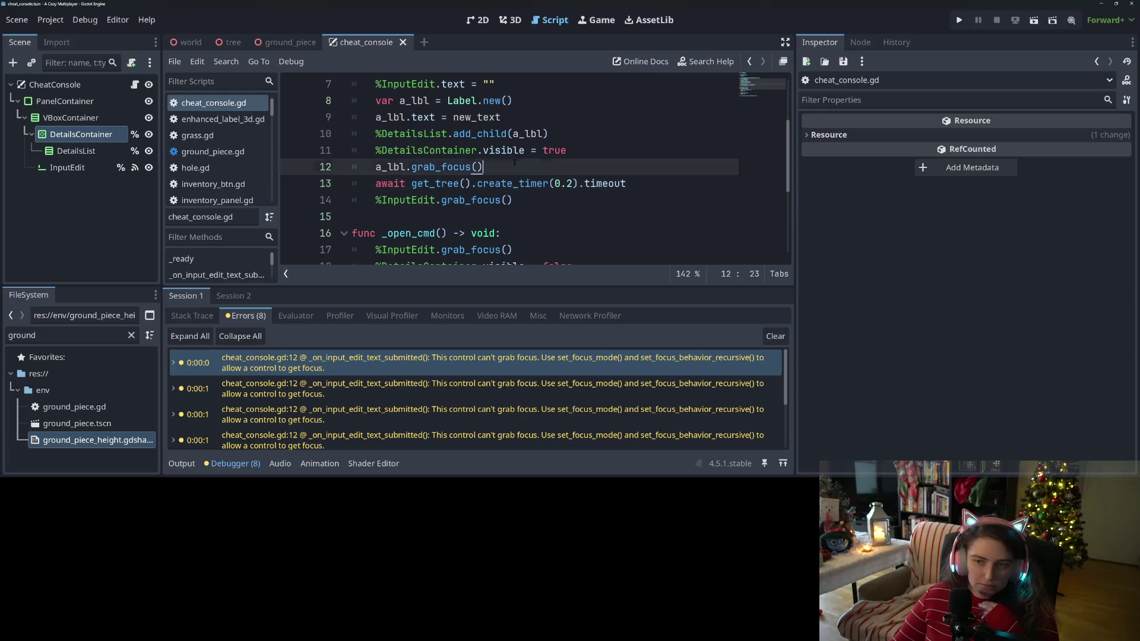
{"action": "left_click", "coordinate": [592, 156]}
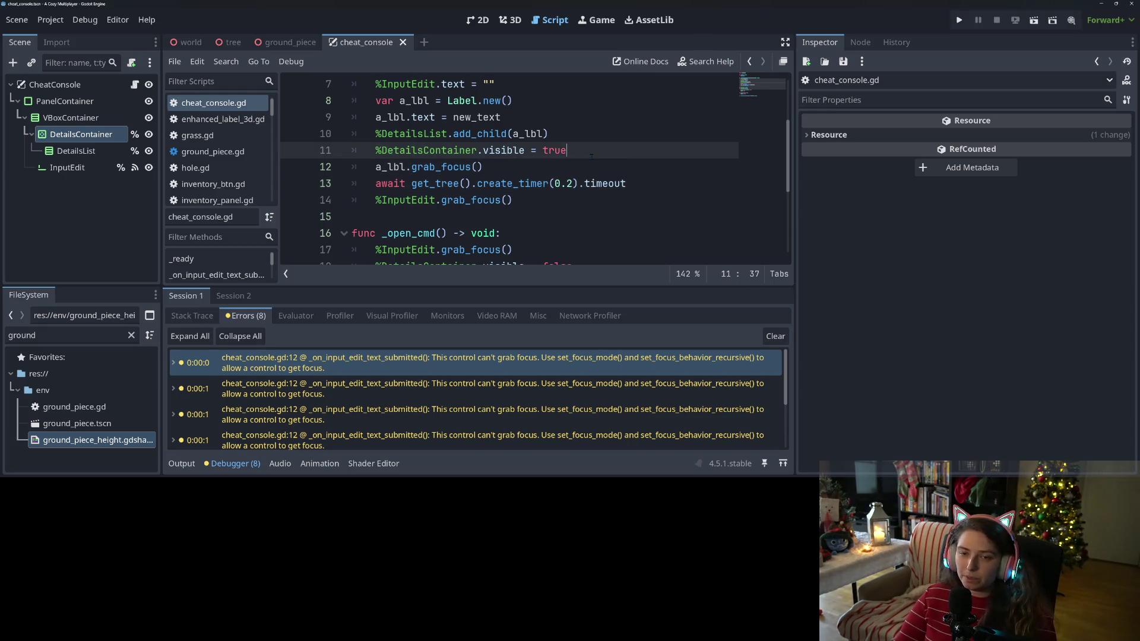
Step: Insert a_lbl.focus_mode = Control.FOCUS_ALL on line 10 and save the script
{"action": "key", "text": "Up"}
{"action": "key", "text": "Up"}
{"action": "key", "text": "Return"}
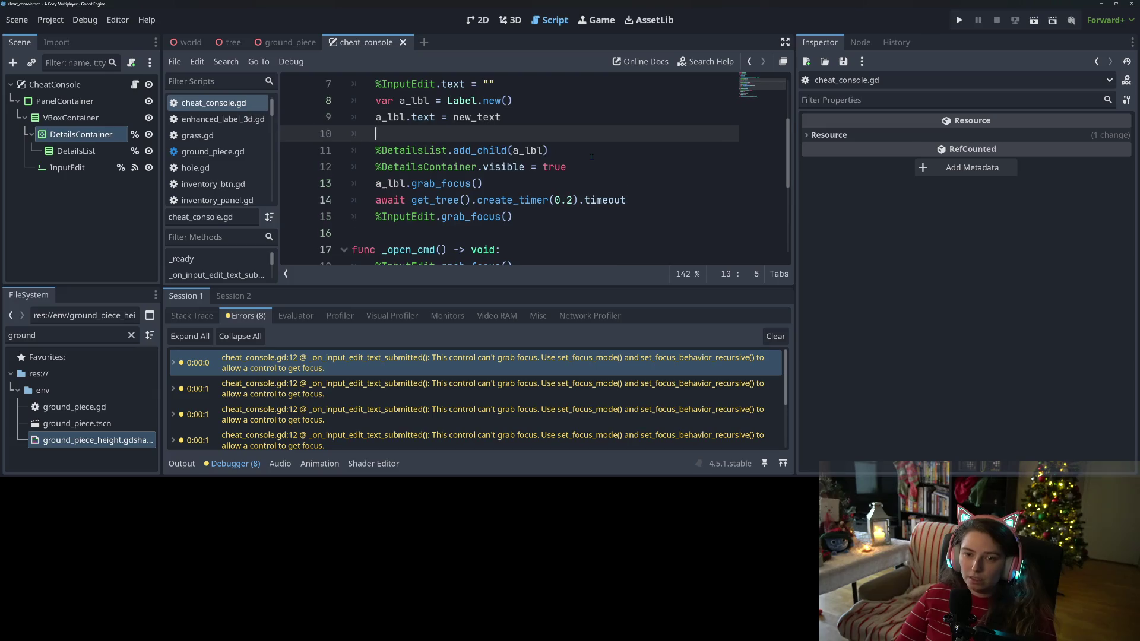
{"action": "type", "text": "a_lbl"}
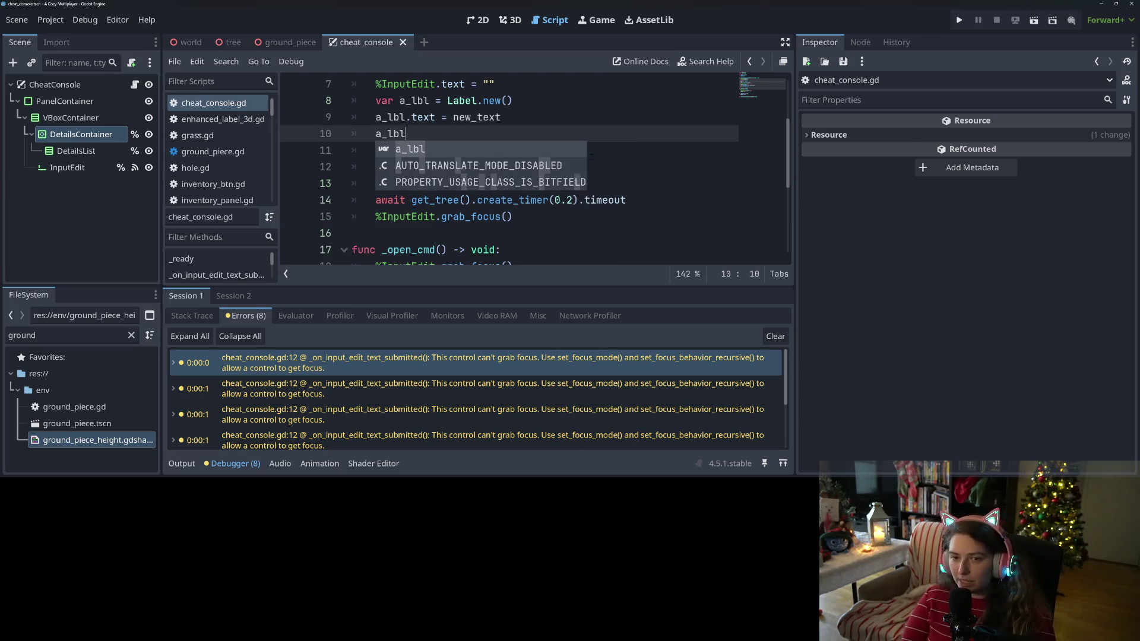
{"action": "type", "text": ".fo"}
{"action": "key", "text": "Down"}
{"action": "key", "text": "Down"}
{"action": "key", "text": "Down"}
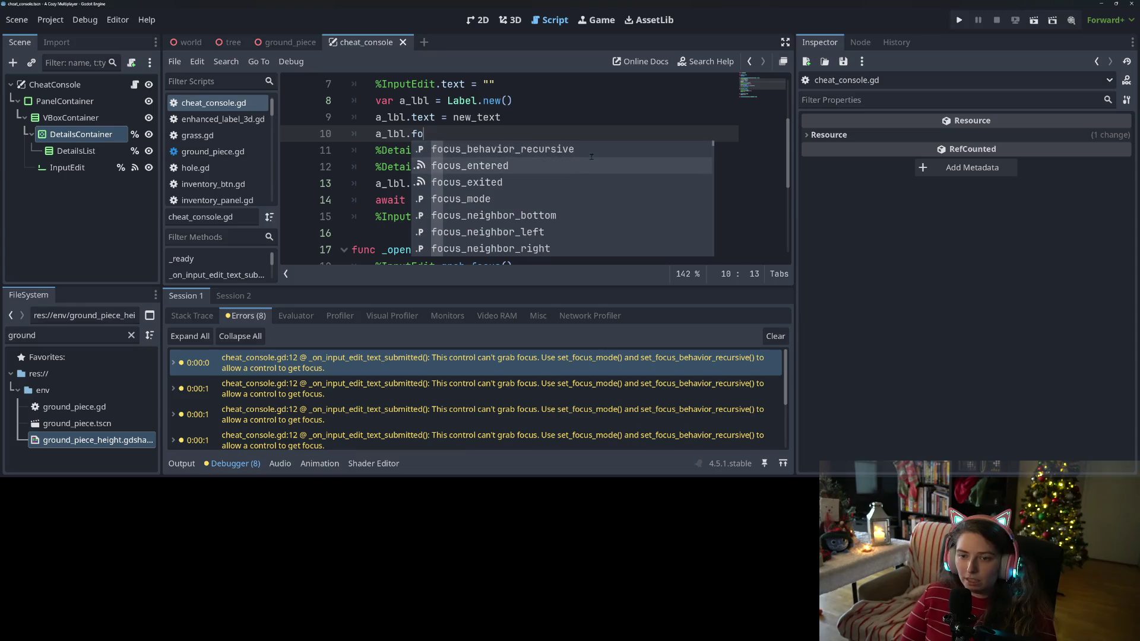
{"action": "key", "text": "Return"}
{"action": "type", "text": "="}
{"action": "key", "text": "Down"}
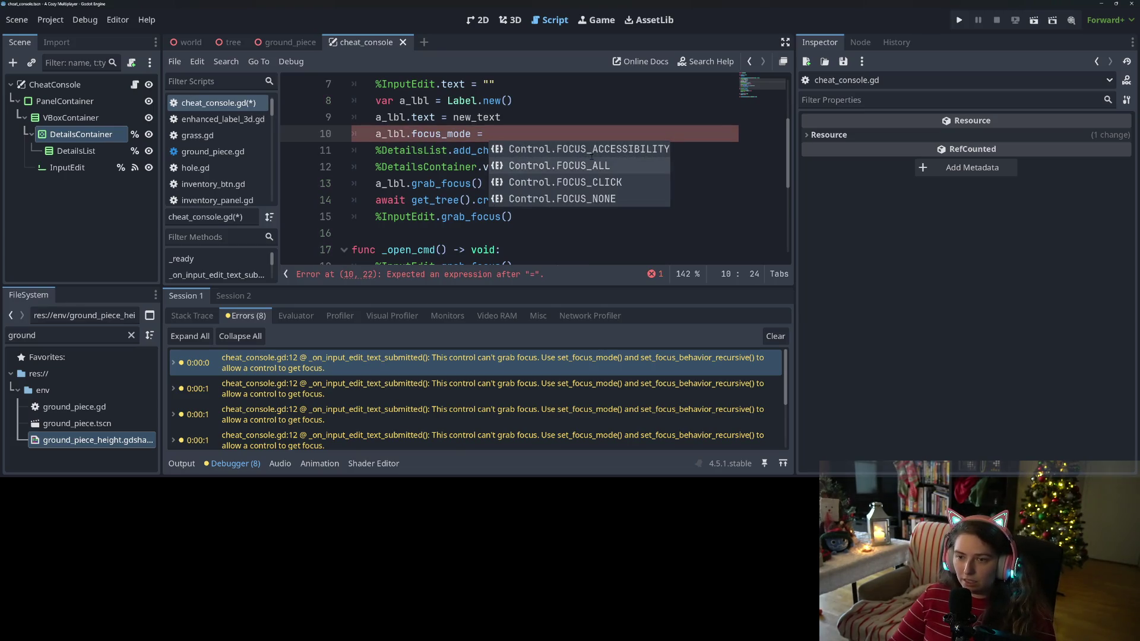
{"action": "key", "text": "Return"}
{"action": "key", "text": "ctrl+s"}
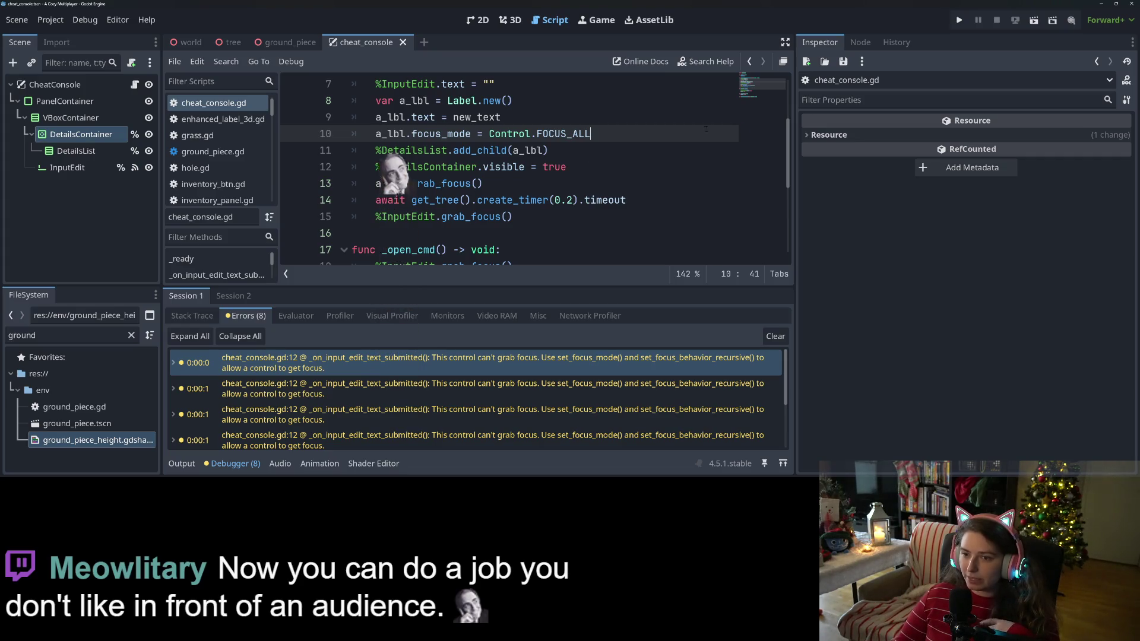
Step: Relaunch the game, open the cheat console and submit the first three test lines
{"action": "left_click", "coordinate": [959, 21]}
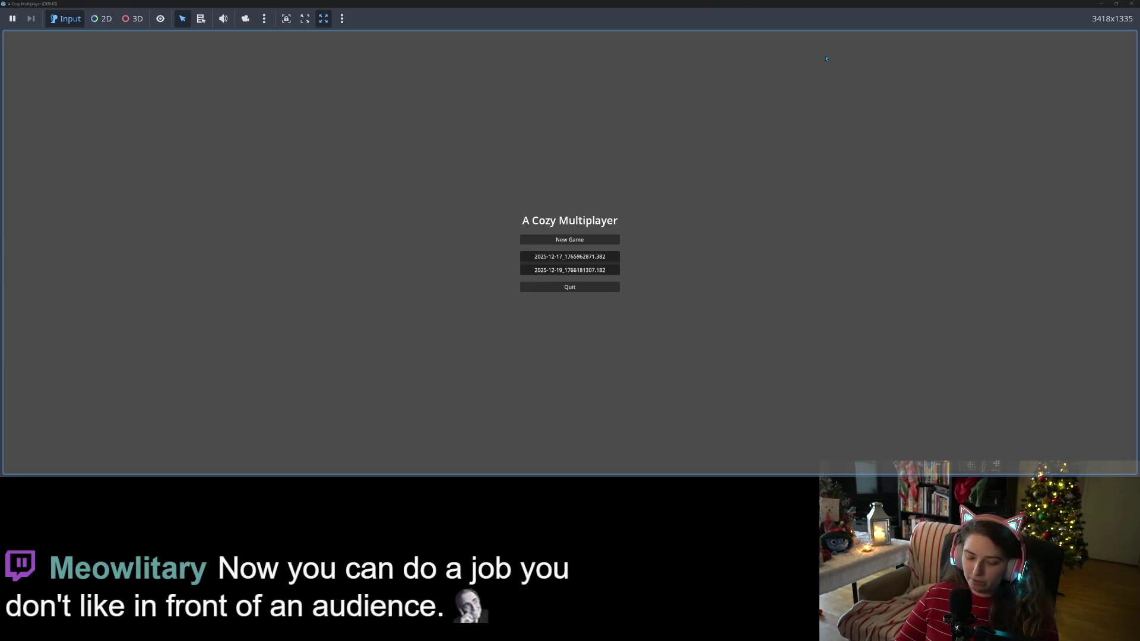
{"action": "key", "text": "grave"}
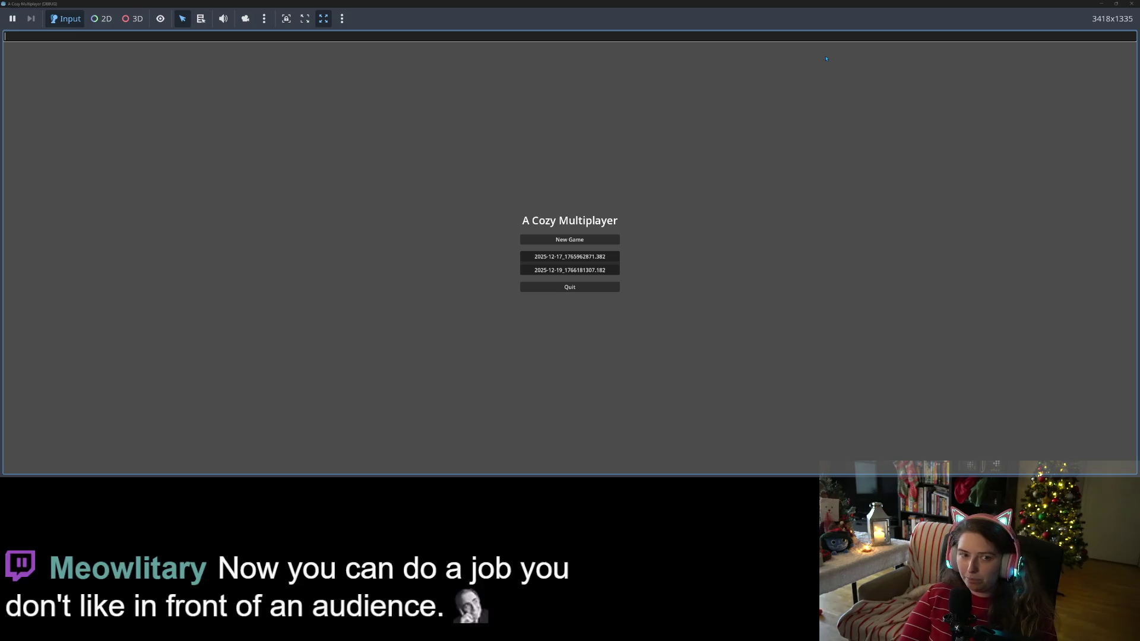
{"action": "type", "text": "iojiljiojlkjlk"}
{"action": "key", "text": "Return"}
{"action": "type", "text": "jjkljkjkl"}
{"action": "key", "text": "Return"}
{"action": "type", "text": "jkljkljkl"}
{"action": "key", "text": "Return"}
Step: Submit three more console test lines to watch the log scroll, then return to the editor
{"action": "type", "text": "jlkjlkjkl"}
{"action": "key", "text": "Return"}
{"action": "type", "text": "joljijlkj"}
{"action": "key", "text": "Return"}
{"action": "type", "text": "kljkjioj"}
{"action": "key", "text": "Return"}
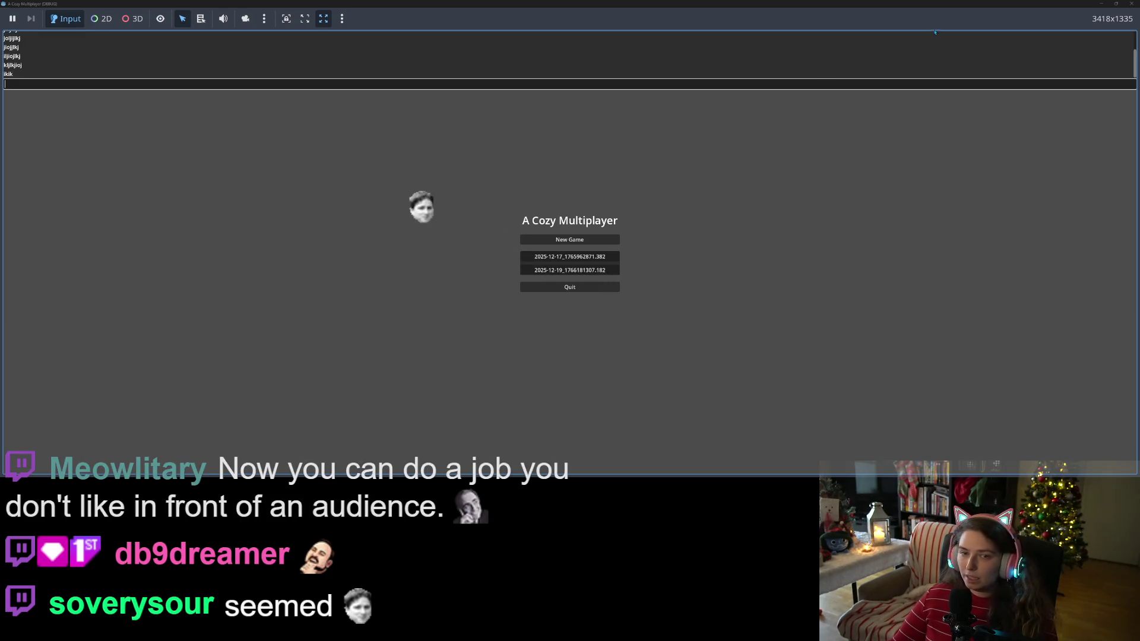
{"action": "key", "text": "alt+Tab"}
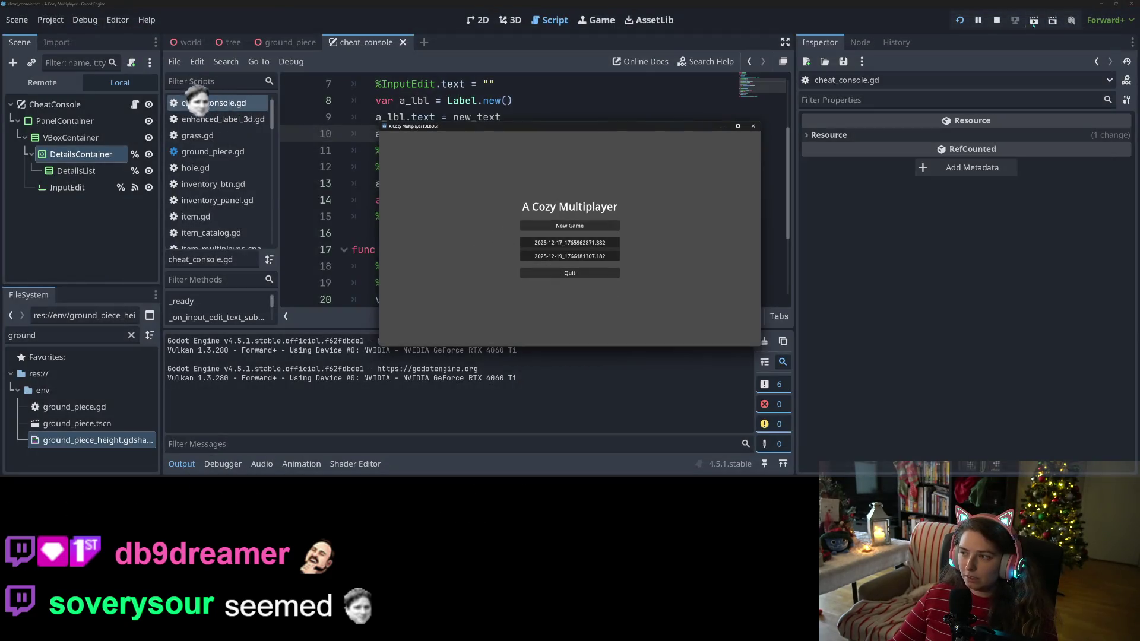
Step: Stop the game, delete the focus_mode and refocus lines from the submit handler, and save
{"action": "left_click", "coordinate": [997, 20]}
{"action": "triple_click", "coordinate": [611, 138]}
{"action": "key", "text": "BackSpace"}
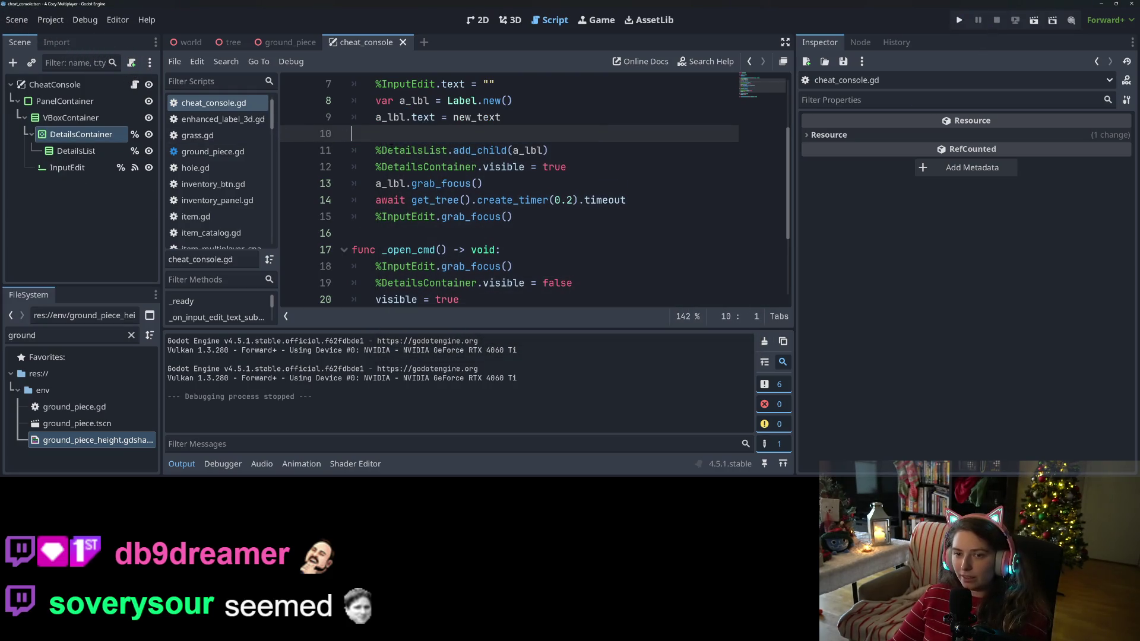
{"action": "key", "text": "BackSpace"}
{"action": "left_click_drag", "start_coordinate": [513, 201], "coordinate": [307, 172]}
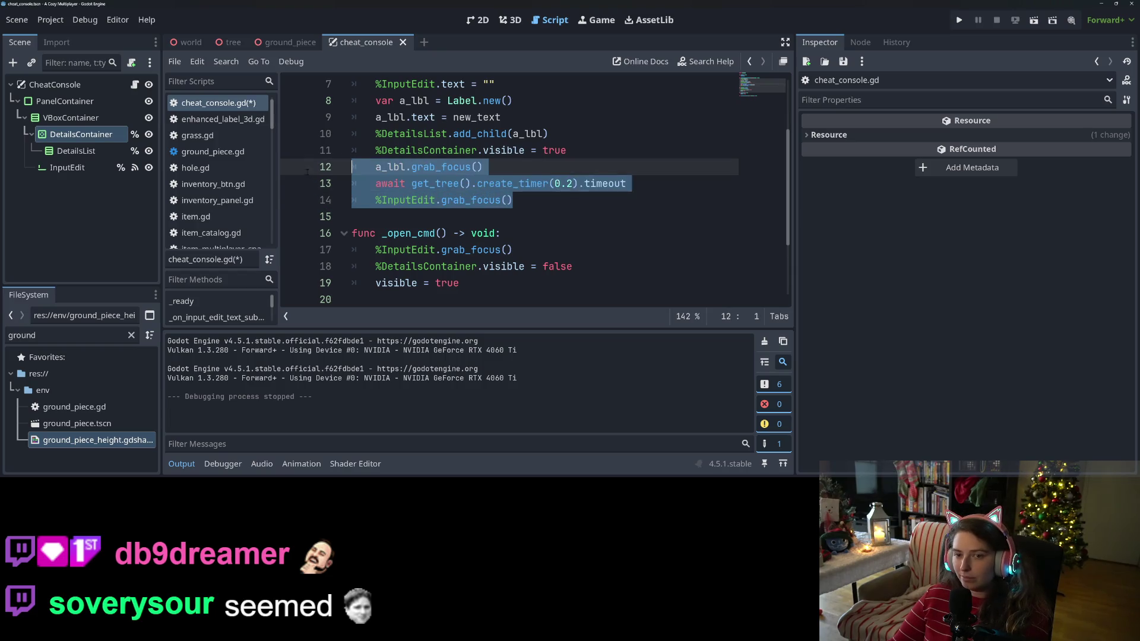
{"action": "key", "text": "BackSpace"}
{"action": "key", "text": "BackSpace"}
{"action": "key", "text": "ctrl+s"}
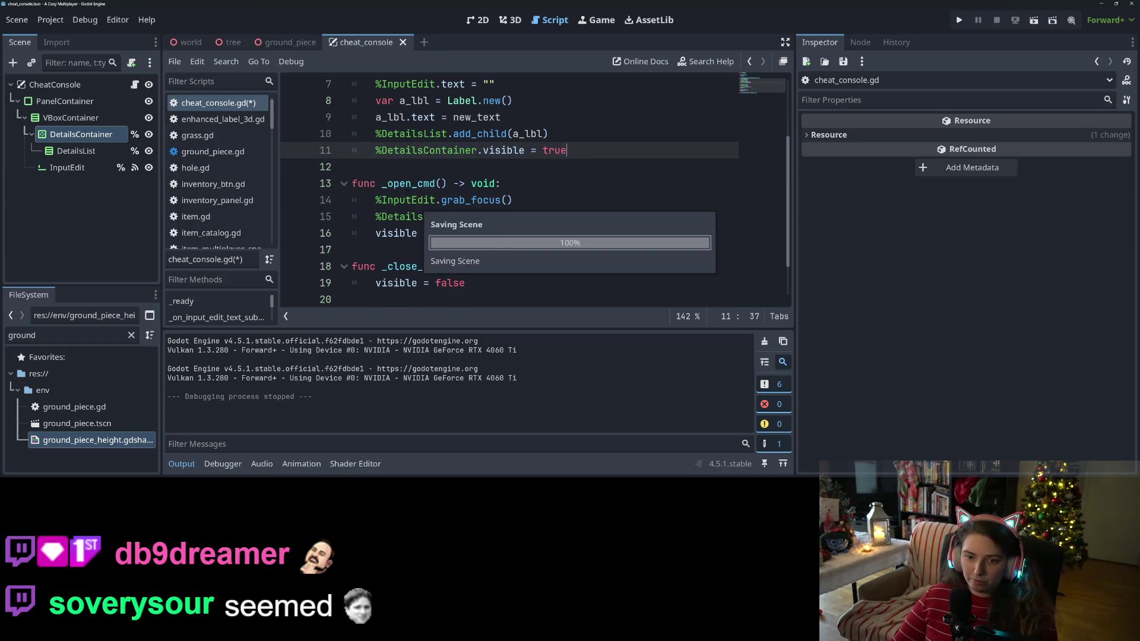
Step: Uncheck Follow Focus on DetailsContainer in the Inspector and return to cheat_console.gd
{"action": "left_click", "coordinate": [76, 151]}
{"action": "left_click", "coordinate": [81, 134]}
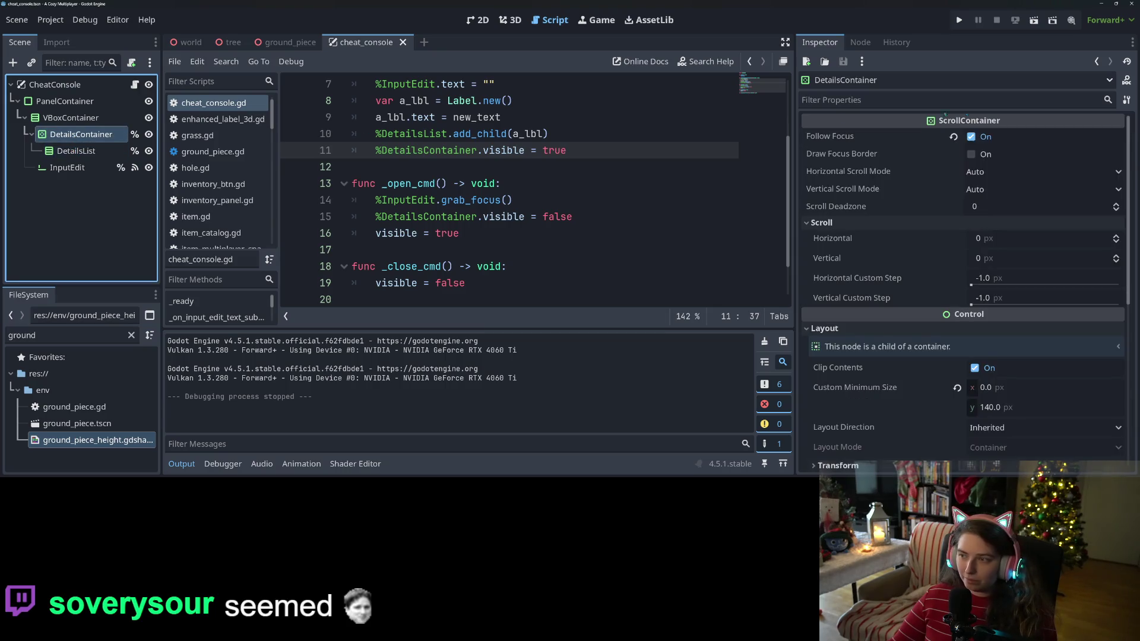
{"action": "left_click", "coordinate": [971, 137]}
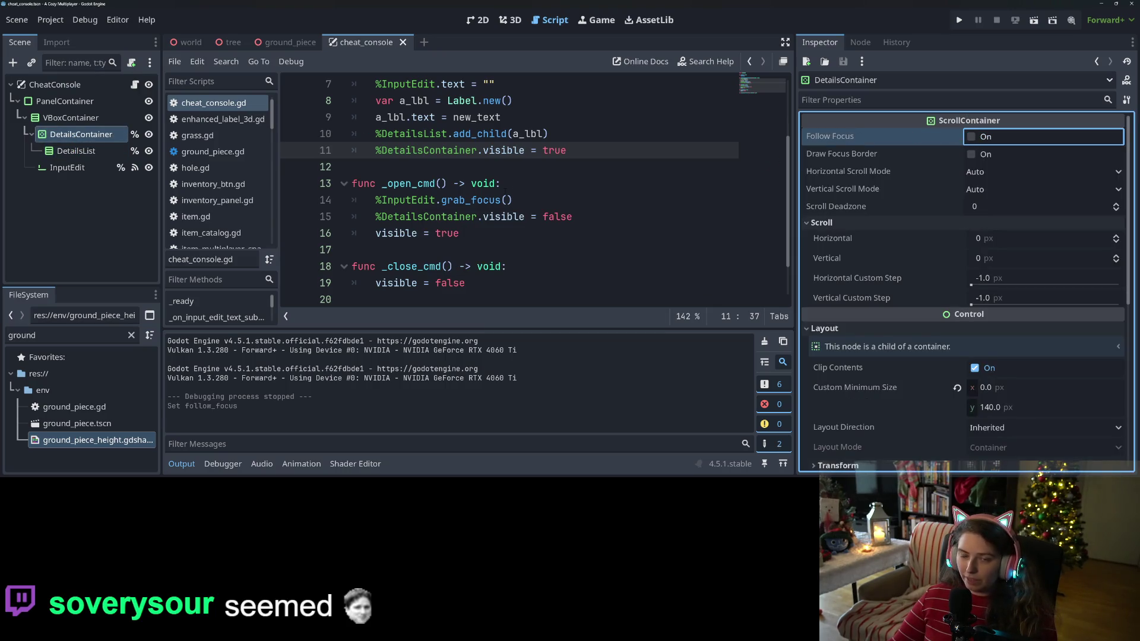
{"action": "left_click", "coordinate": [500, 184]}
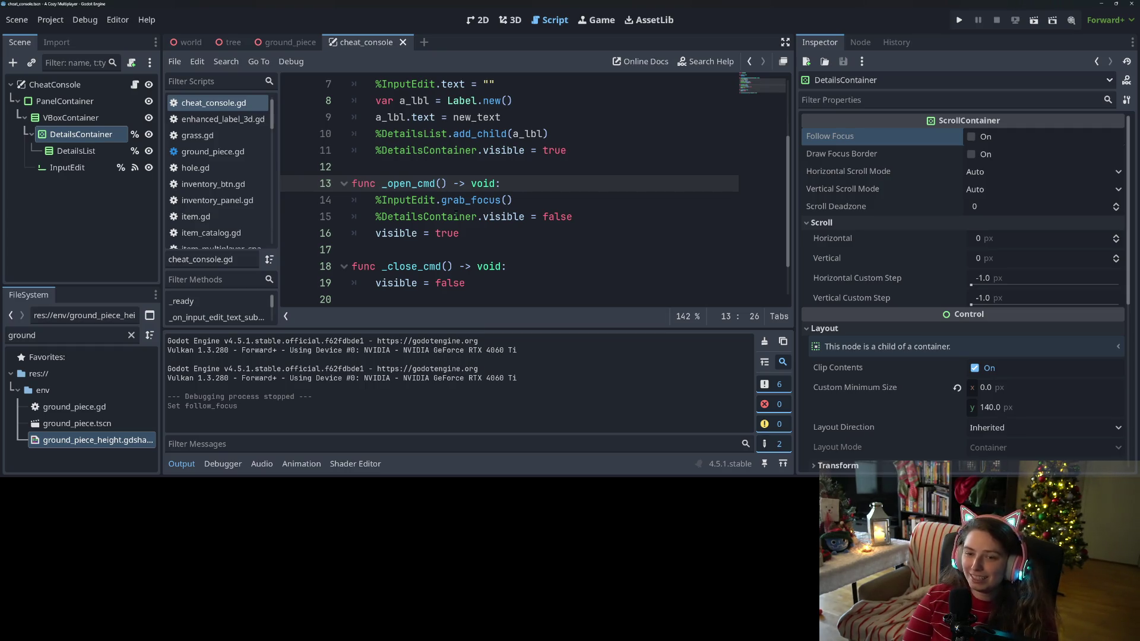
{"action": "left_click", "coordinate": [458, 217]}
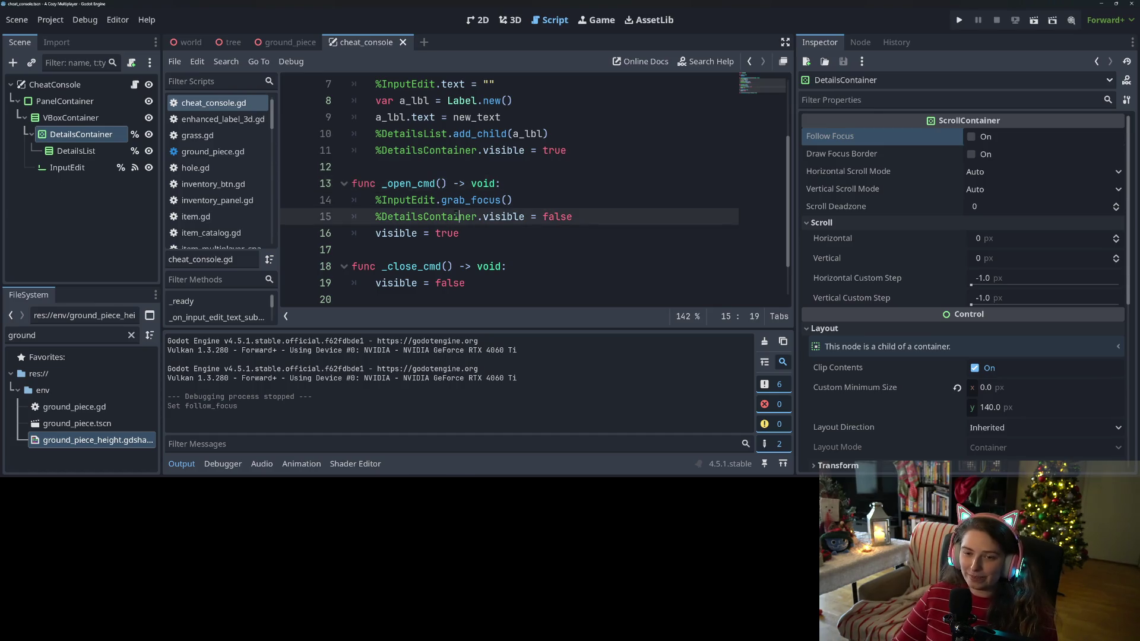
Step: Fold and unfold the _close_cmd function to locate it in cheat_console.gd
{"action": "scroll", "coordinate": [457, 217], "scroll_direction": "down", "scroll_amount": 1}
{"action": "scroll", "coordinate": [457, 217], "scroll_direction": "up", "scroll_amount": 2}
{"action": "scroll", "coordinate": [457, 216], "scroll_direction": "down", "scroll_amount": 2}
{"action": "left_click", "coordinate": [344, 217]}
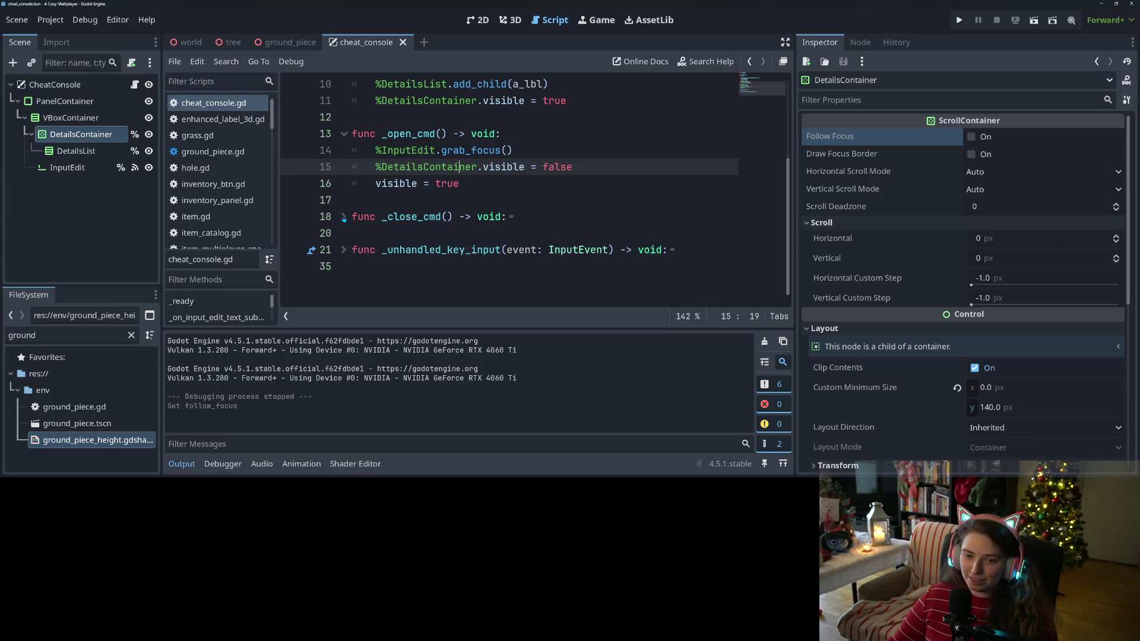
{"action": "scroll", "coordinate": [387, 228], "scroll_direction": "up", "scroll_amount": 2}
{"action": "scroll", "coordinate": [425, 239], "scroll_direction": "down", "scroll_amount": 1}
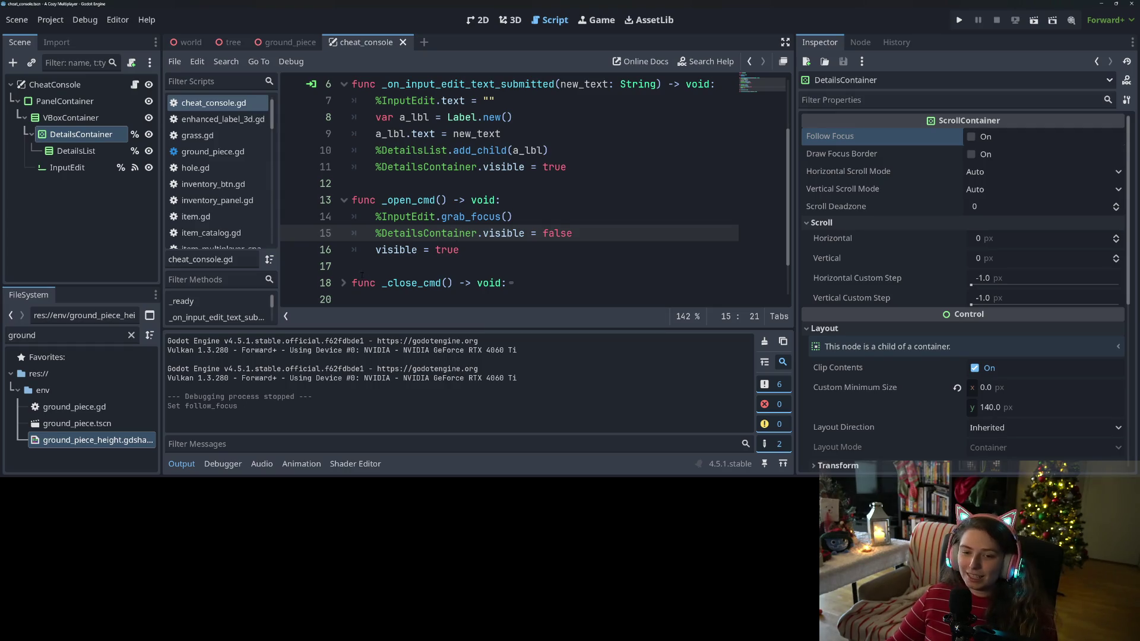
{"action": "scroll", "coordinate": [362, 275], "scroll_direction": "down", "scroll_amount": 1}
{"action": "left_click", "coordinate": [511, 233]}
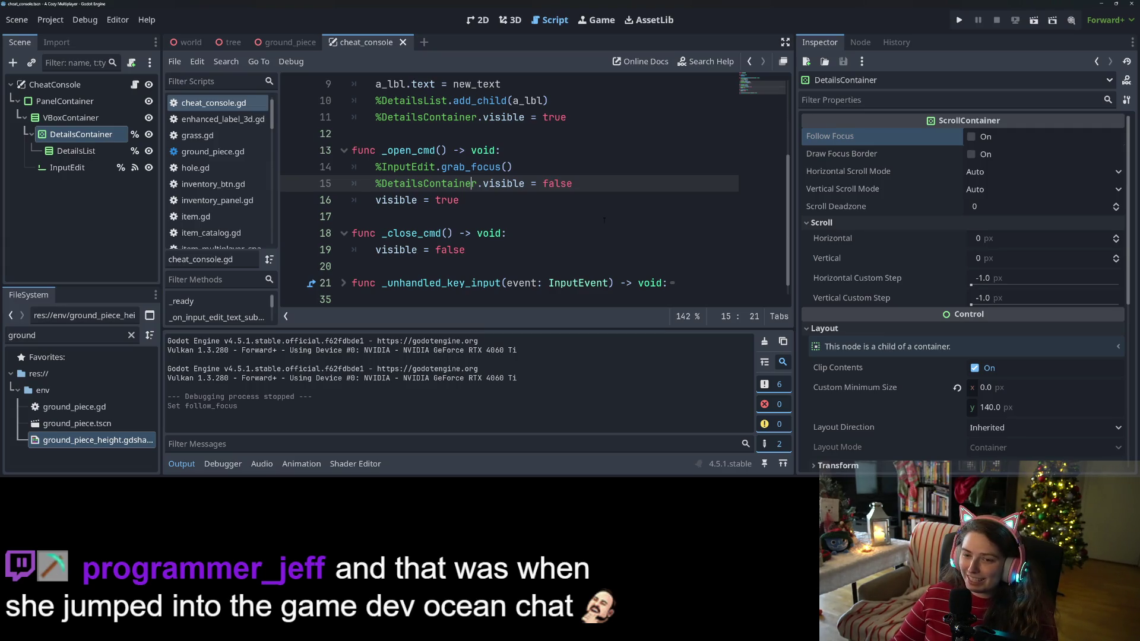
Step: Add %InputEdit.release_focus() as the first line of _close_cmd and save
{"action": "left_click", "coordinate": [501, 234]}
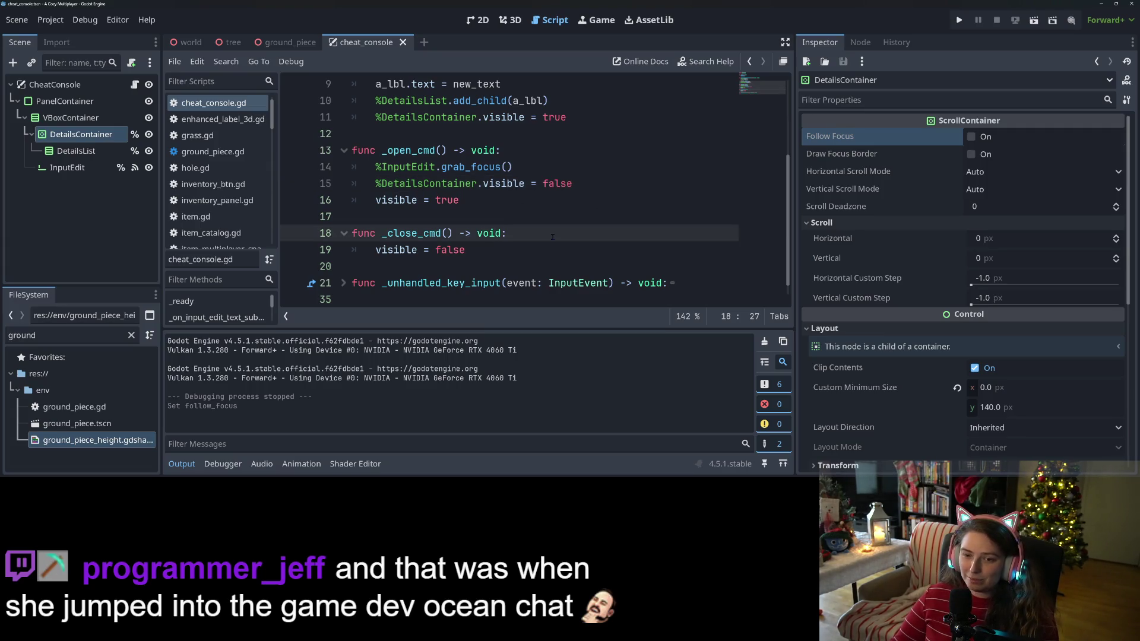
{"action": "key", "text": "Return"}
{"action": "type", "text": "%I"}
{"action": "key", "text": "Return"}
{"action": "type", "text": ".rel"}
{"action": "key", "text": "Return"}
{"action": "key", "text": "ctrl+s"}
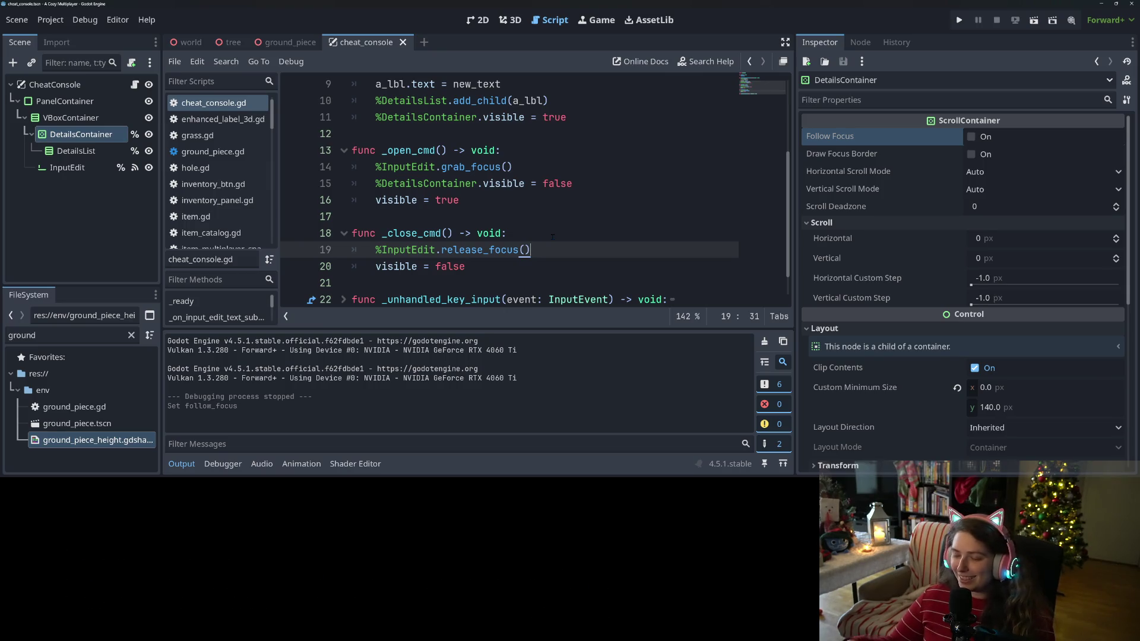
Step: Open a new empty line after the %DetailsContainer.visible = true line
{"action": "scroll", "coordinate": [554, 236], "scroll_direction": "up", "scroll_amount": 2}
{"action": "left_click", "coordinate": [624, 214]}
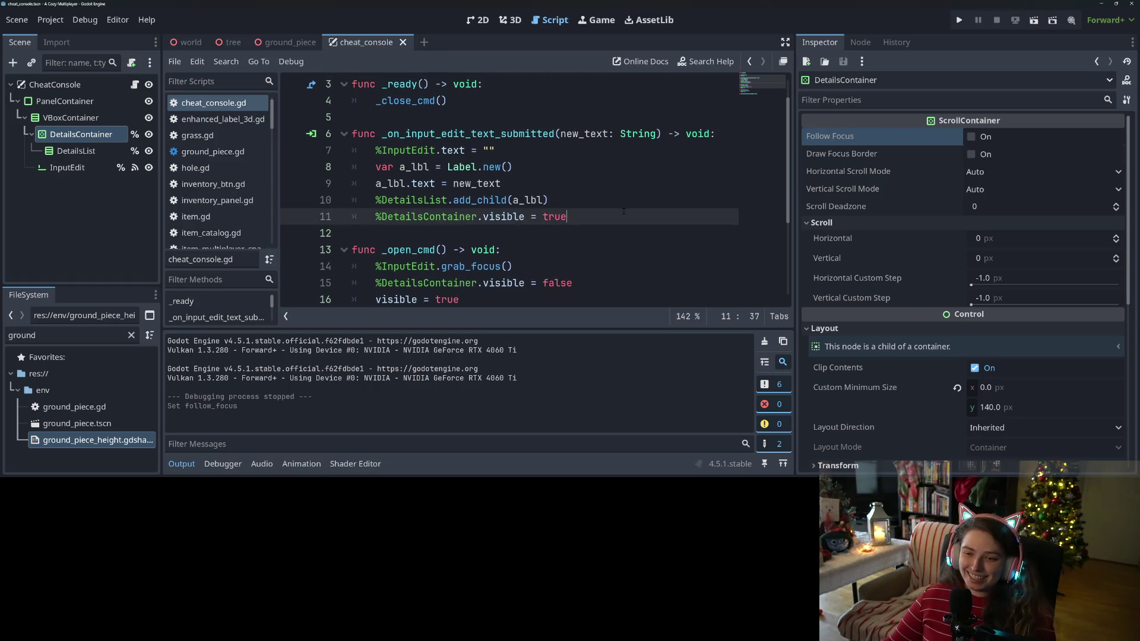
{"action": "key", "text": "Return"}
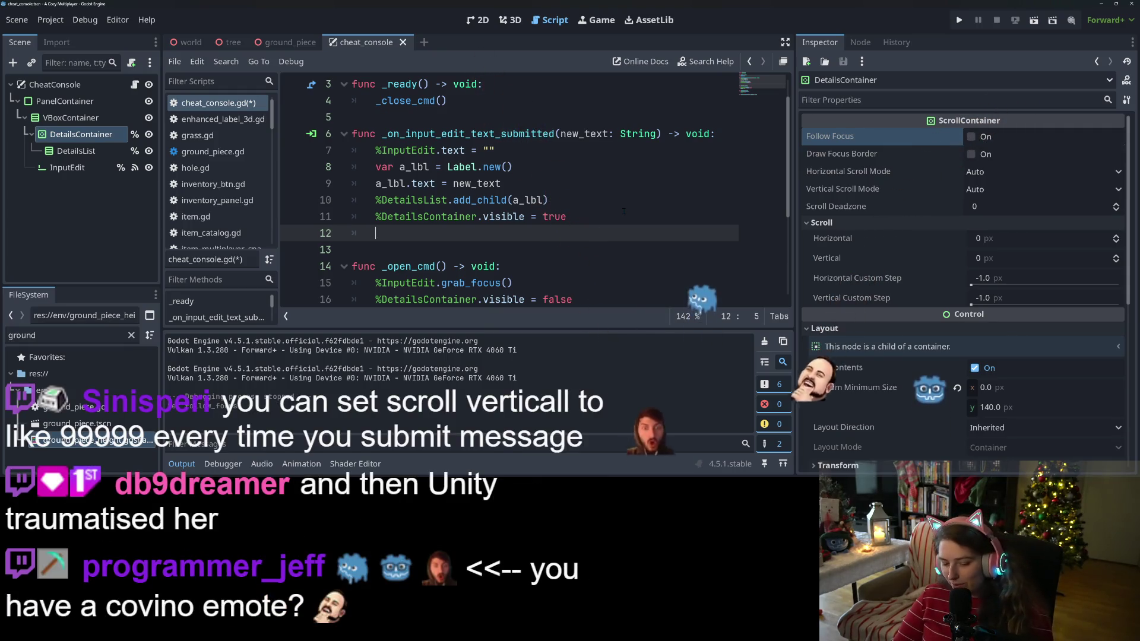
Step: Write %DetailsContainer.scroll_vertical += 100 on line 12 and save
{"action": "mouse_move", "coordinate": [80, 134]}
{"action": "left_mouse_down"}
{"action": "mouse_move", "coordinate": [309, 261]}
{"action": "mouse_move", "coordinate": [452, 235]}
{"action": "left_mouse_up"}
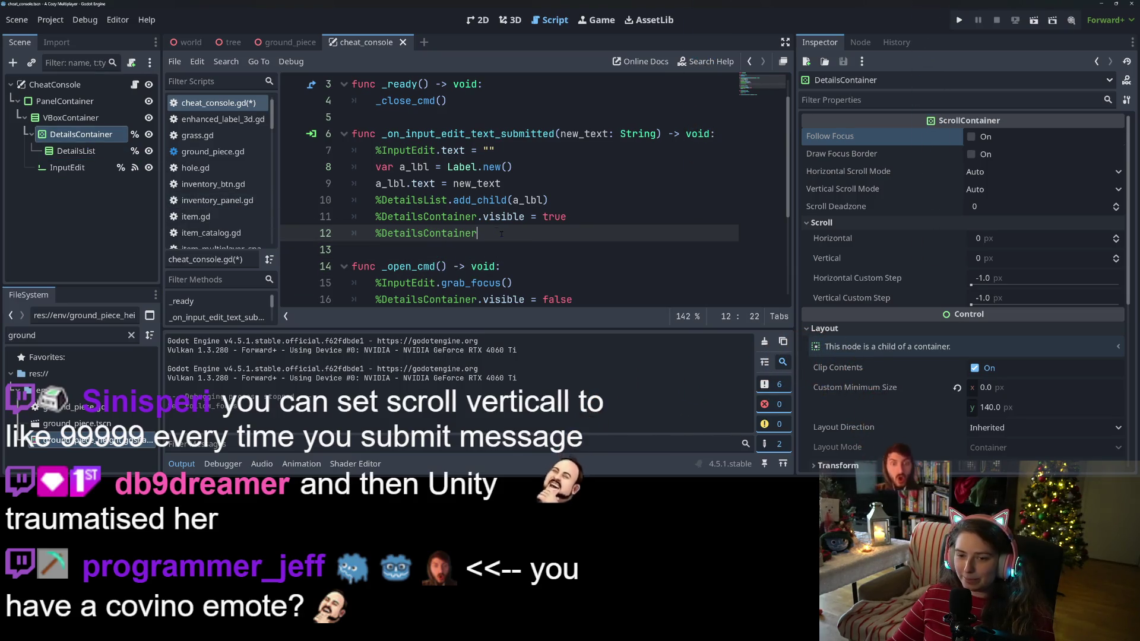
{"action": "type", "text": ".scr"}
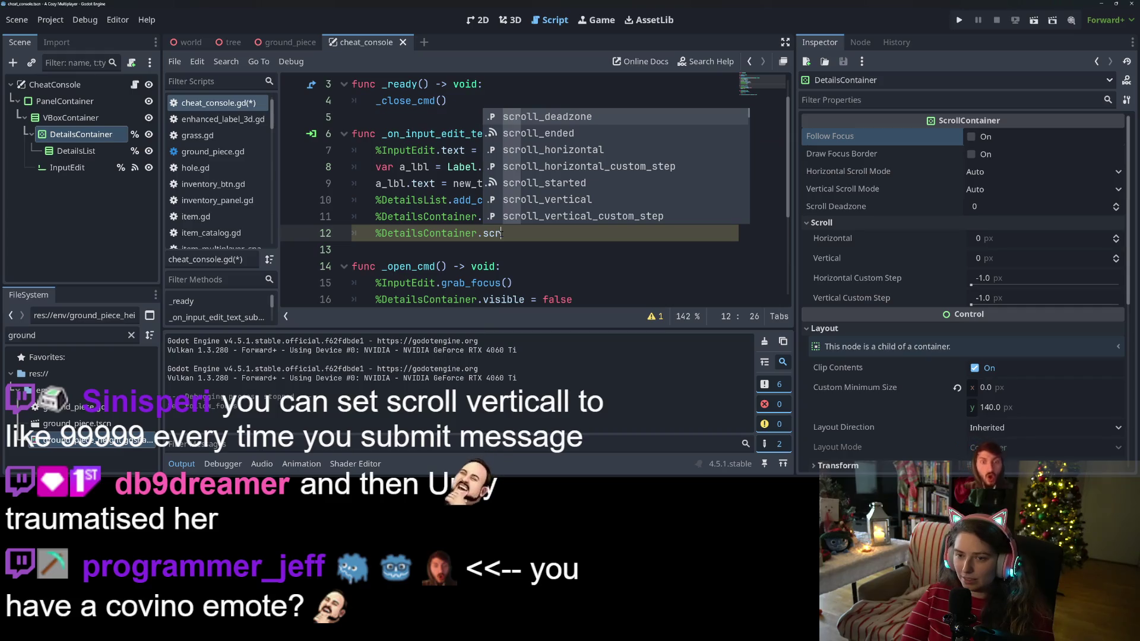
{"action": "key", "text": "Down"}
{"action": "key", "text": "Down"}
{"action": "key", "text": "Down"}
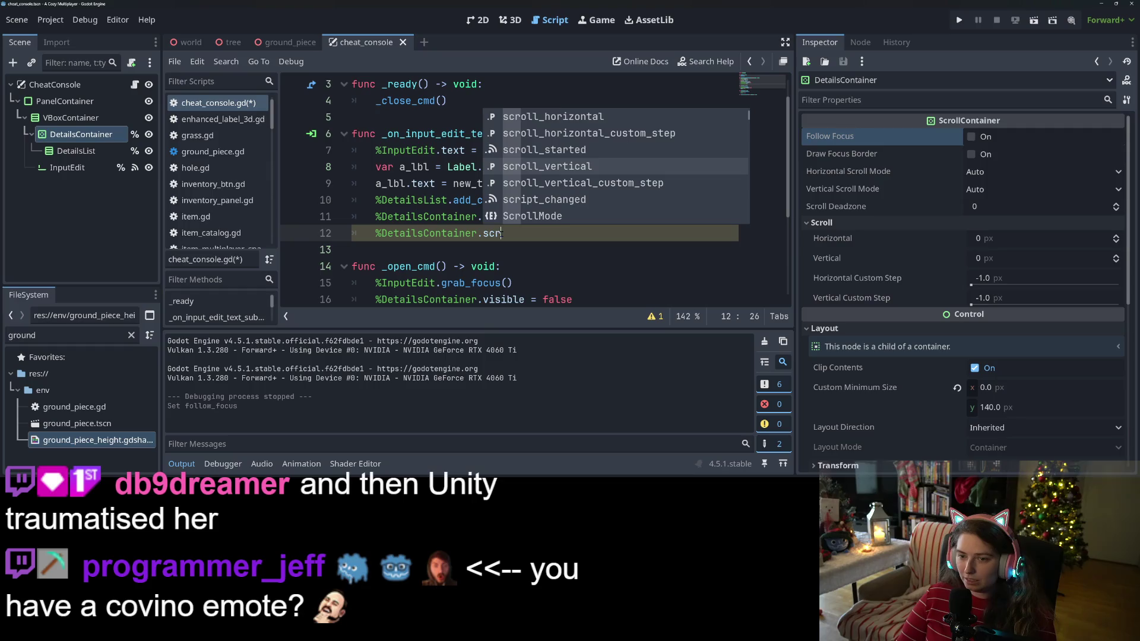
{"action": "key", "text": "Return"}
{"action": "type", "text": "+"}
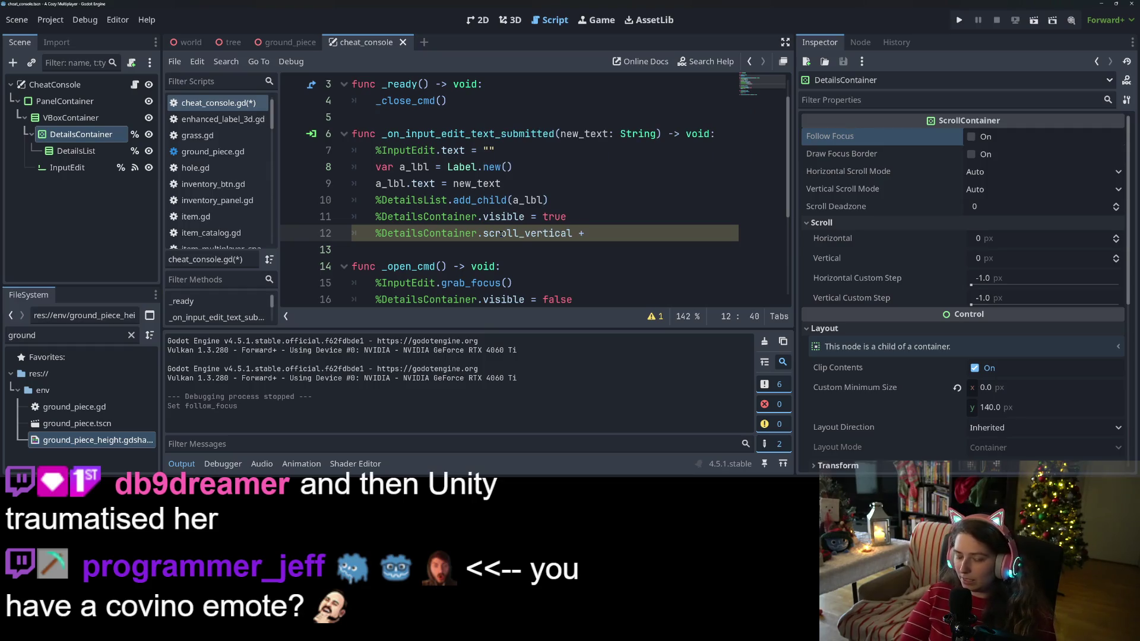
{"action": "type", "text": "="}
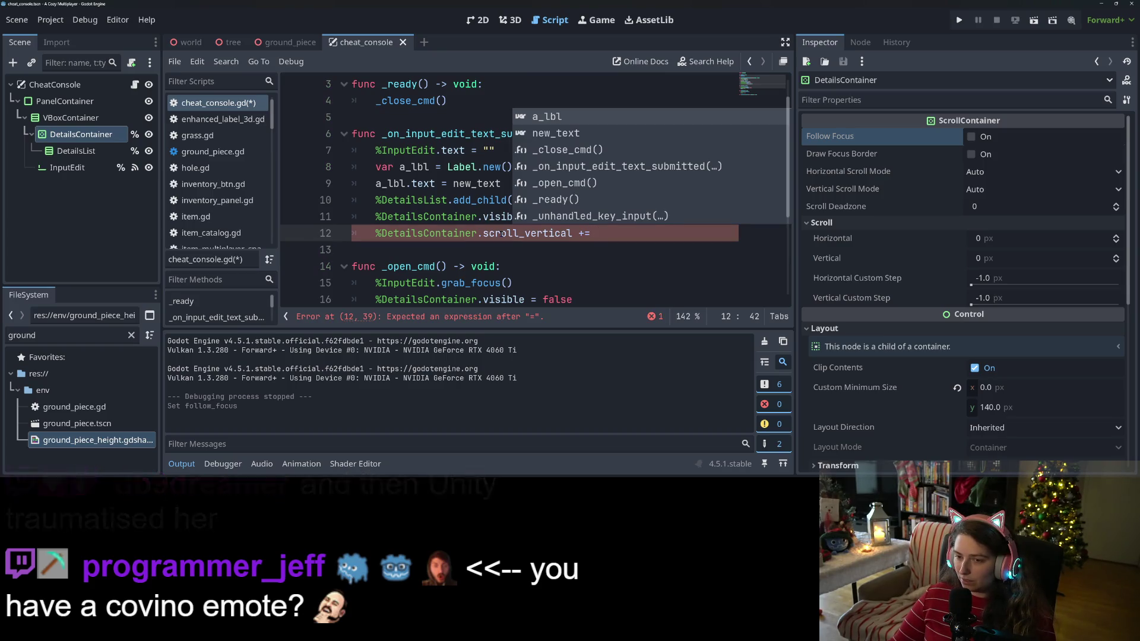
{"action": "type", "text": "100"}
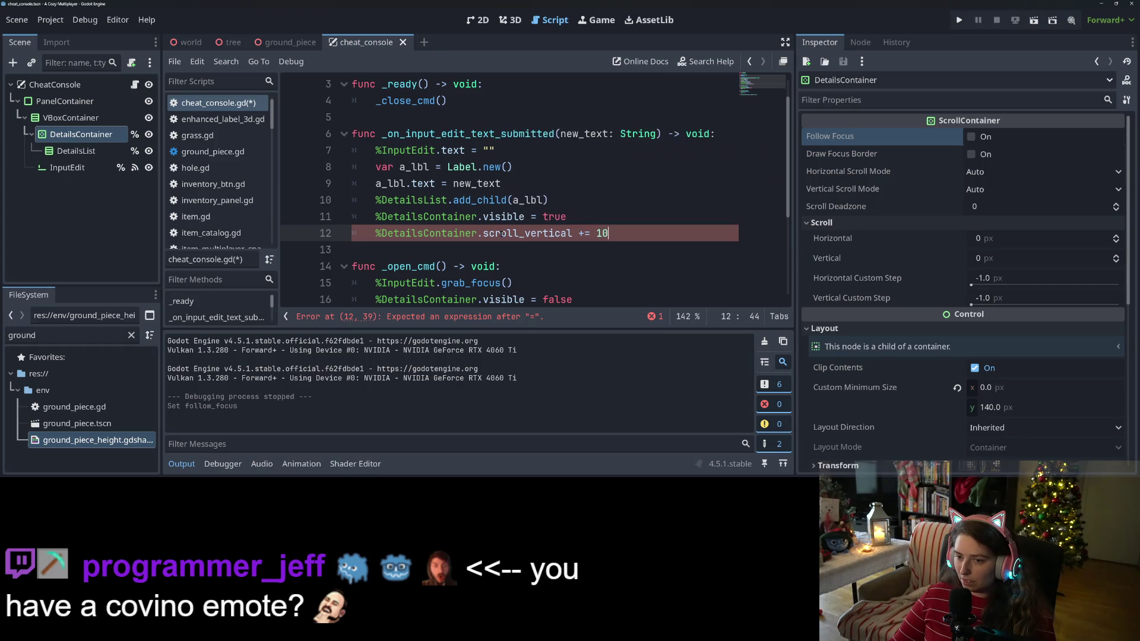
{"action": "key", "text": "ctrl+s"}
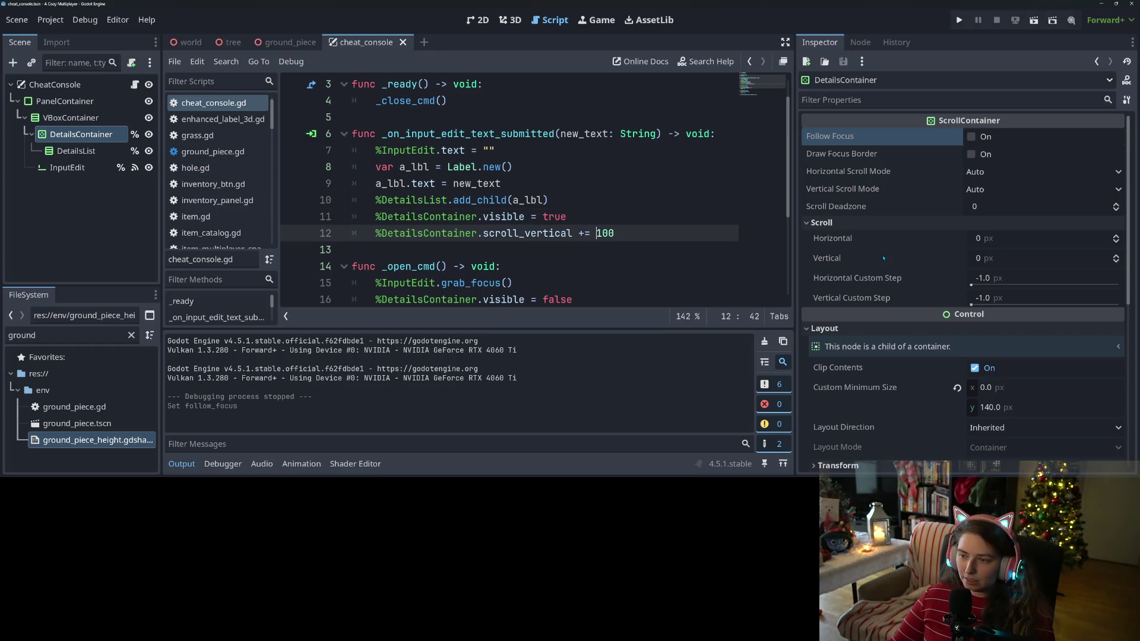
Step: Change the scroll increment from 100 to 9000 and save
{"action": "mouse_move", "coordinate": [884, 259]}
{"action": "left_click", "coordinate": [633, 184]}
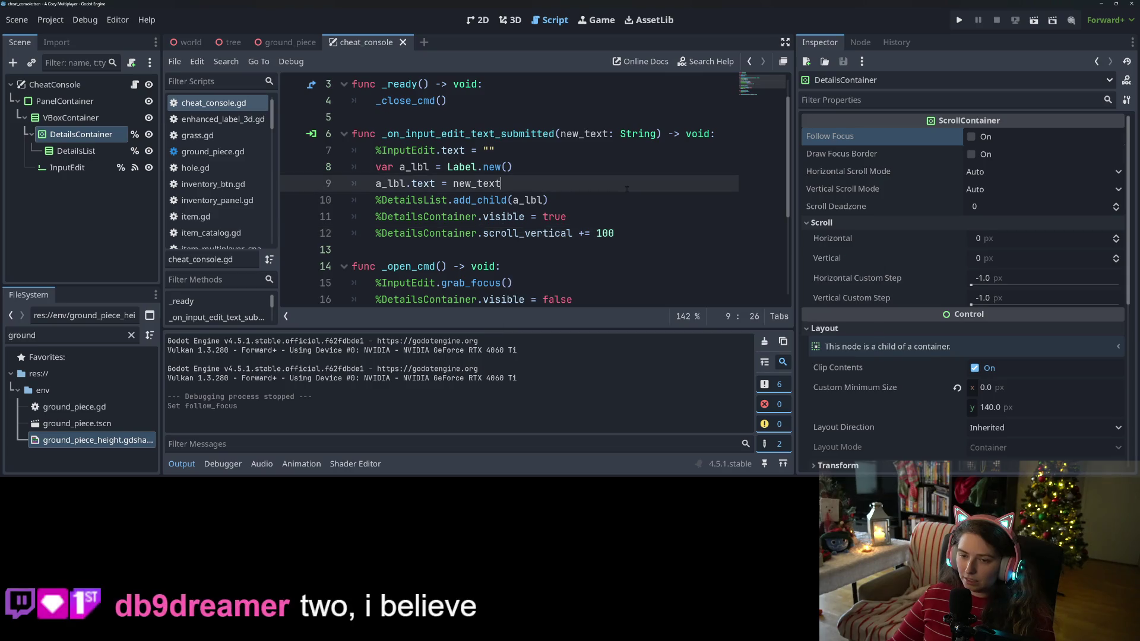
{"action": "left_click", "coordinate": [633, 216]}
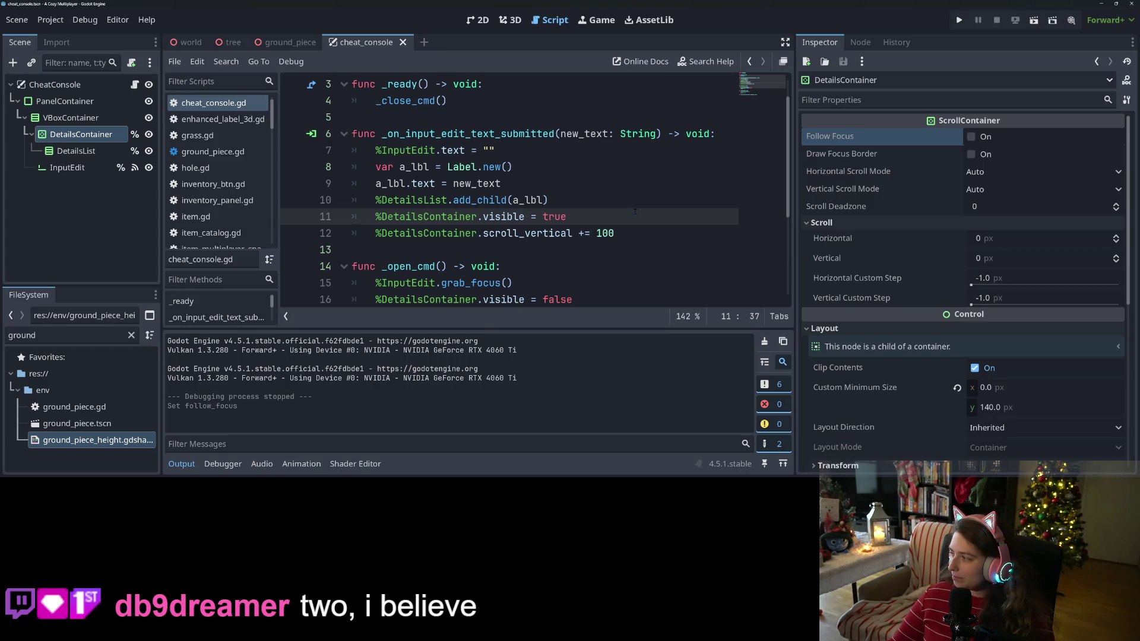
{"action": "left_click", "coordinate": [603, 233]}
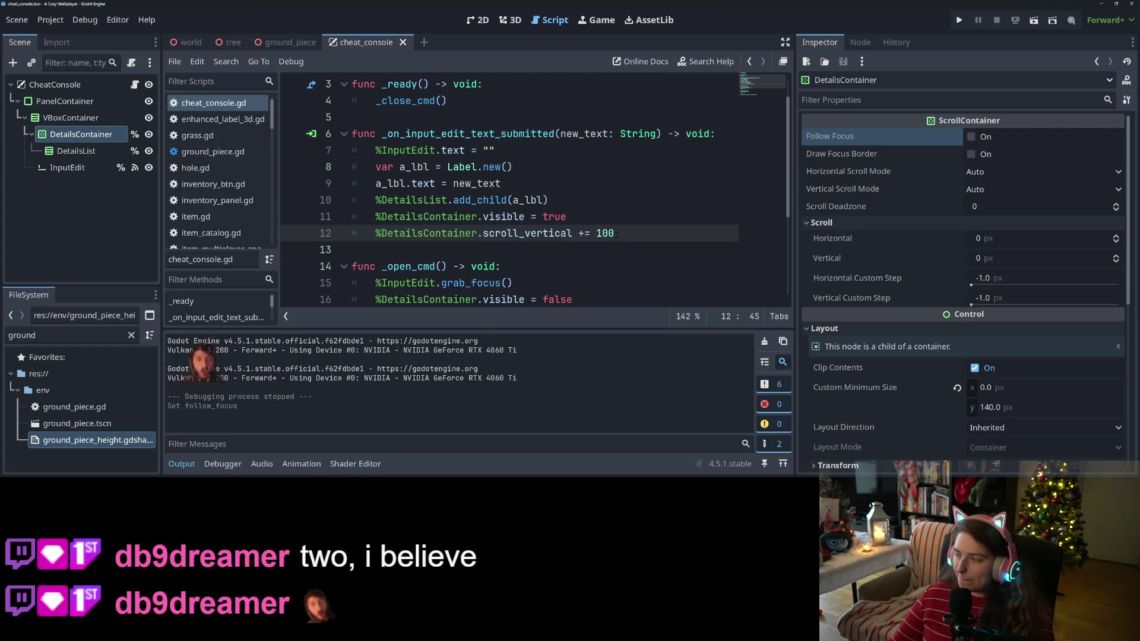
{"action": "left_click", "coordinate": [602, 232]}
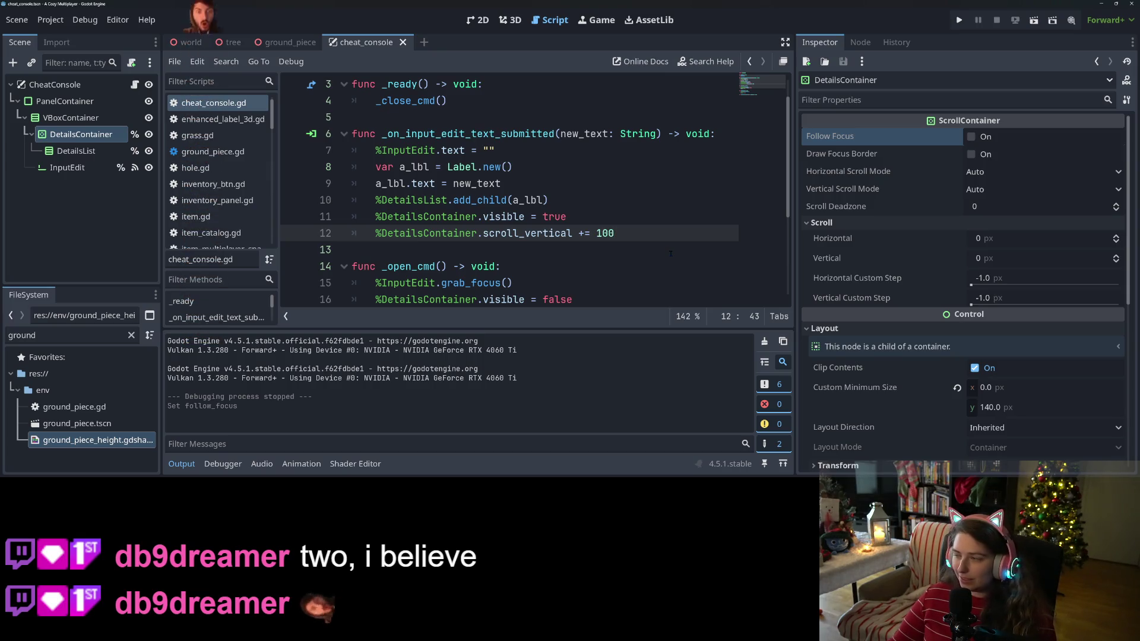
{"action": "key", "text": "BackSpace"}
{"action": "type", "text": "9000"}
{"action": "key", "text": "ctrl+s"}
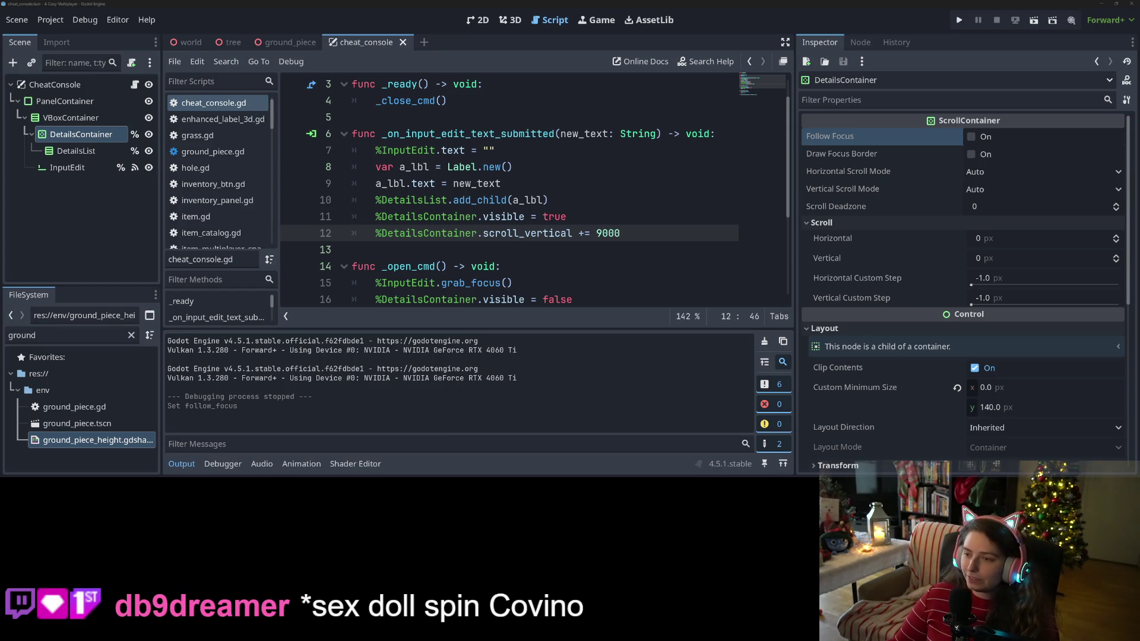
Step: Save the 9000 scroll change and collapse the Output panel for more code room
{"action": "key", "text": "ctrl+s"}
{"action": "left_click", "coordinate": [666, 199]}
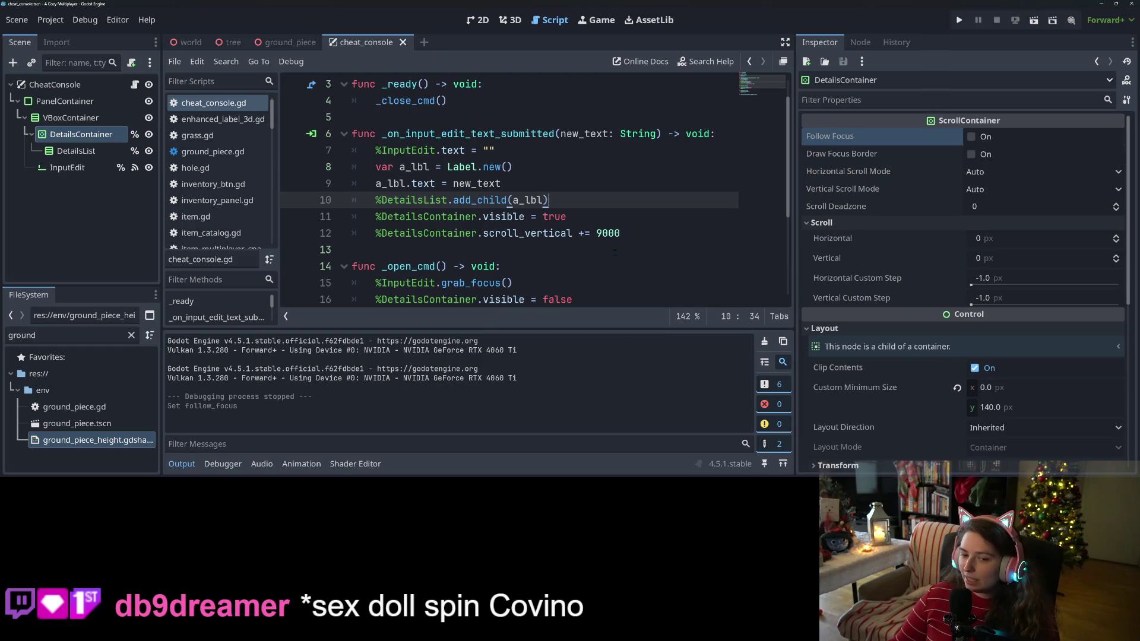
{"action": "left_click", "coordinate": [181, 464]}
{"action": "scroll", "coordinate": [583, 305], "scroll_direction": "down", "scroll_amount": 1, "text": "ctrl"}
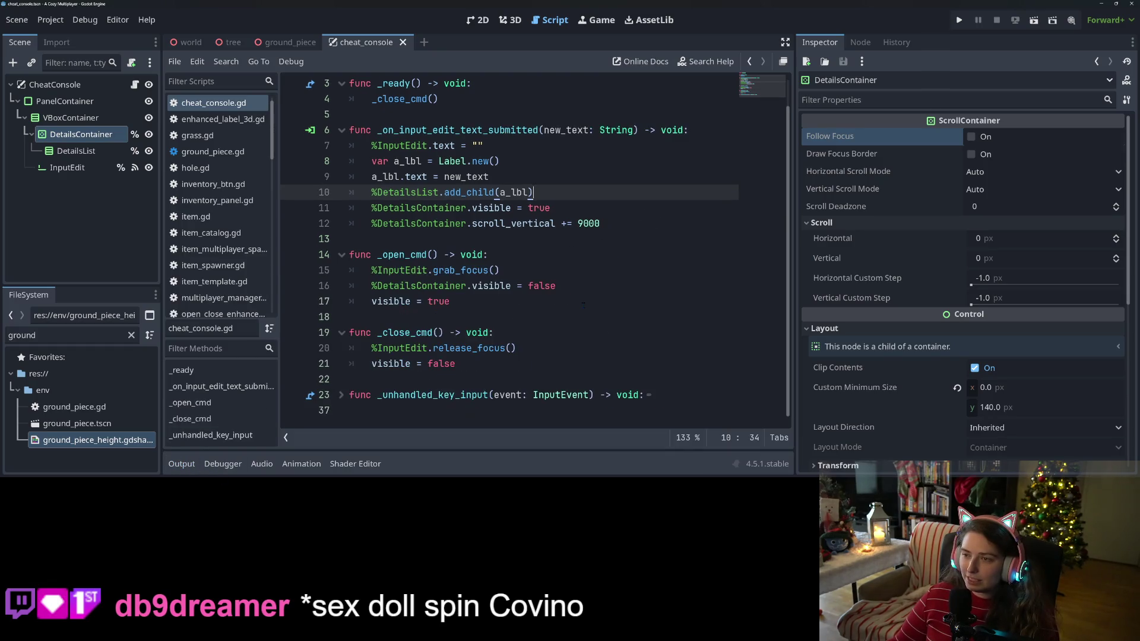
{"action": "scroll", "coordinate": [588, 297], "scroll_direction": "up", "scroll_amount": 1}
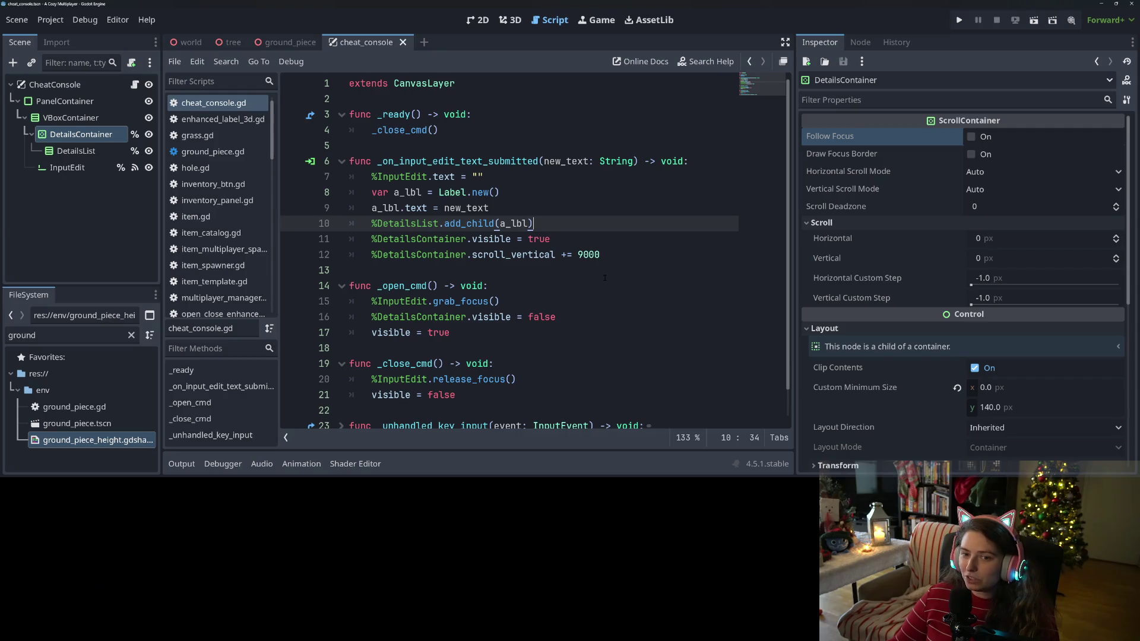
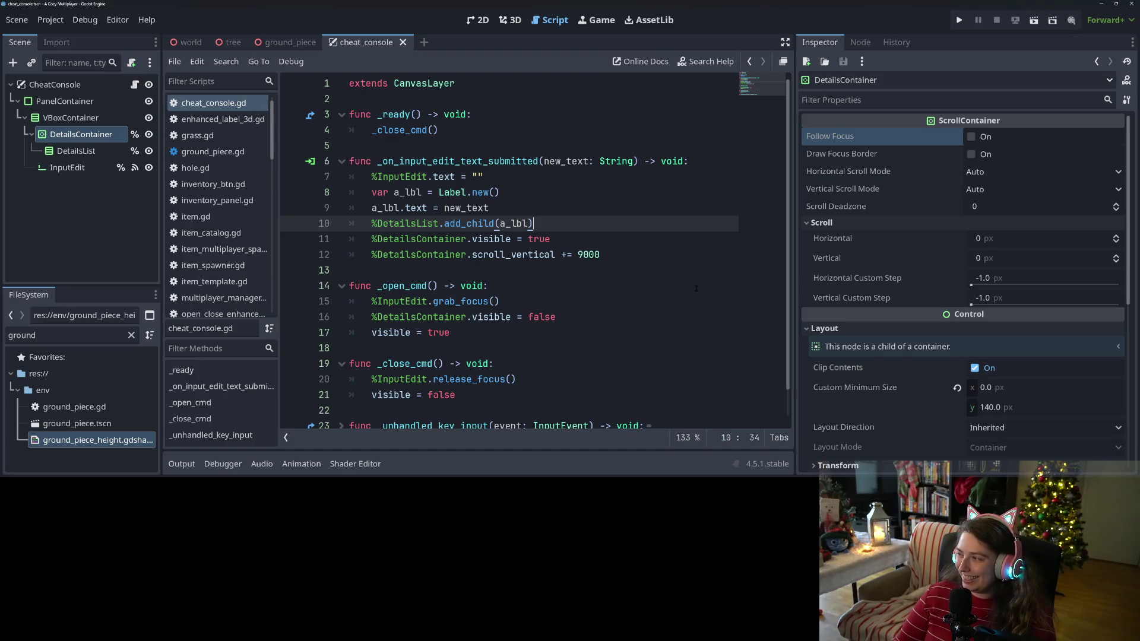
Step: Run the project to reach the 'A Cozy Multiplayer' main menu
{"action": "left_click", "coordinate": [511, 254]}
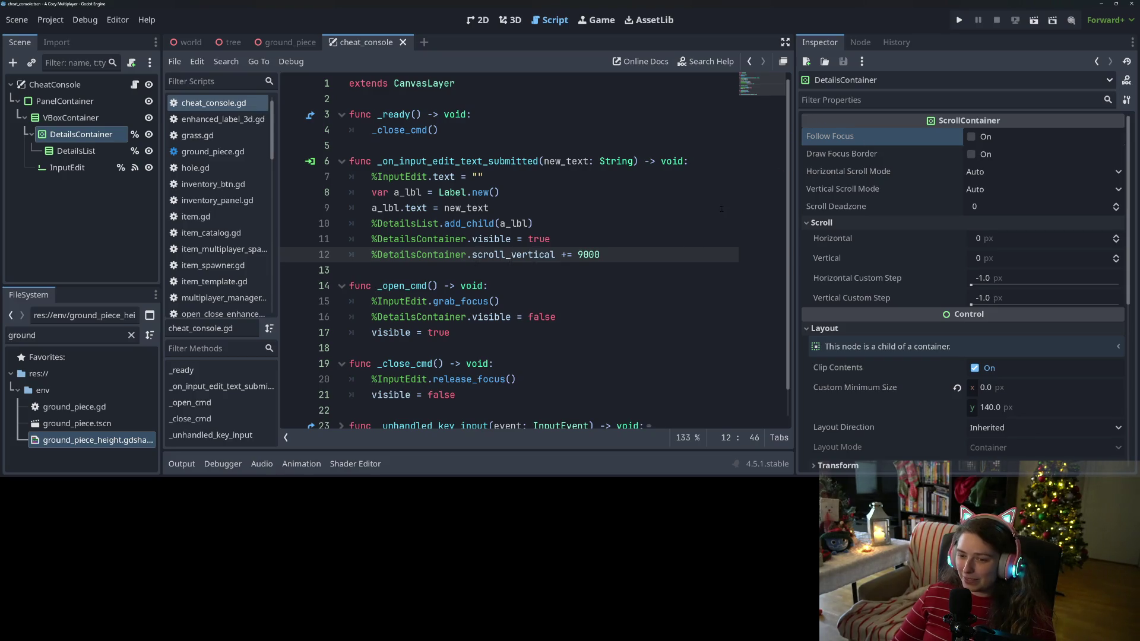
{"action": "left_click", "coordinate": [960, 21]}
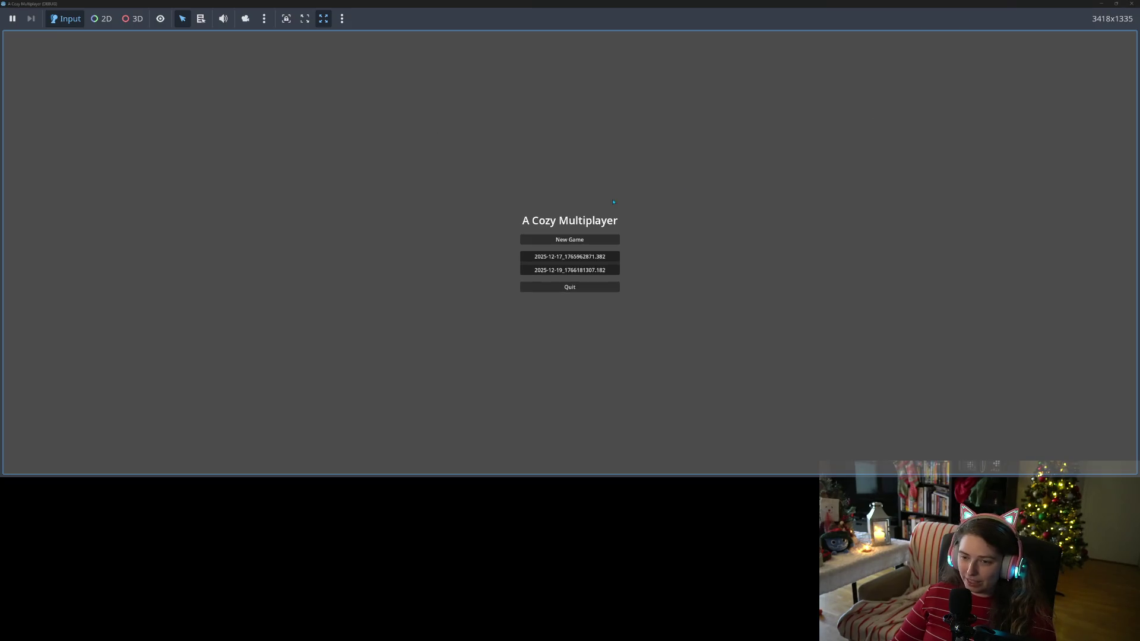
Step: Open the cheat console with the grave key and submit the lines pl, lppl, l, lp and one empty line
{"action": "key", "text": "grave"}
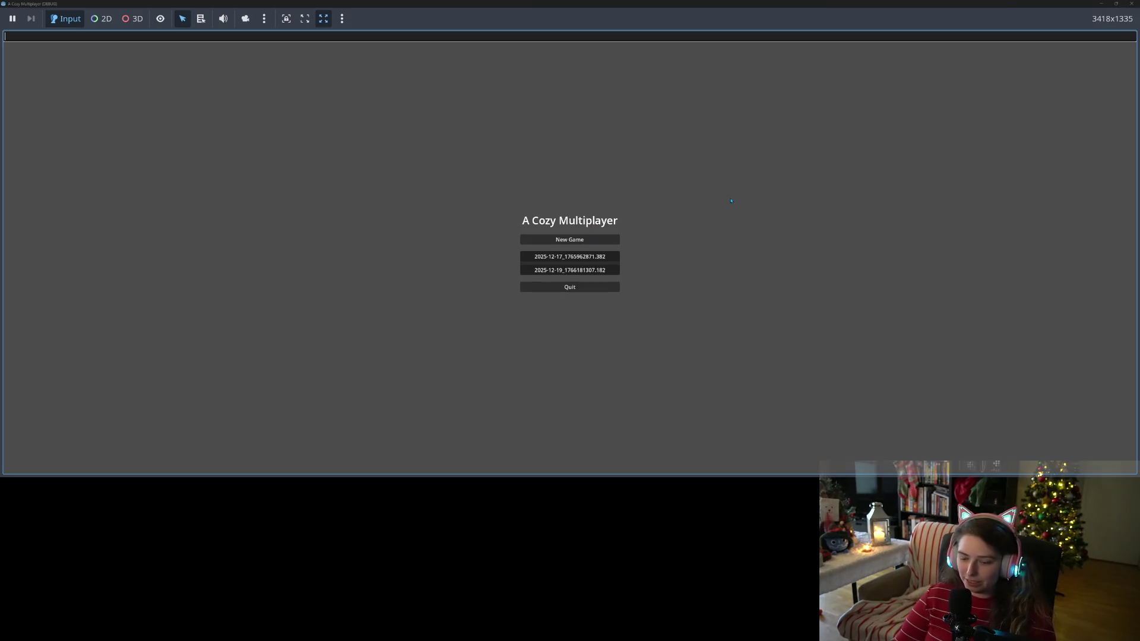
{"action": "type", "text": "plpl"}
{"action": "key", "text": "Return"}
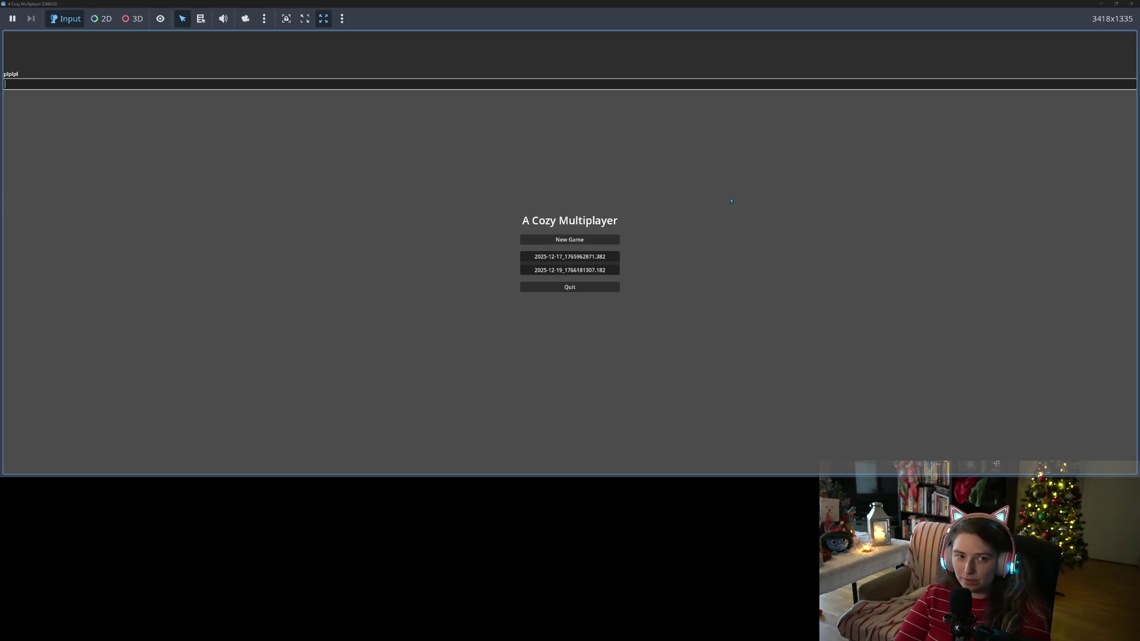
{"action": "type", "text": "lppl"}
{"action": "key", "text": "Return"}
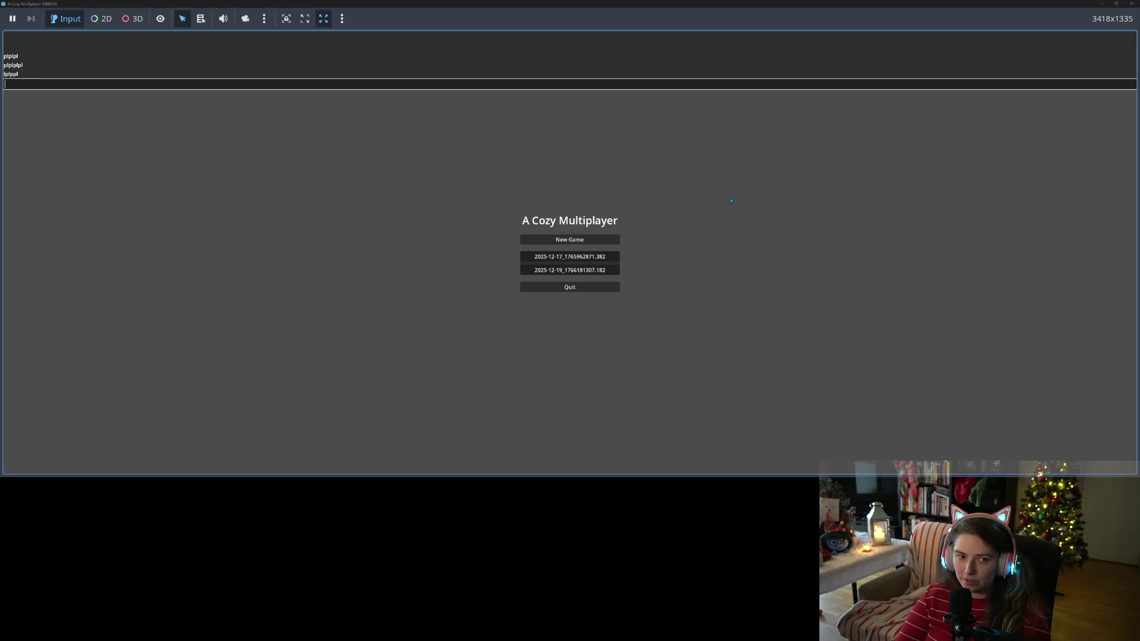
{"action": "type", "text": "l"}
{"action": "key", "text": "Return"}
{"action": "type", "text": "lp"}
{"action": "key", "text": "Return"}
{"action": "key", "text": "Return"}
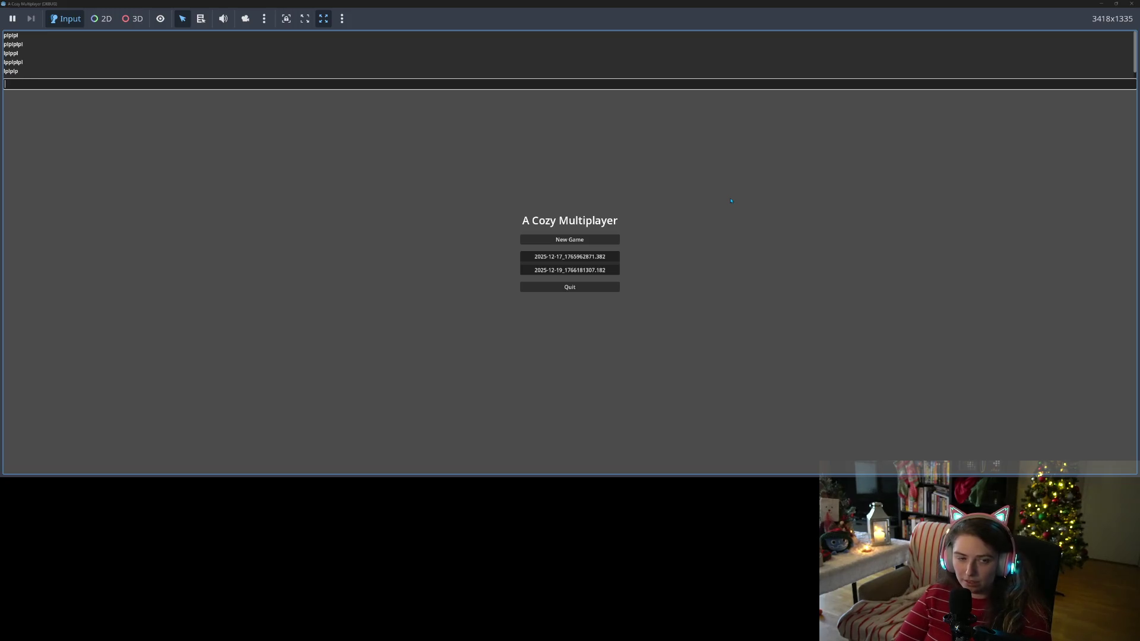
{"action": "key", "text": "Return"}
{"action": "type", "text": "yuytu"}
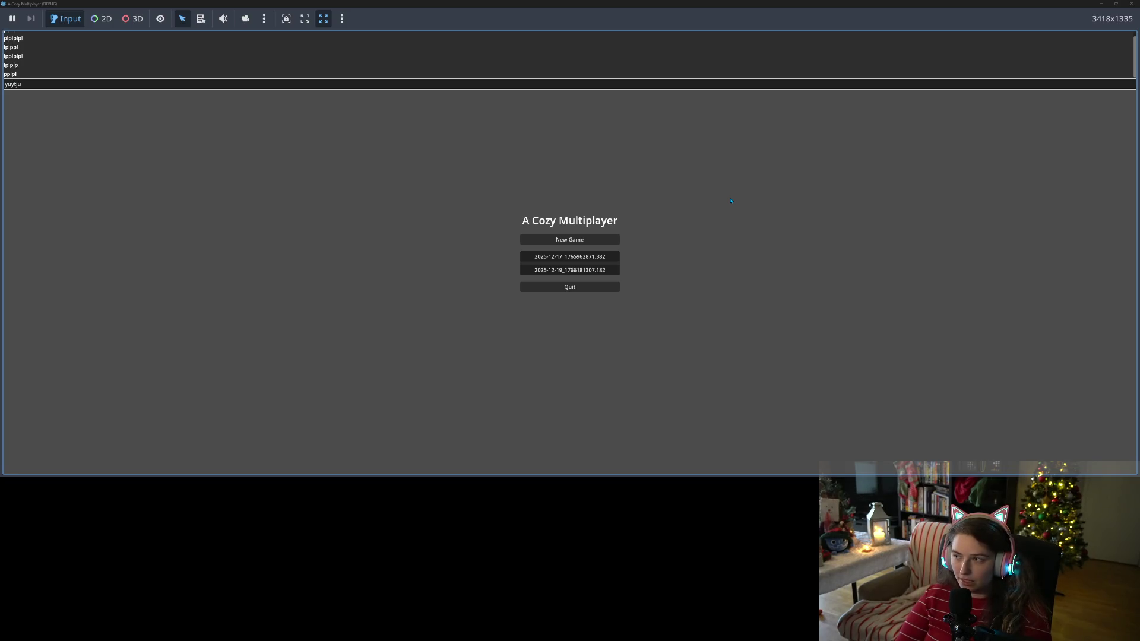
Step: Submit 'uyuytju', clear the input, and exit the fullscreen game window
{"action": "key", "text": "BackSpace"}
{"action": "key", "text": "BackSpace"}
{"action": "key", "text": "BackSpace"}
{"action": "type", "text": "u"}
{"action": "type", "text": "yuytju"}
{"action": "key", "text": "Return"}
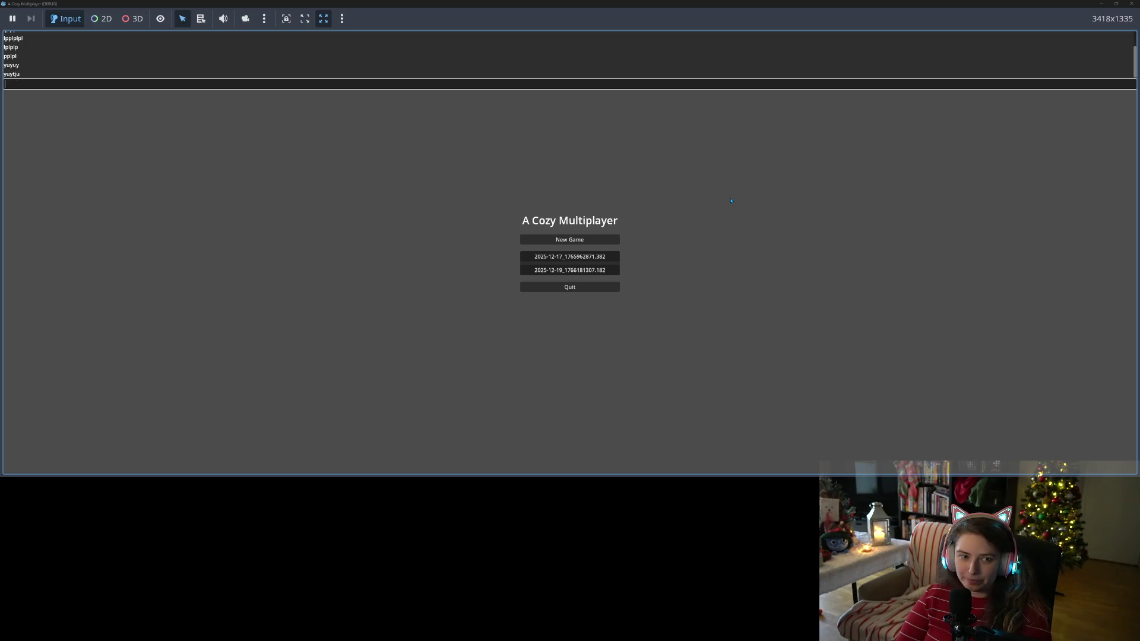
{"action": "key", "text": "BackSpace"}
{"action": "key", "text": "BackSpace"}
{"action": "key", "text": "BackSpace"}
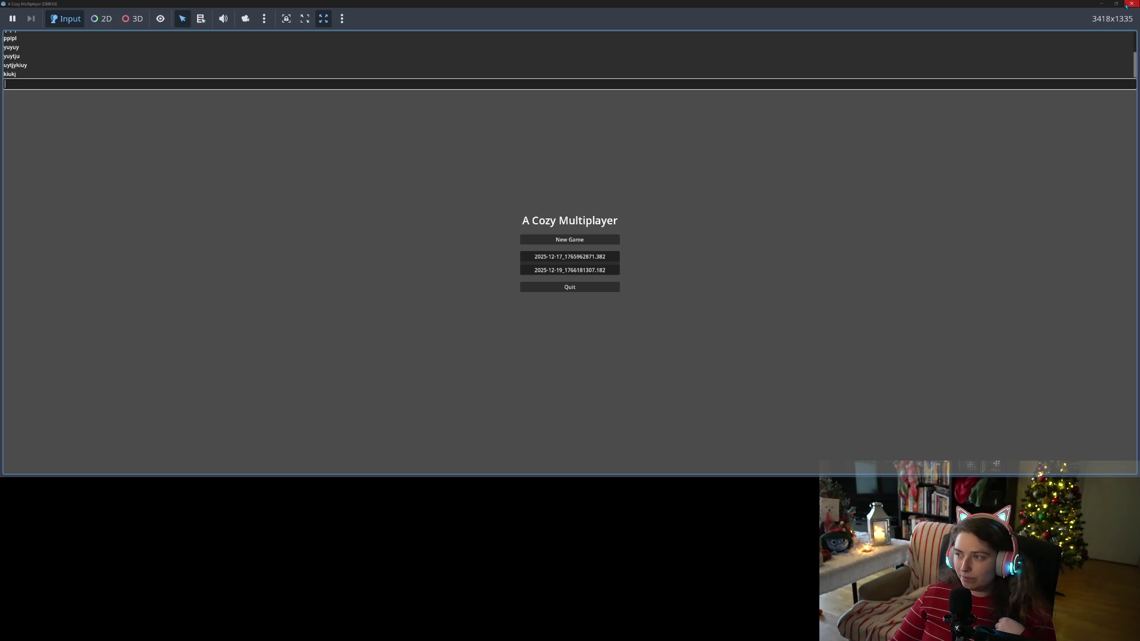
{"action": "left_click", "coordinate": [1126, 6]}
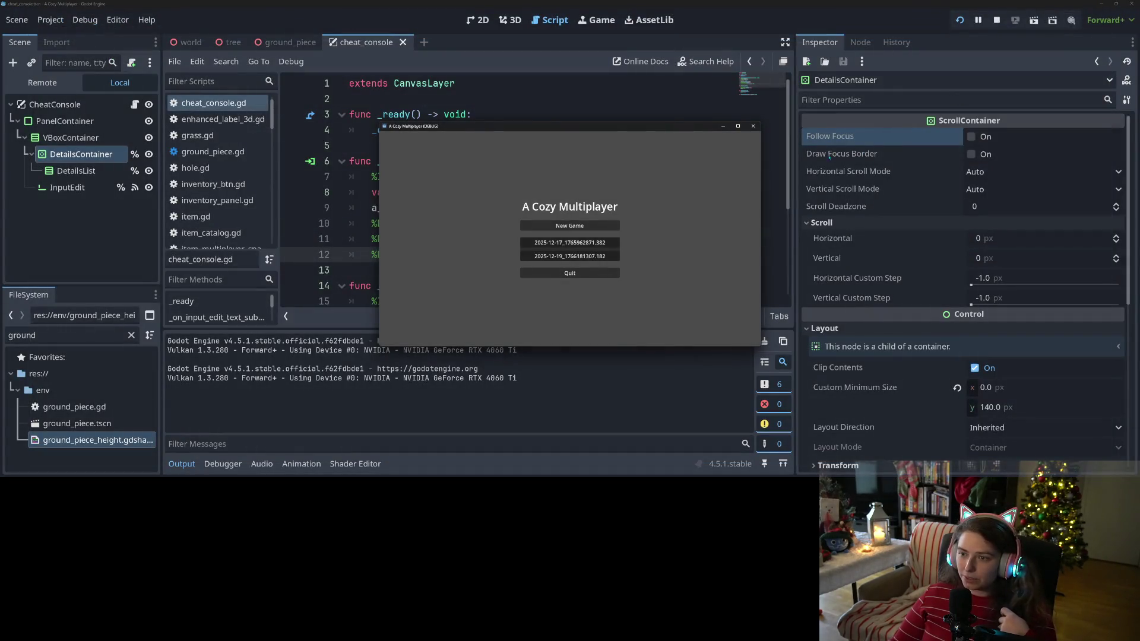
Step: Stop the game and wrap the scroll_vertical += 9000 line in a new scroll_to_bottom() -> void function
{"action": "left_click", "coordinate": [753, 126]}
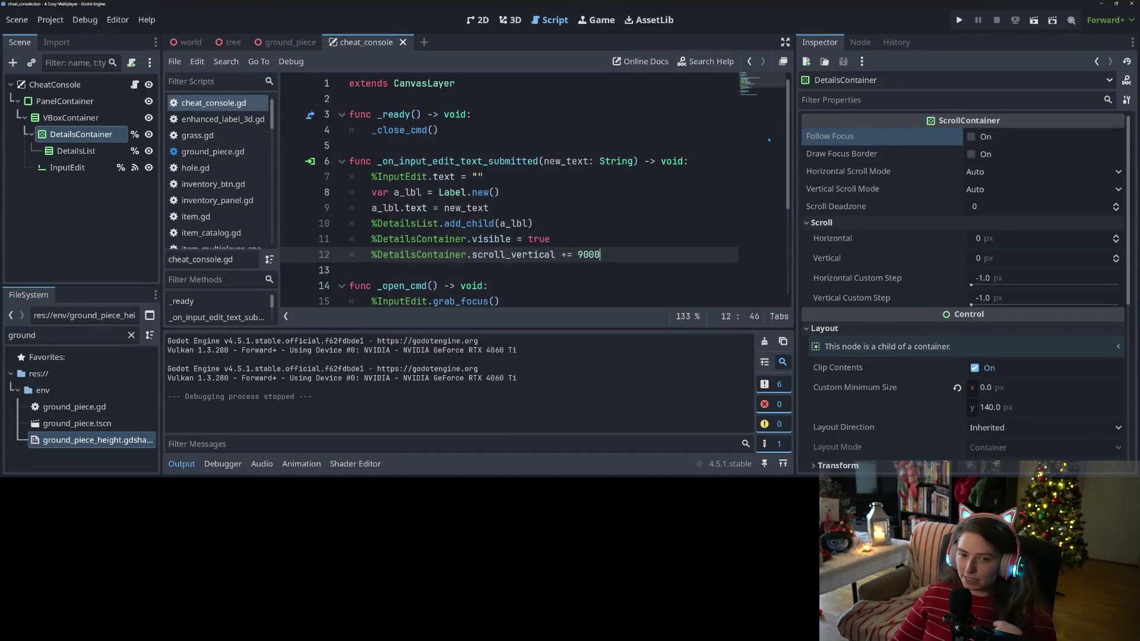
{"action": "left_click", "coordinate": [602, 243]}
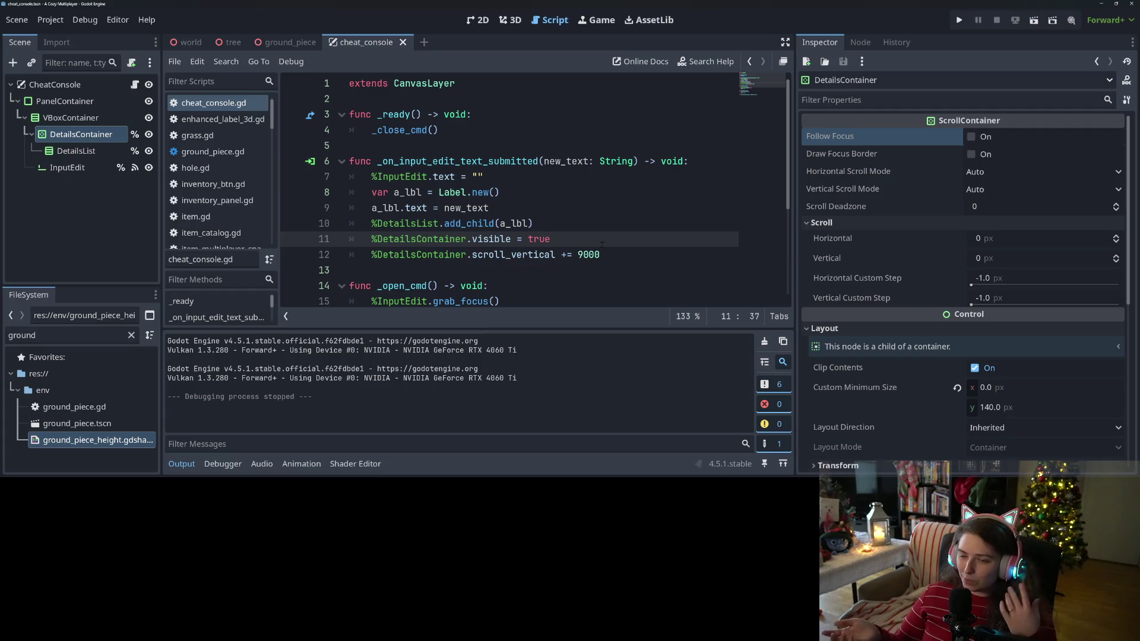
{"action": "key", "text": "Return"}
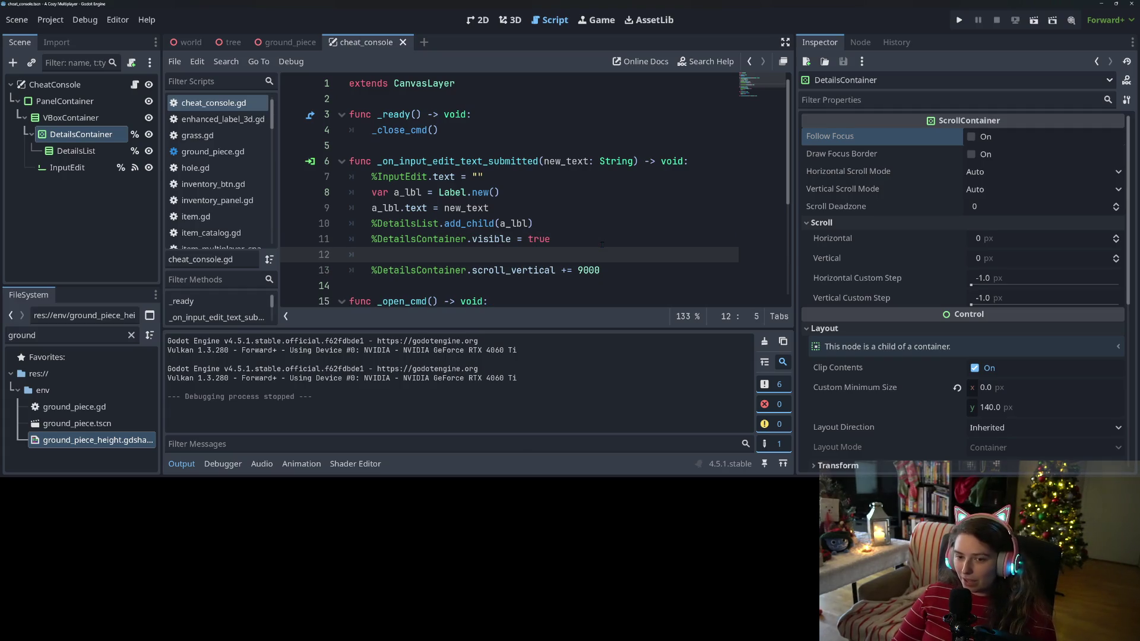
{"action": "type", "text": "sd"}
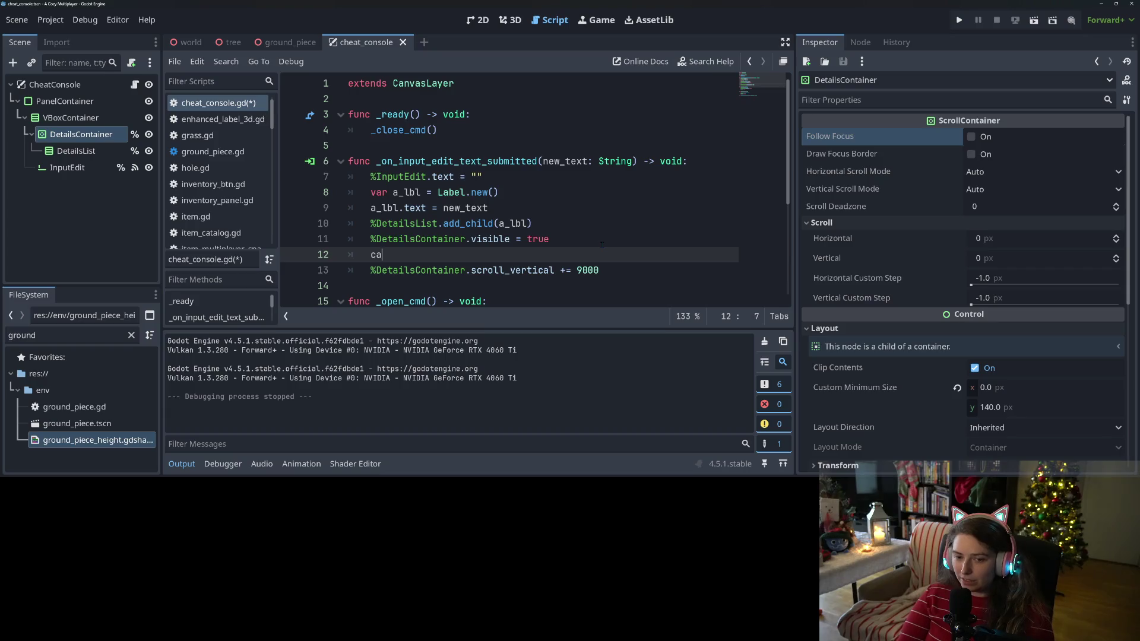
{"action": "key", "text": "BackSpace"}
{"action": "key", "text": "BackSpace"}
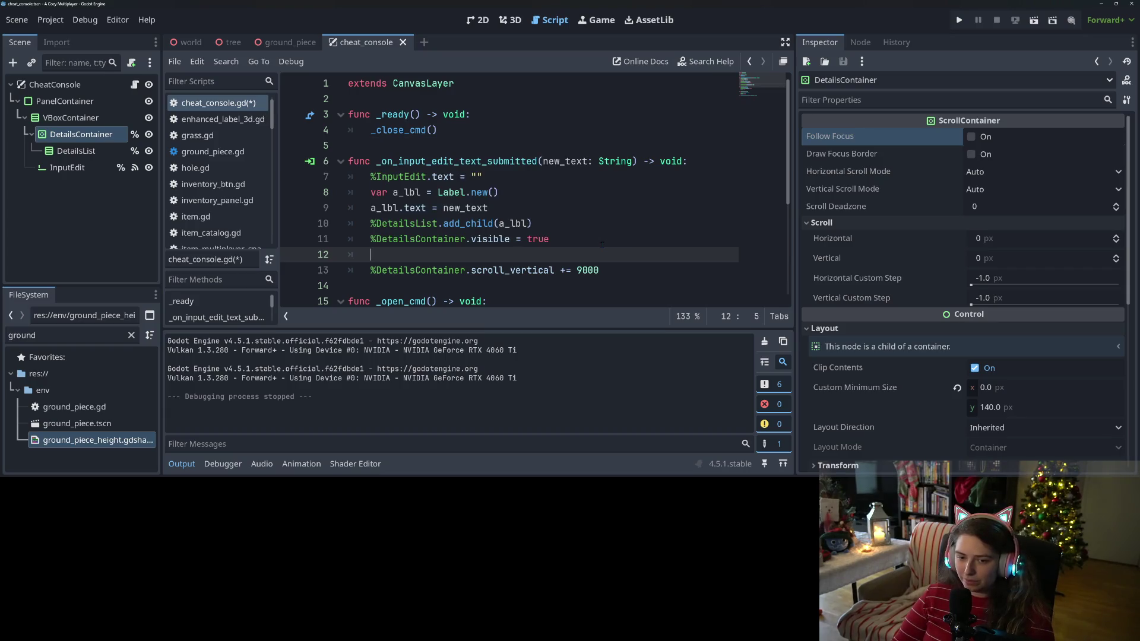
{"action": "key", "text": "Return"}
{"action": "type", "text": "func sc"}
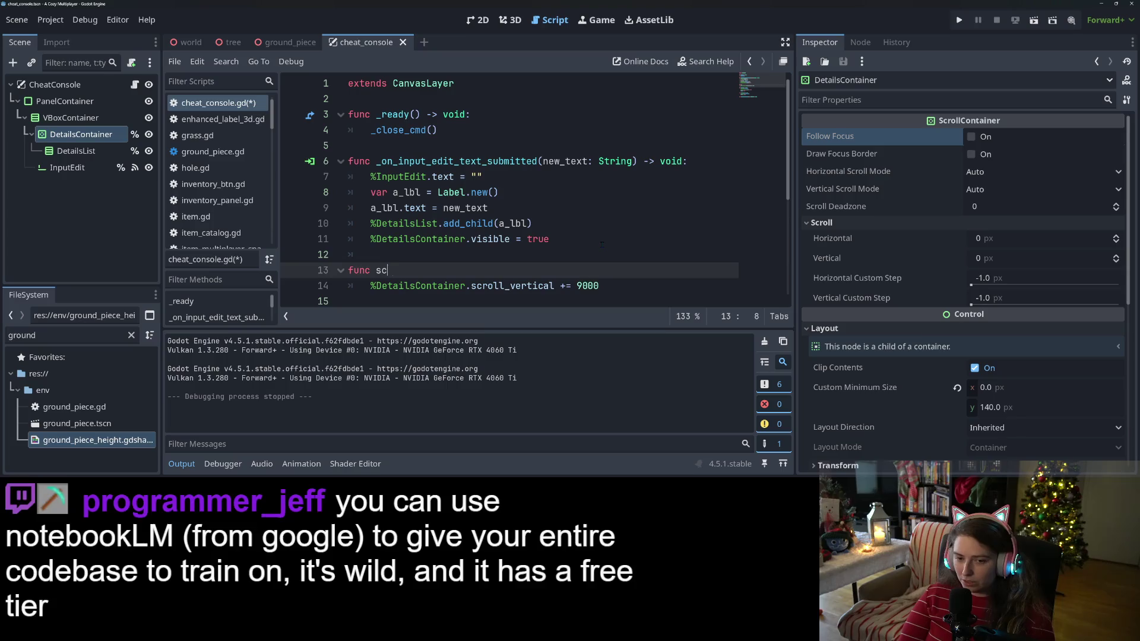
{"action": "type", "text": "roll_to_bottom"}
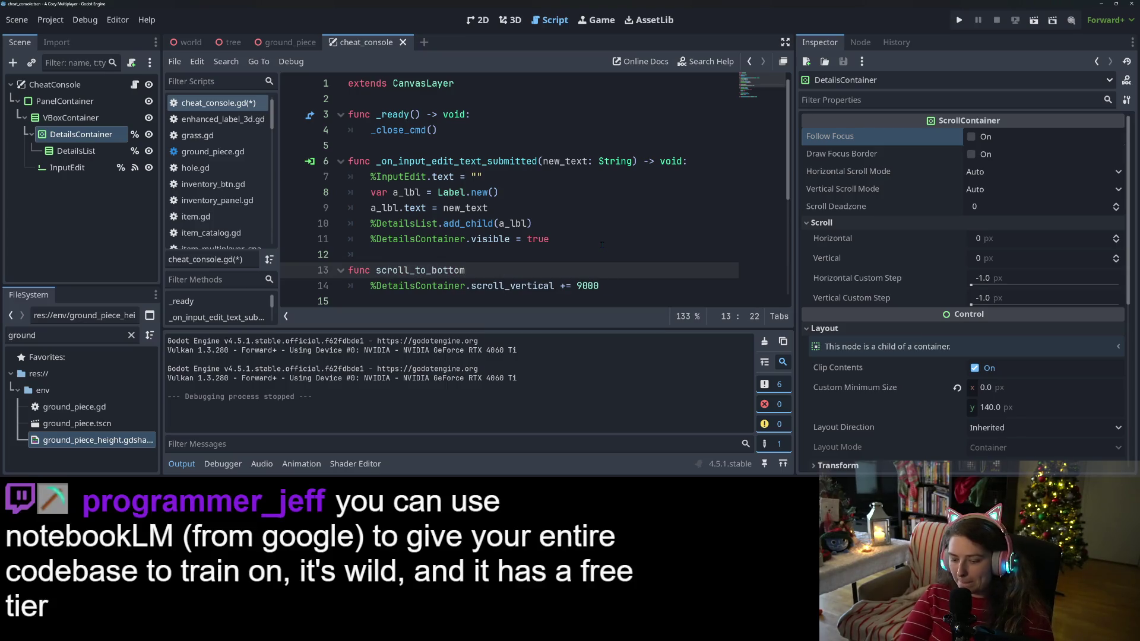
{"action": "type", "text": "d:"}
{"action": "left_click", "coordinate": [537, 251]}
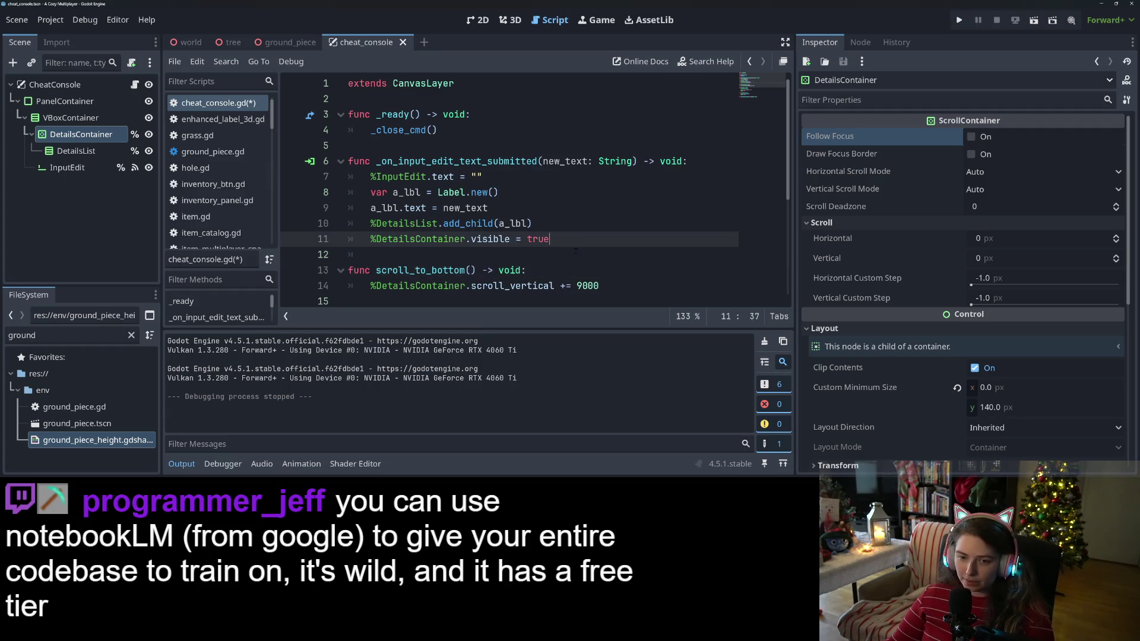
{"action": "key", "text": "Return"}
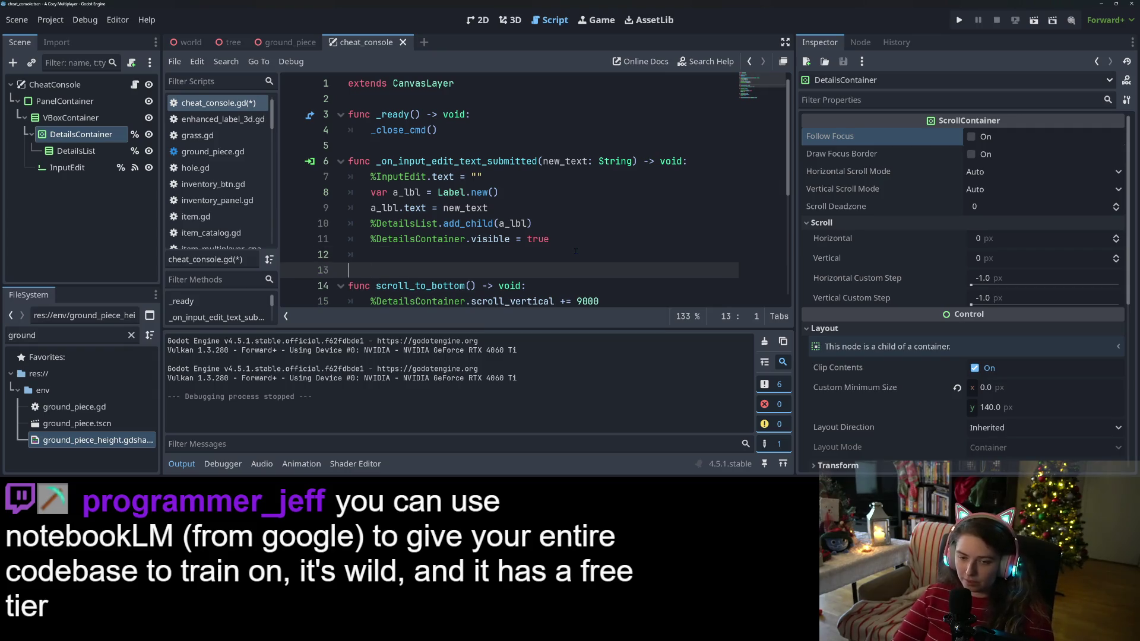
Step: Add %DetailsList.reset_size() to the text-submitted handler
{"action": "left_click", "coordinate": [576, 251]}
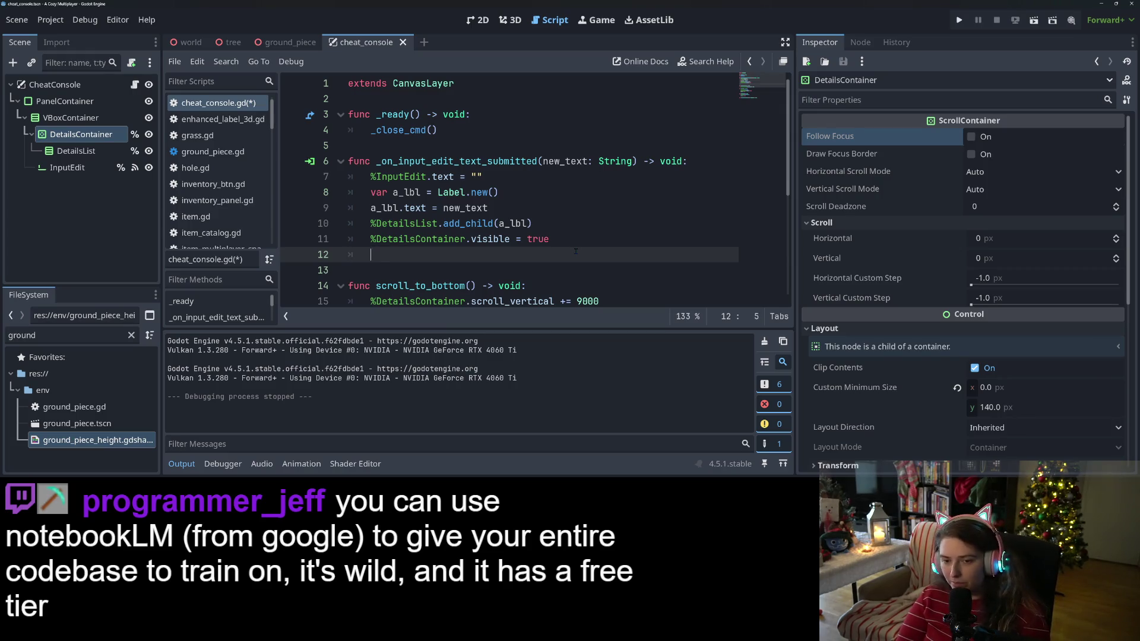
{"action": "type", "text": "%"}
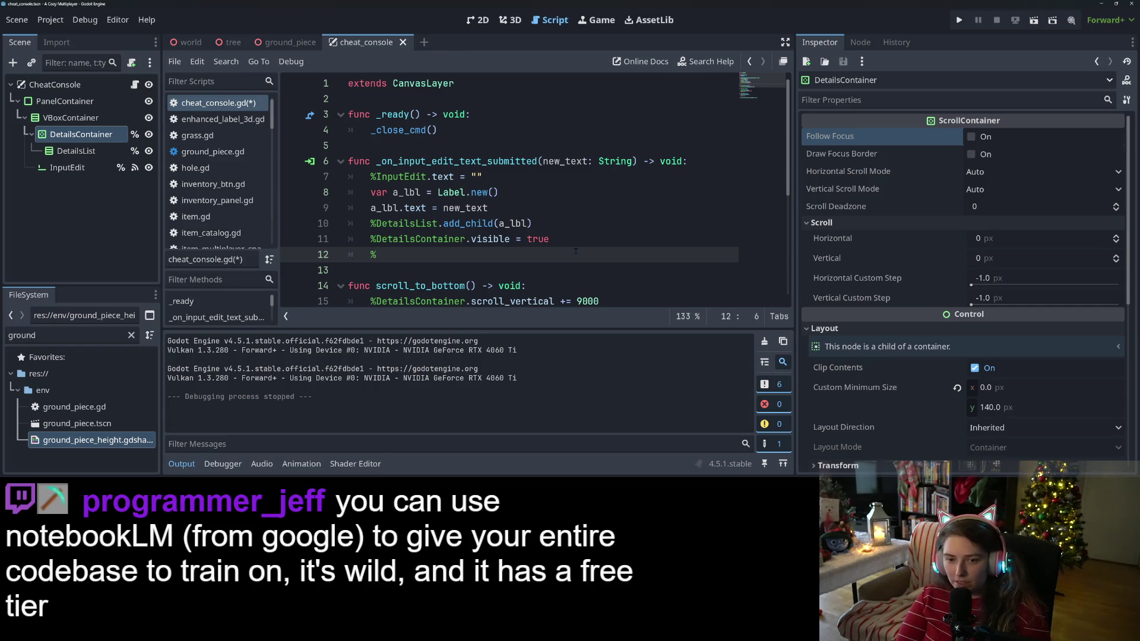
{"action": "type", "text": "D"}
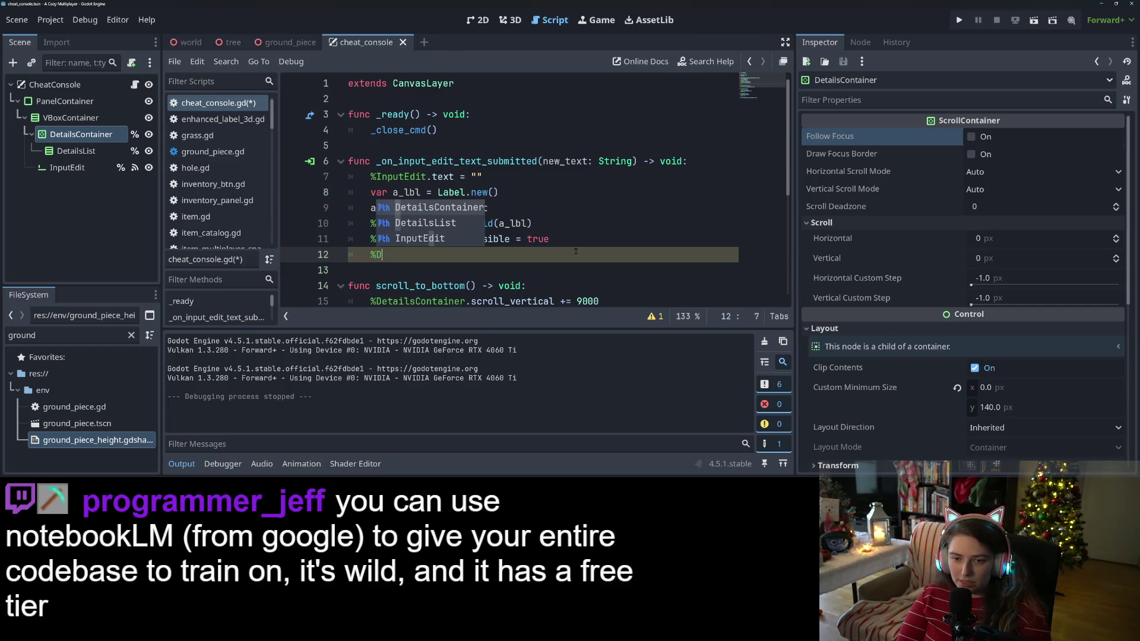
{"action": "key", "text": "Down"}
{"action": "key", "text": "Return"}
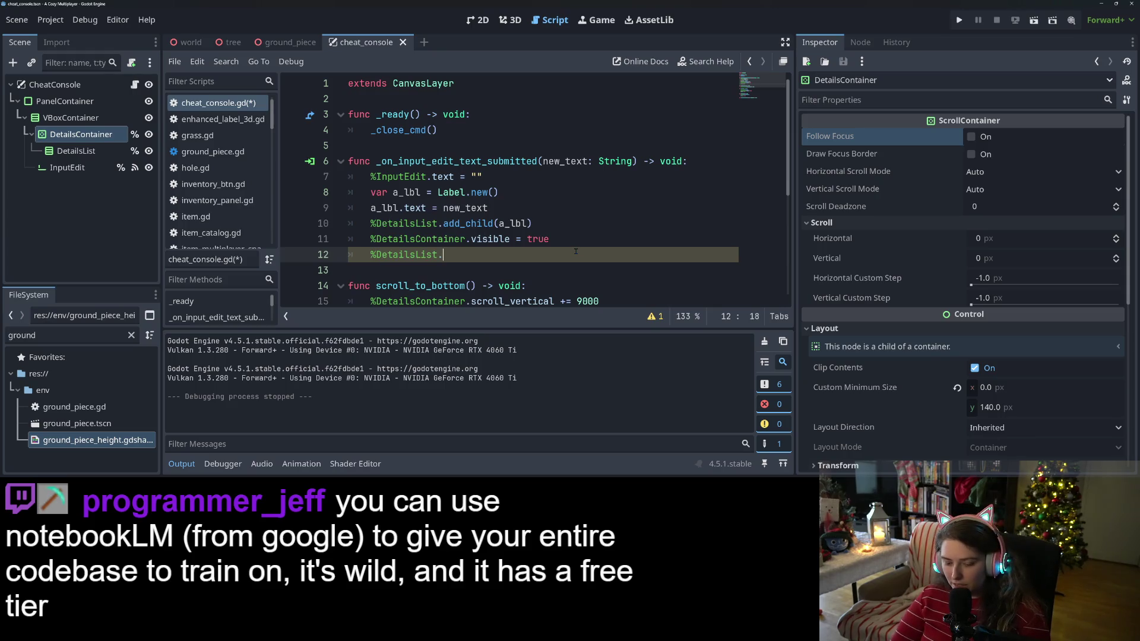
{"action": "type", "text": "res"}
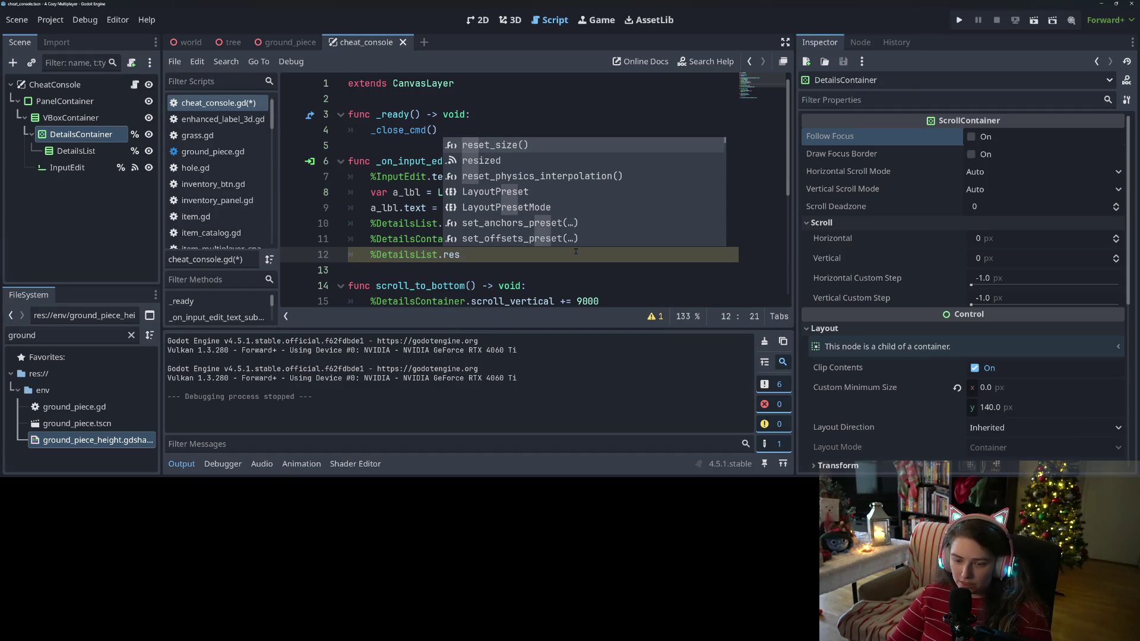
{"action": "type", "text": "iz"}
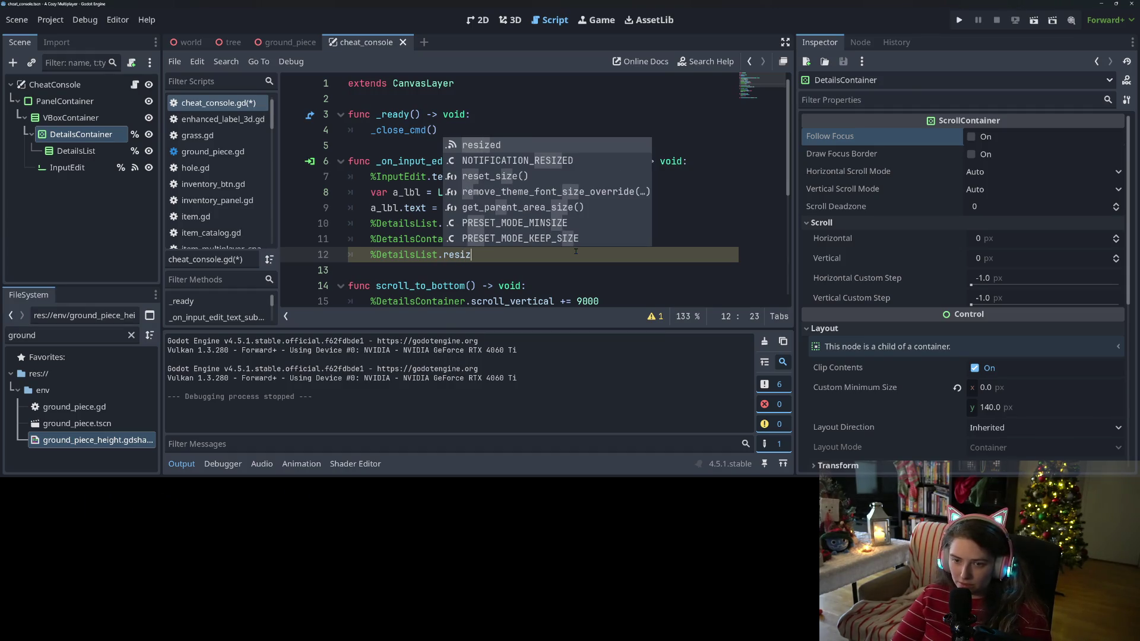
{"action": "key", "text": "Return"}
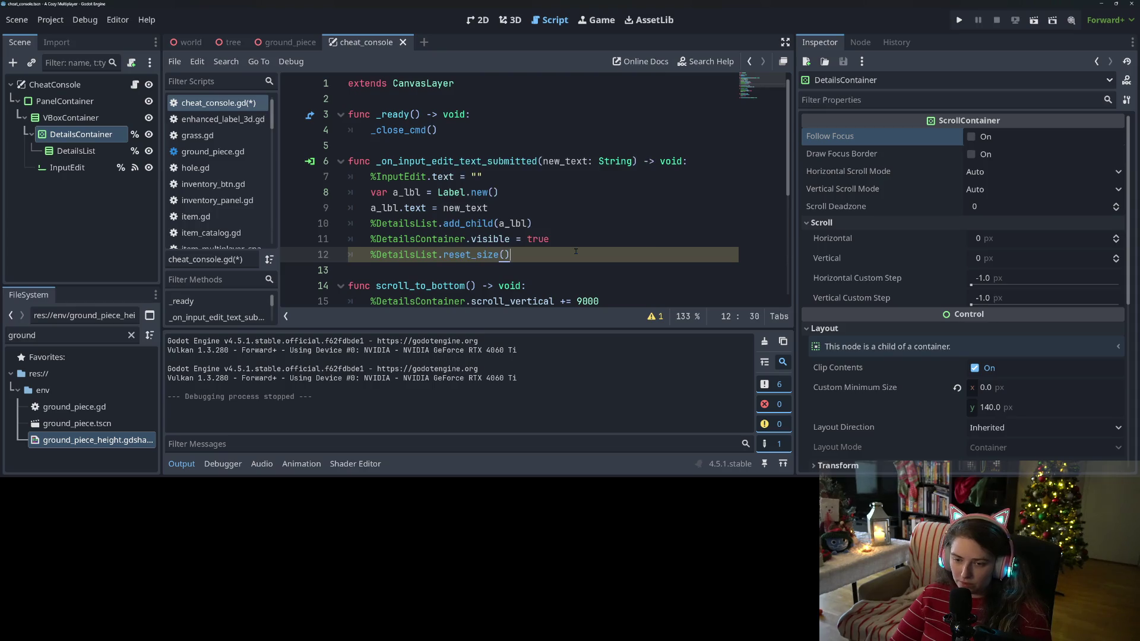
{"action": "key", "text": "Return"}
Step: Add call_deferred("scroll_to_bottom") below it, save the script and run the game
{"action": "type", "text": "call"}
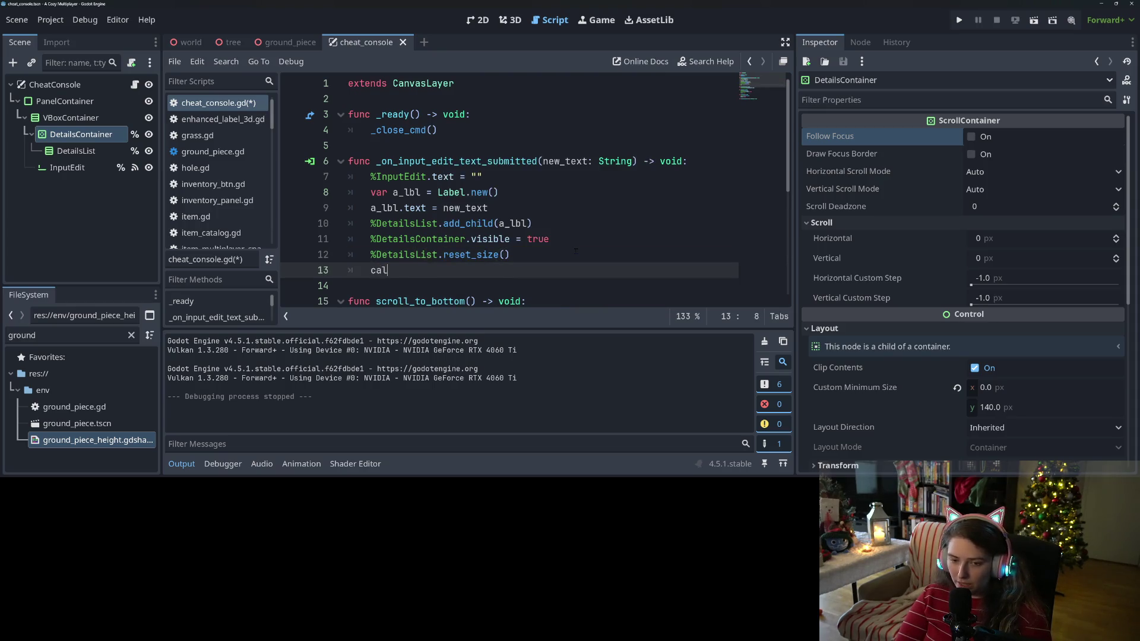
{"action": "key", "text": "Down"}
{"action": "key", "text": "Down"}
{"action": "key", "text": "Down"}
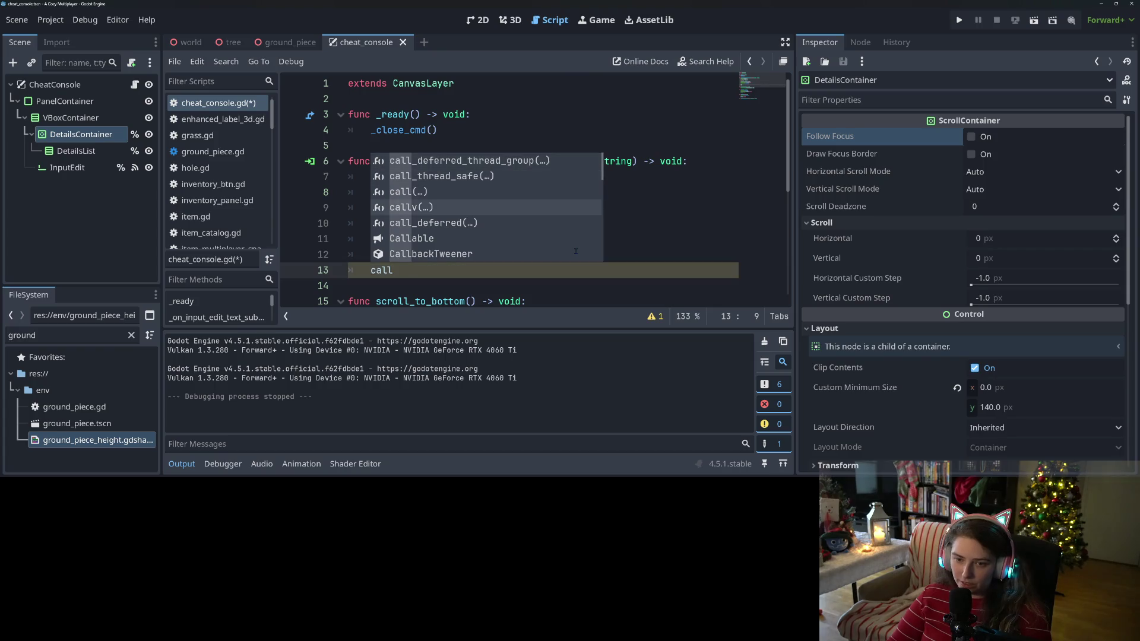
{"action": "key", "text": "Return"}
{"action": "type", "text": "\"scrol"}
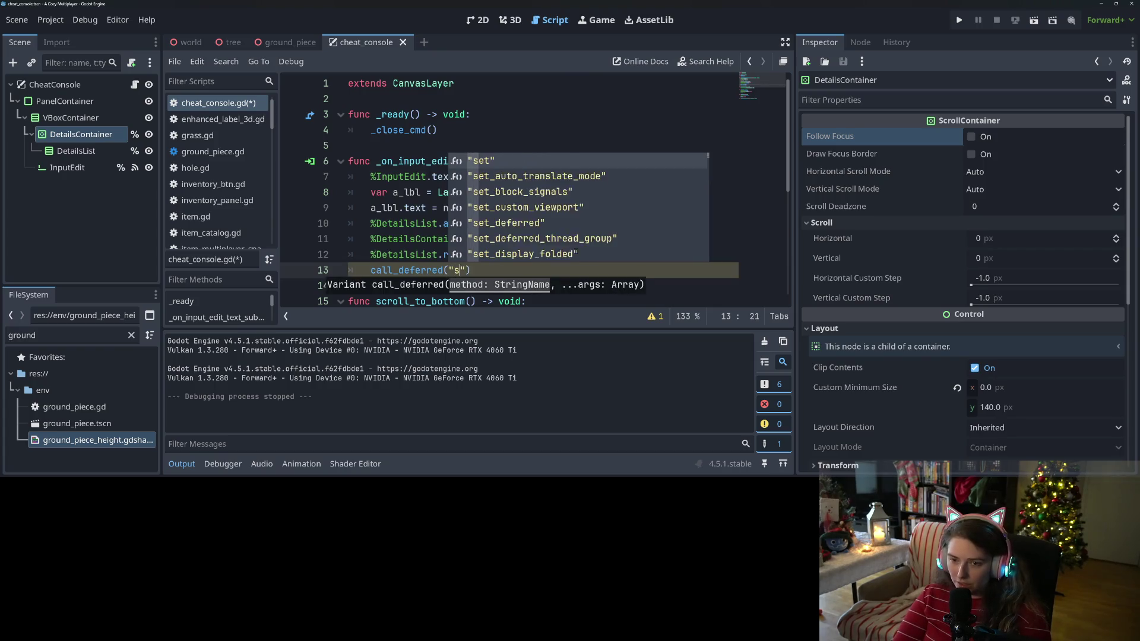
{"action": "type", "text": "l_"}
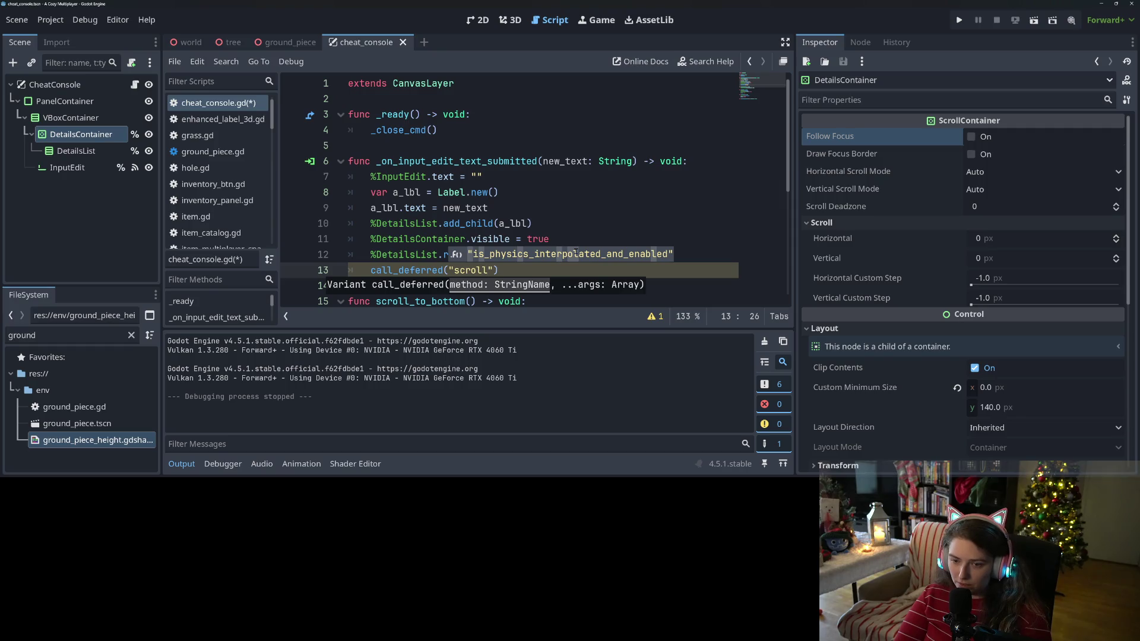
{"action": "type", "text": "to_botto"}
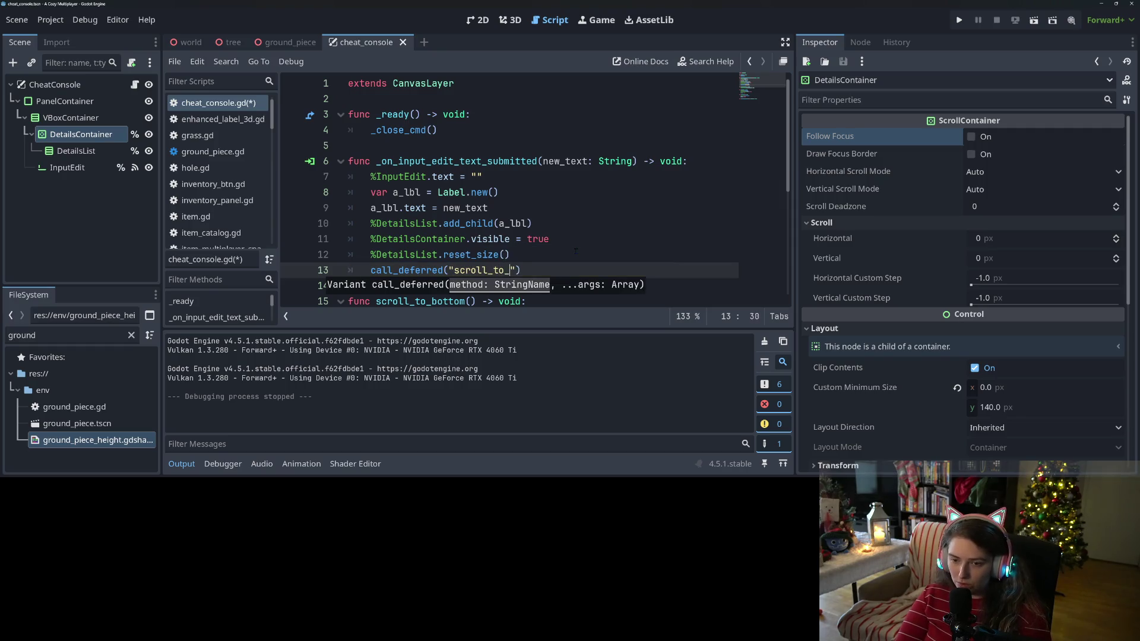
{"action": "type", "text": "m"}
{"action": "key", "text": "ctrl+s"}
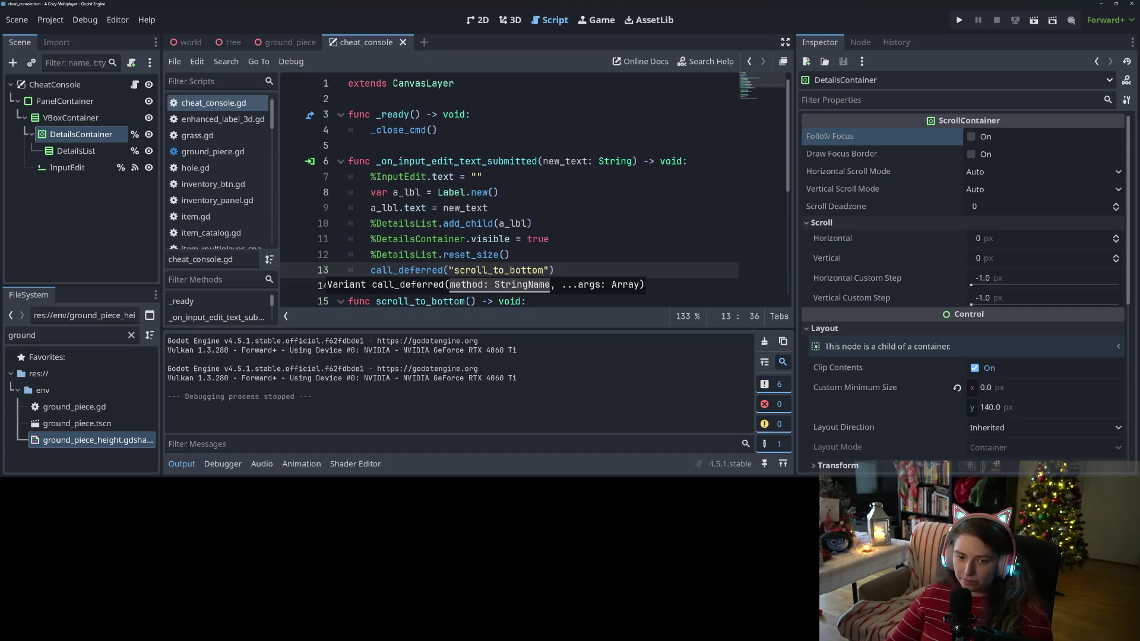
{"action": "left_click", "coordinate": [959, 20]}
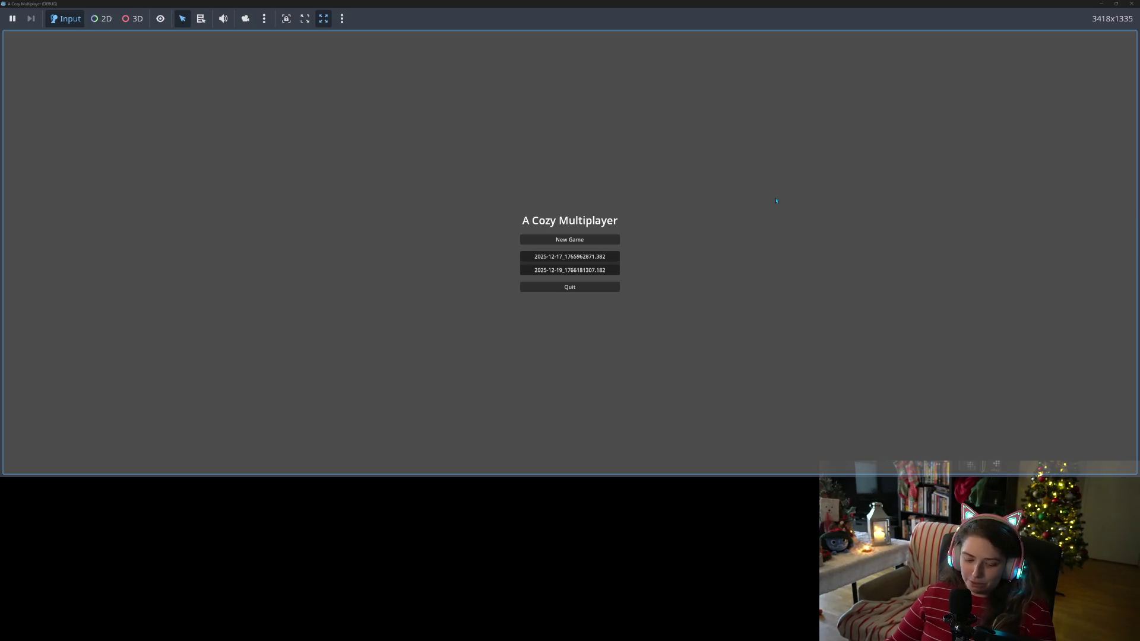
Step: Open the cheat console and submit popopop, kyukjyk, gkhlktorh, yokj and t
{"action": "key", "text": "grave"}
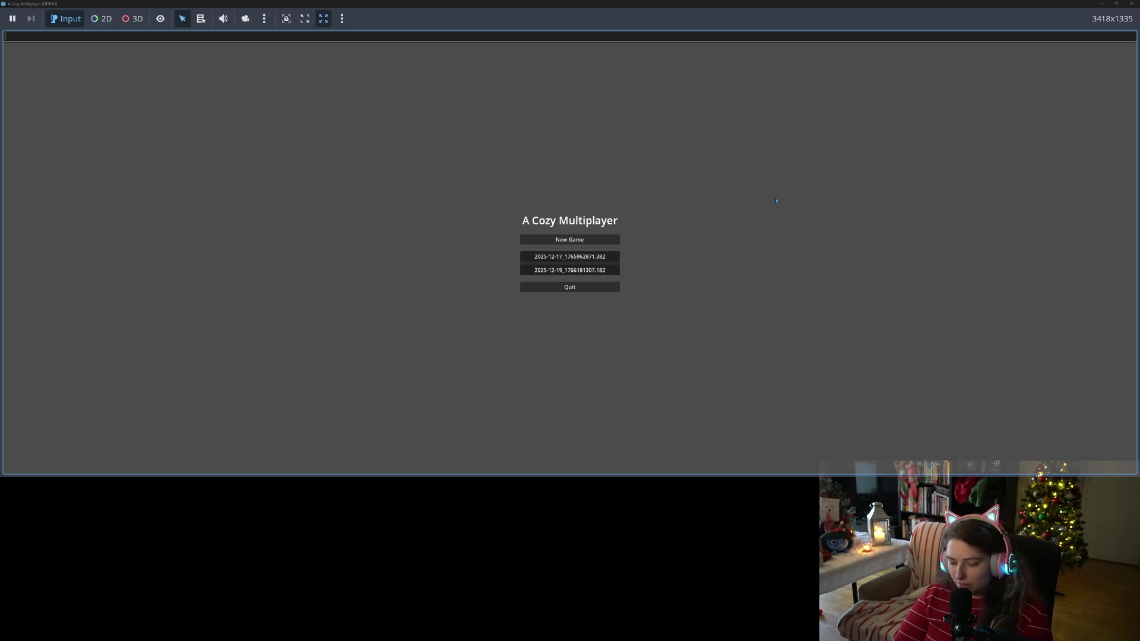
{"action": "type", "text": "Hpopopop"}
{"action": "key", "text": "Return"}
{"action": "type", "text": "kyukjyk"}
{"action": "key", "text": "Return"}
{"action": "type", "text": "gkhlktorh"}
{"action": "key", "text": "Return"}
{"action": "type", "text": "yokj"}
{"action": "key", "text": "Return"}
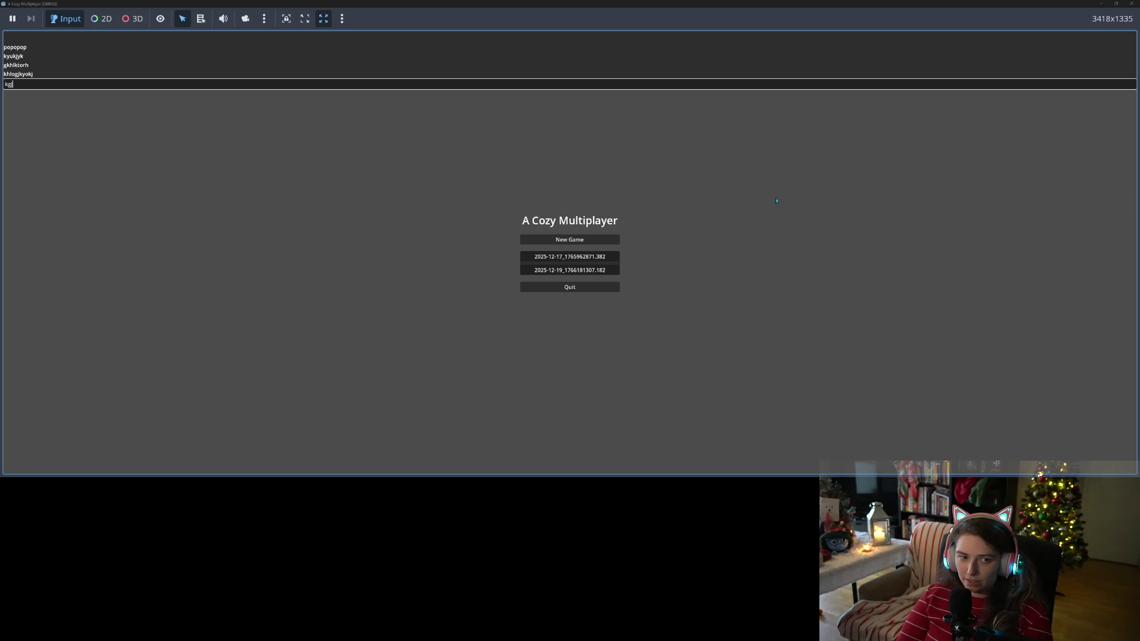
{"action": "type", "text": "toyj"}
{"action": "key", "text": "Return"}
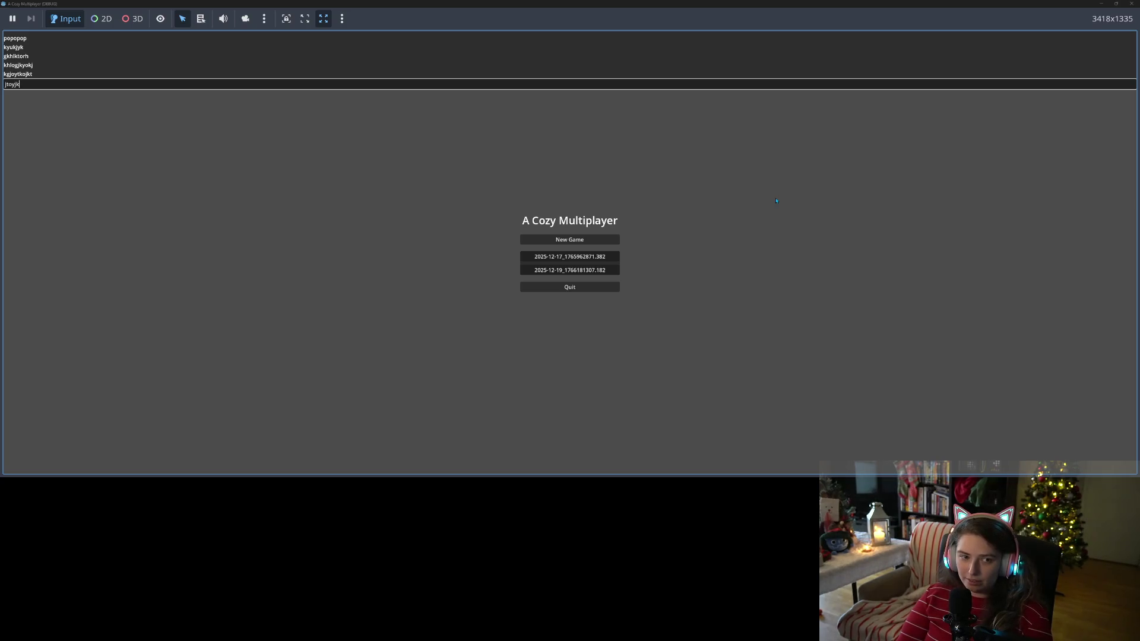
Step: Submit kohgjkoyk and several empty lines to check log scrolling, then close the game window
{"action": "key", "text": "Return"}
{"action": "type", "text": "kohgjkoyk"}
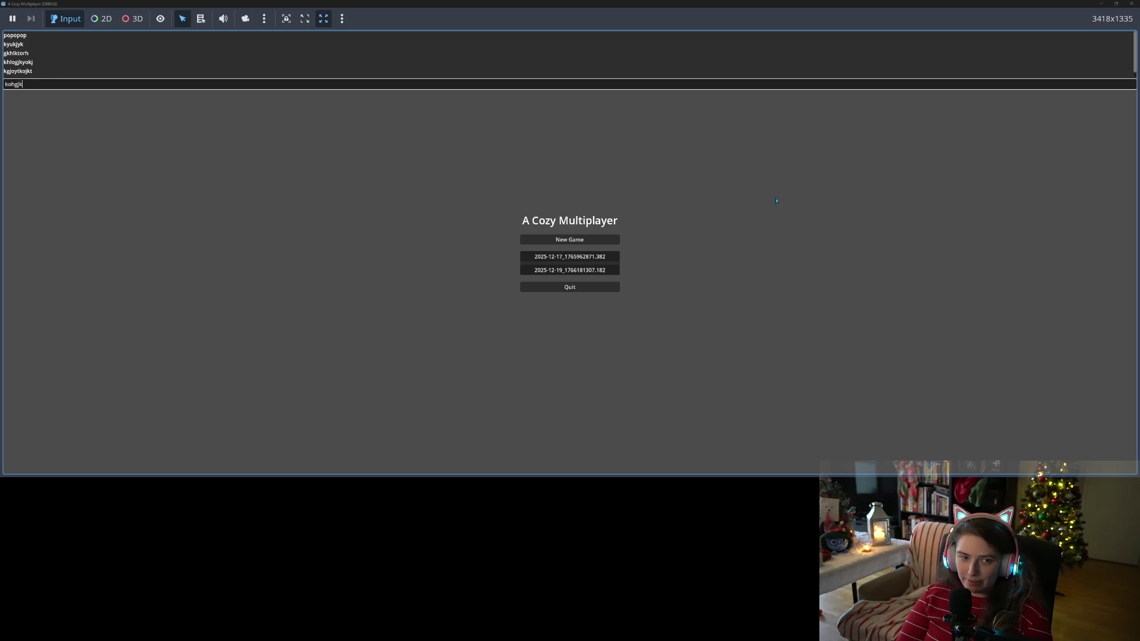
{"action": "key", "text": "Return"}
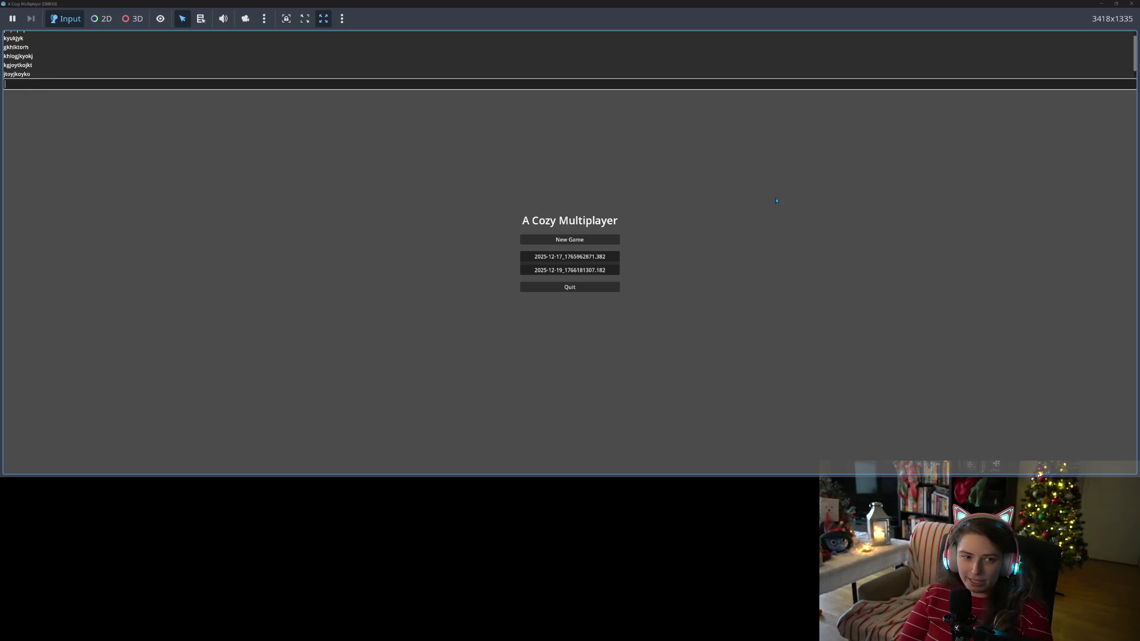
{"action": "type", "text": "popop"}
{"action": "key", "text": "Return"}
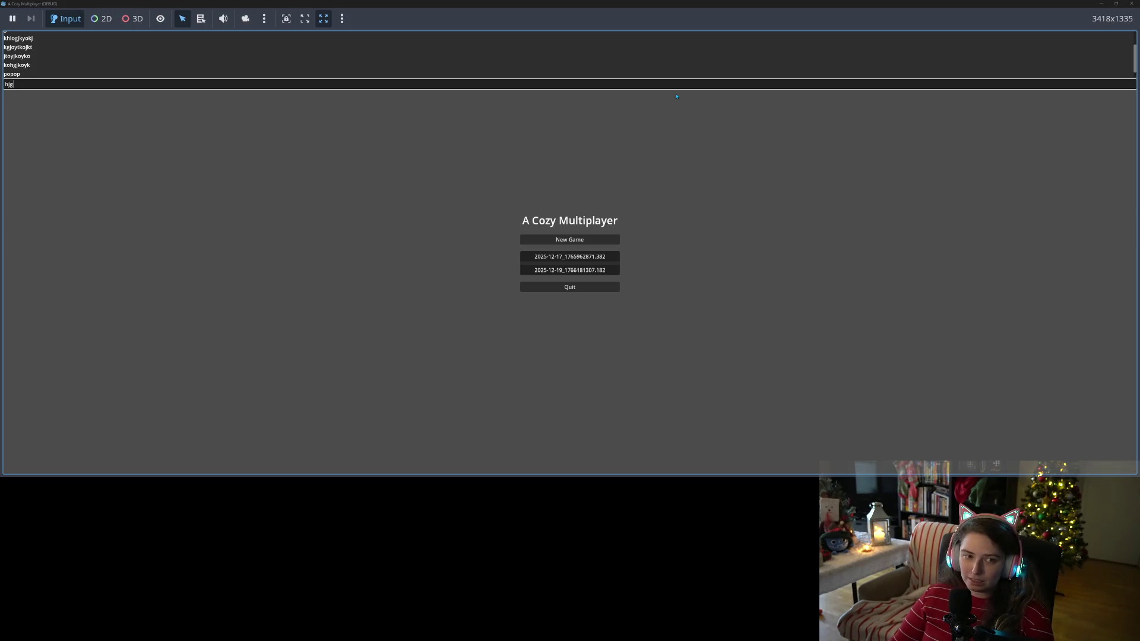
{"action": "key", "text": "Return"}
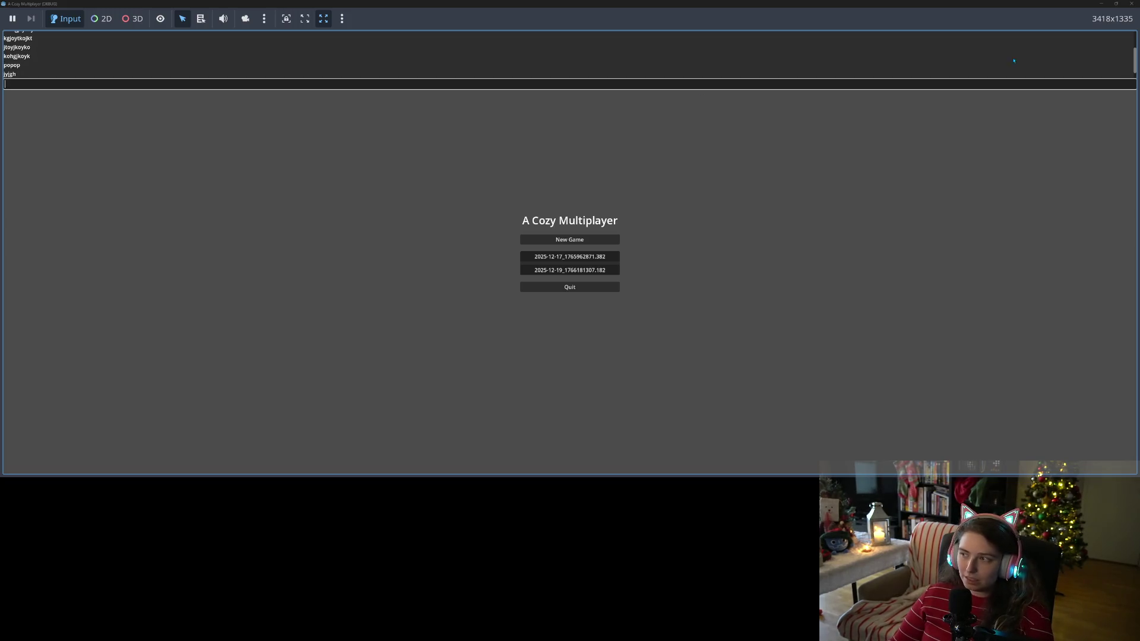
{"action": "left_click", "coordinate": [1132, 4]}
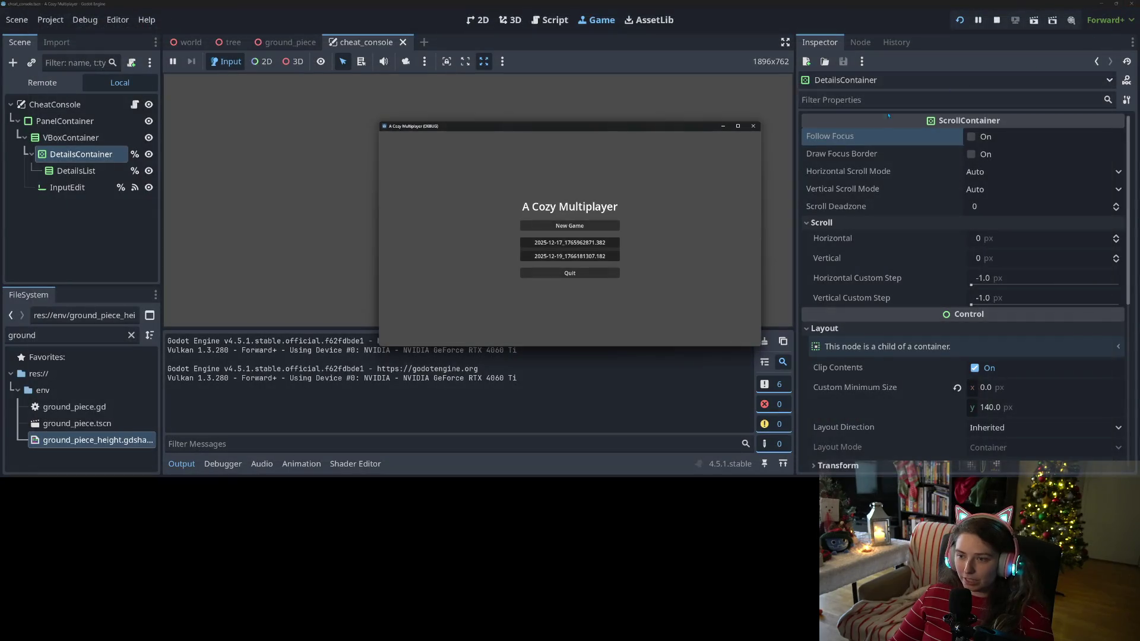
Step: Stop the game and copy the %DetailsList.reset_size() line into scroll_to_bottom
{"action": "left_click", "coordinate": [997, 19]}
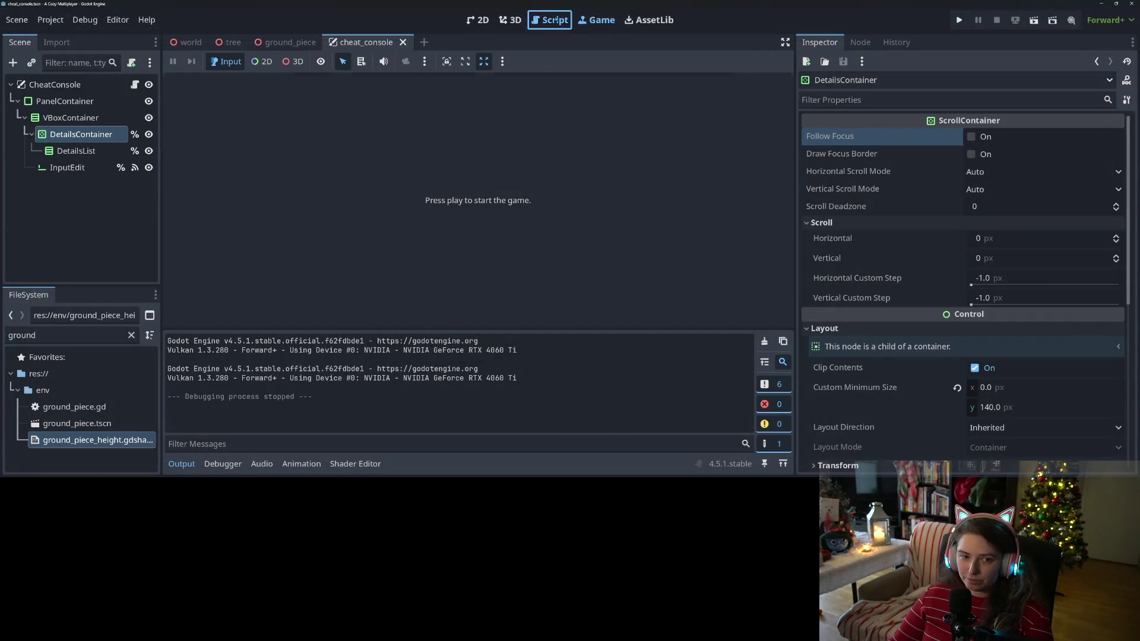
{"action": "left_click", "coordinate": [549, 20]}
{"action": "left_click", "coordinate": [585, 241]}
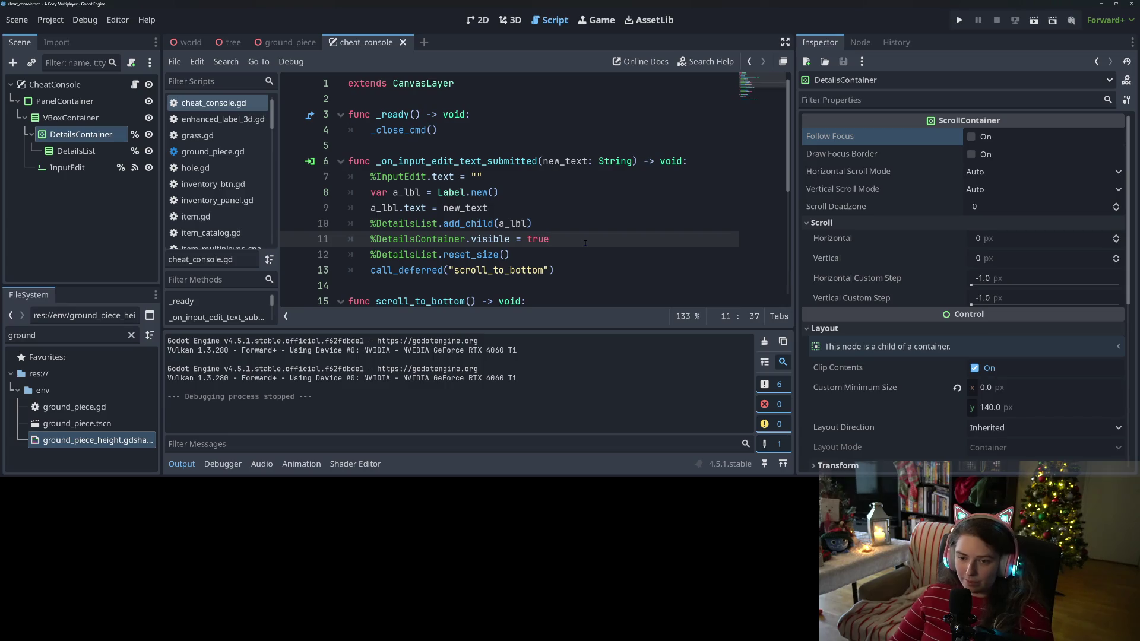
{"action": "left_click_drag", "start_coordinate": [369, 254], "coordinate": [511, 254]}
{"action": "key", "text": "ctrl+c"}
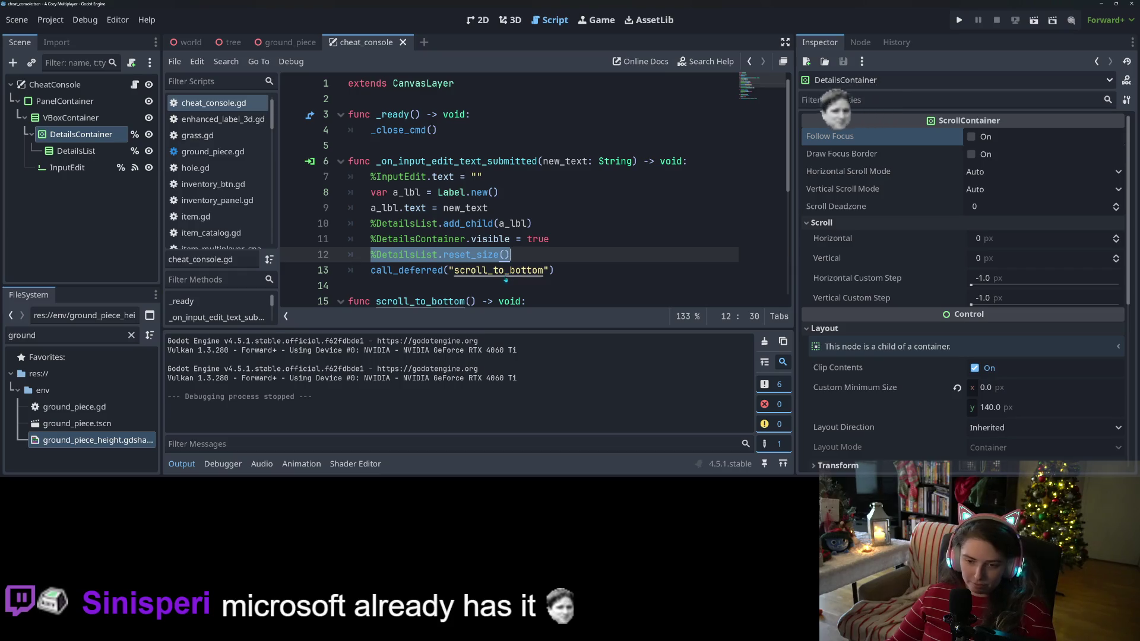
{"action": "scroll", "coordinate": [505, 279], "scroll_direction": "down", "scroll_amount": 3}
{"action": "left_click", "coordinate": [547, 166]}
{"action": "key", "text": "Return"}
{"action": "key", "text": "ctrl+v"}
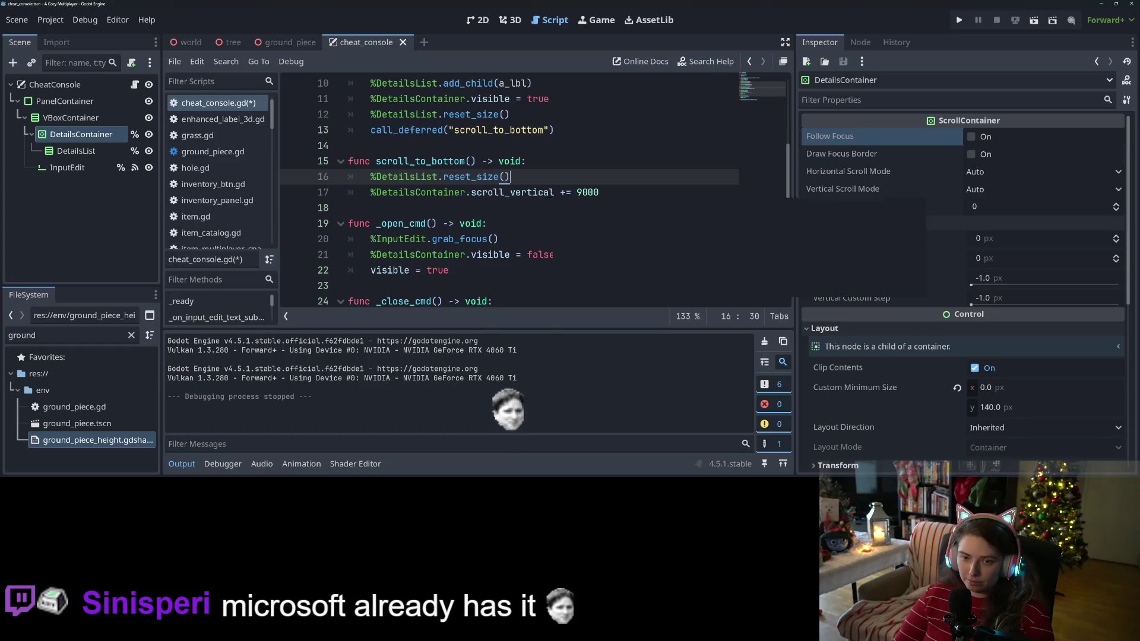
Step: Add await get_tree().process_frame, delete the handler's old reset_size line, save and run
{"action": "key", "text": "Return"}
{"action": "type", "text": "await"}
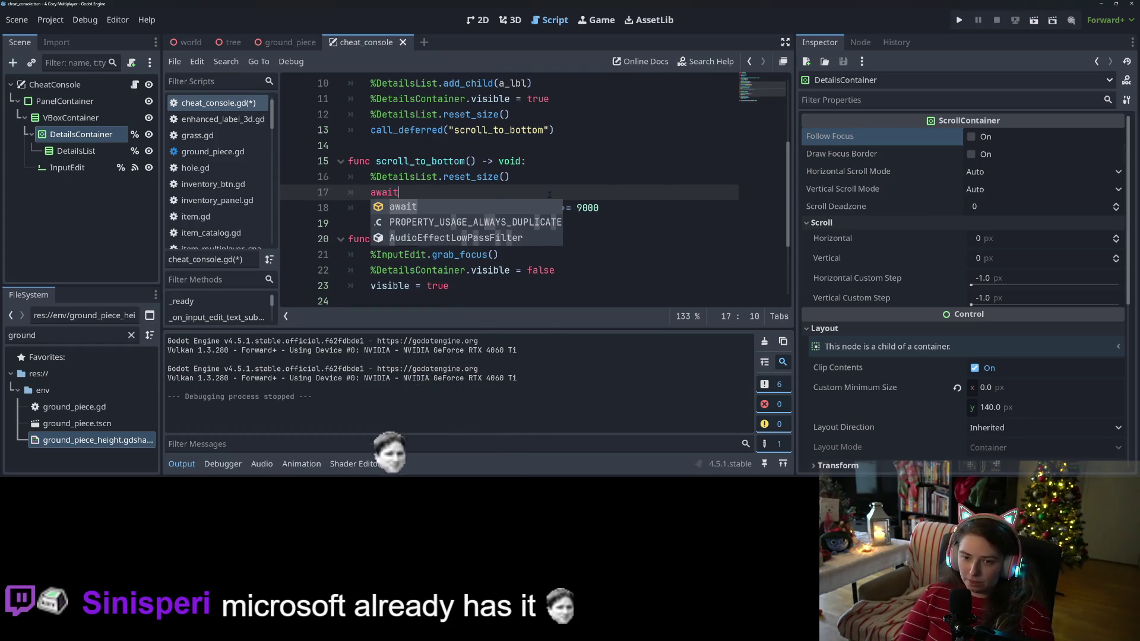
{"action": "type", "text": " get_tree()"}
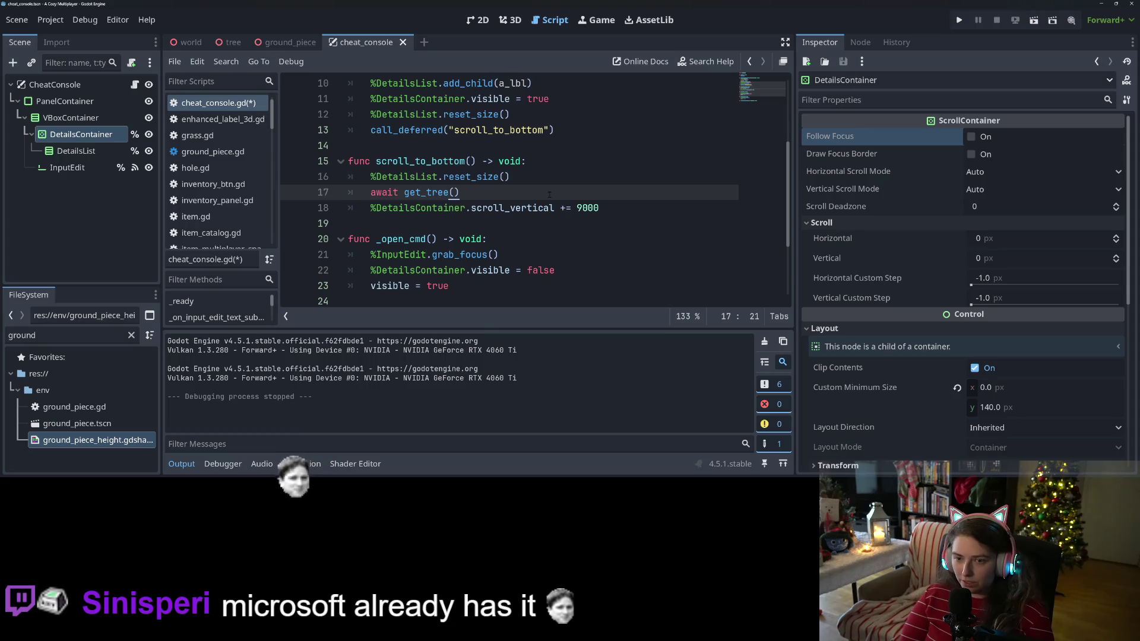
{"action": "type", "text": ".pr"}
{"action": "key", "text": "Return"}
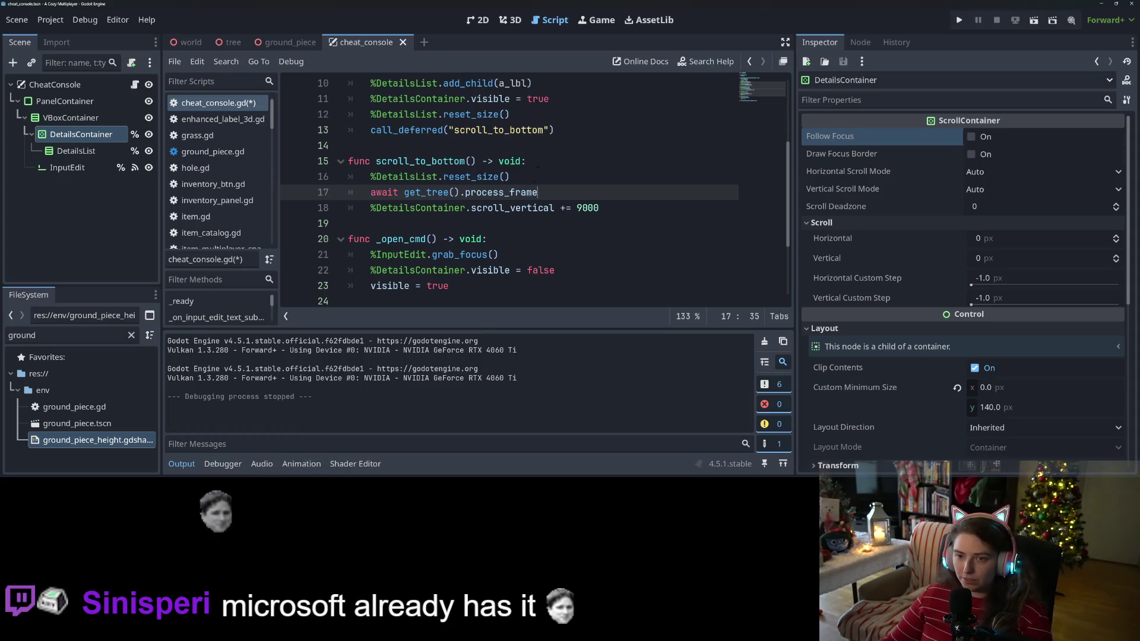
{"action": "left_click_drag", "start_coordinate": [510, 114], "coordinate": [338, 120]}
{"action": "key", "text": "BackSpace"}
{"action": "key", "text": "BackSpace"}
{"action": "key", "text": "ctrl+s"}
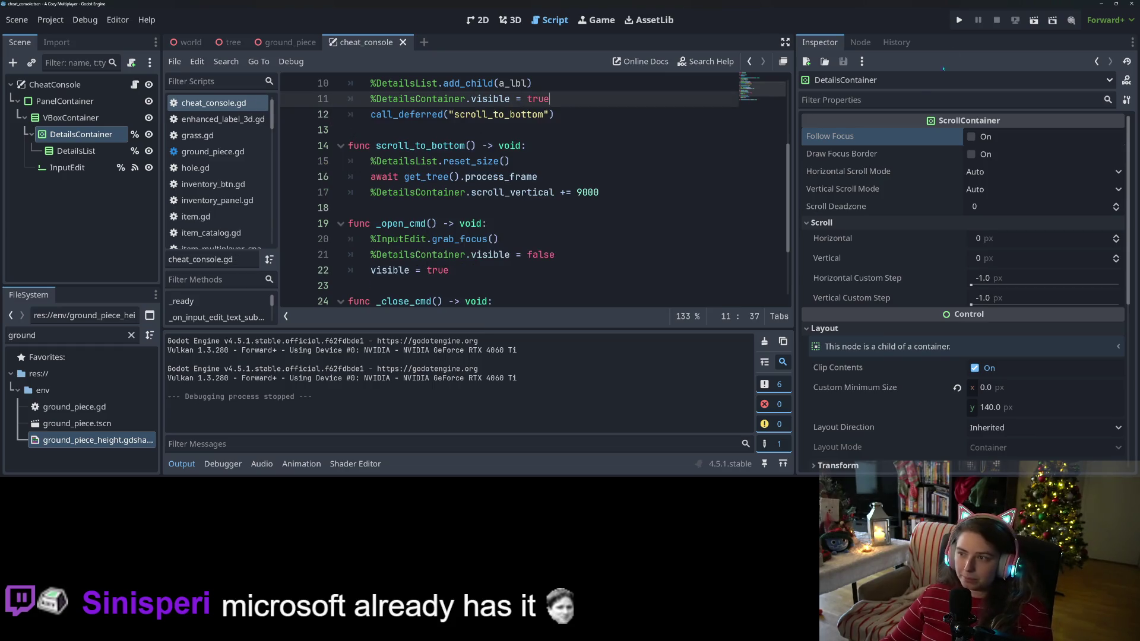
{"action": "left_click", "coordinate": [960, 20]}
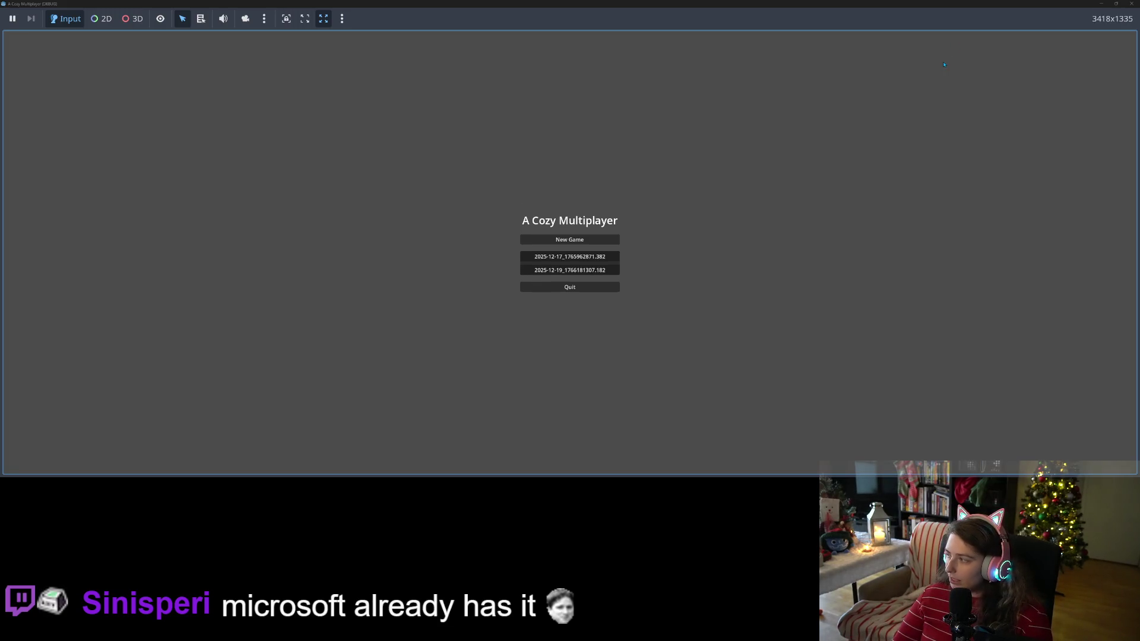
Step: Open the cheat console and submit five random test strings
{"action": "key", "text": "grave"}
{"action": "type", "text": "sjdilfjweljfwil"}
{"action": "key", "text": "Return"}
{"action": "type", "text": "gjeriogjieor"}
{"action": "key", "text": "Return"}
{"action": "type", "text": "rjiohjtrol"}
{"action": "key", "text": "Return"}
{"action": "type", "text": "kjhytopjktoy"}
{"action": "key", "text": "Return"}
{"action": "type", "text": "fgjhiorjh"}
{"action": "key", "text": "Return"}
Step: Submit five more test strings, including one long line, then close the game window
{"action": "type", "text": "jopykntpoy"}
{"action": "key", "text": "Return"}
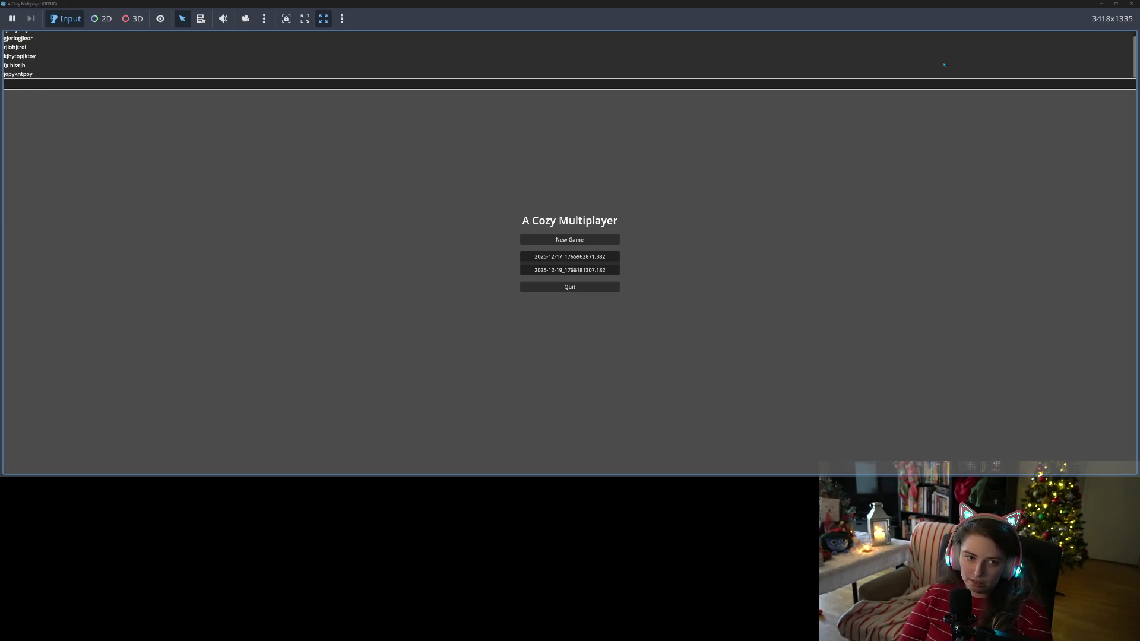
{"action": "type", "text": "mjutopyikop"}
{"action": "key", "text": "Return"}
{"action": "type", "text": "kghjpoytpj"}
{"action": "key", "text": "Return"}
{"action": "type", "text": "hgo;jkoykto;kjyto;kjokjhl;gkjoptykjpokg,"}
{"action": "key", "text": "Return"}
{"action": "type", "text": "oioitpori"}
{"action": "key", "text": "Return"}
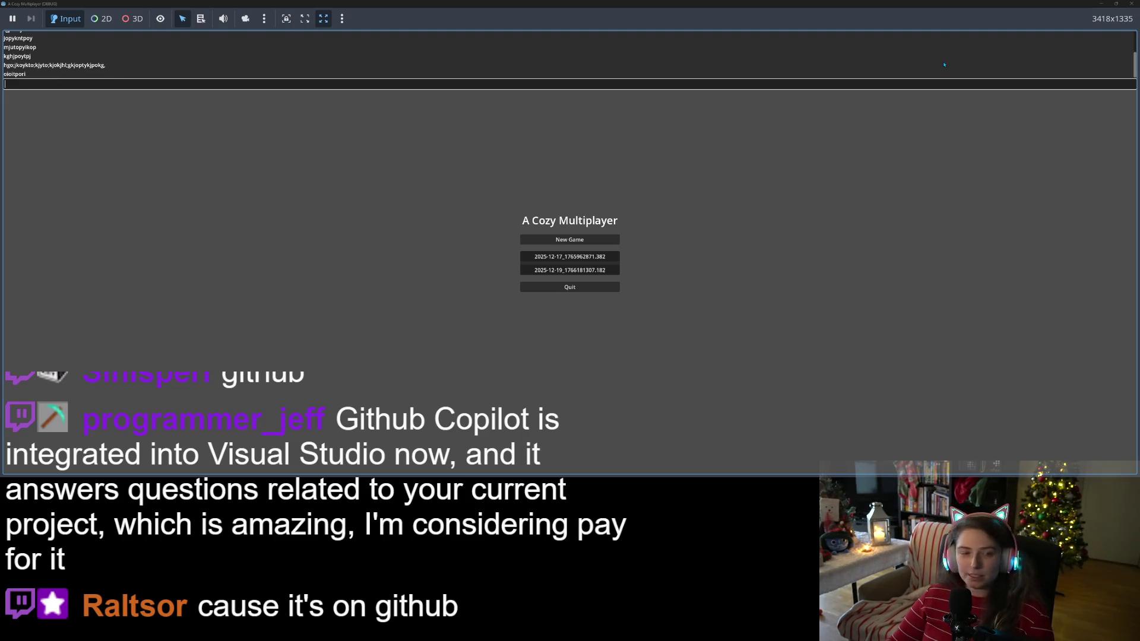
{"action": "left_click", "coordinate": [1131, 4]}
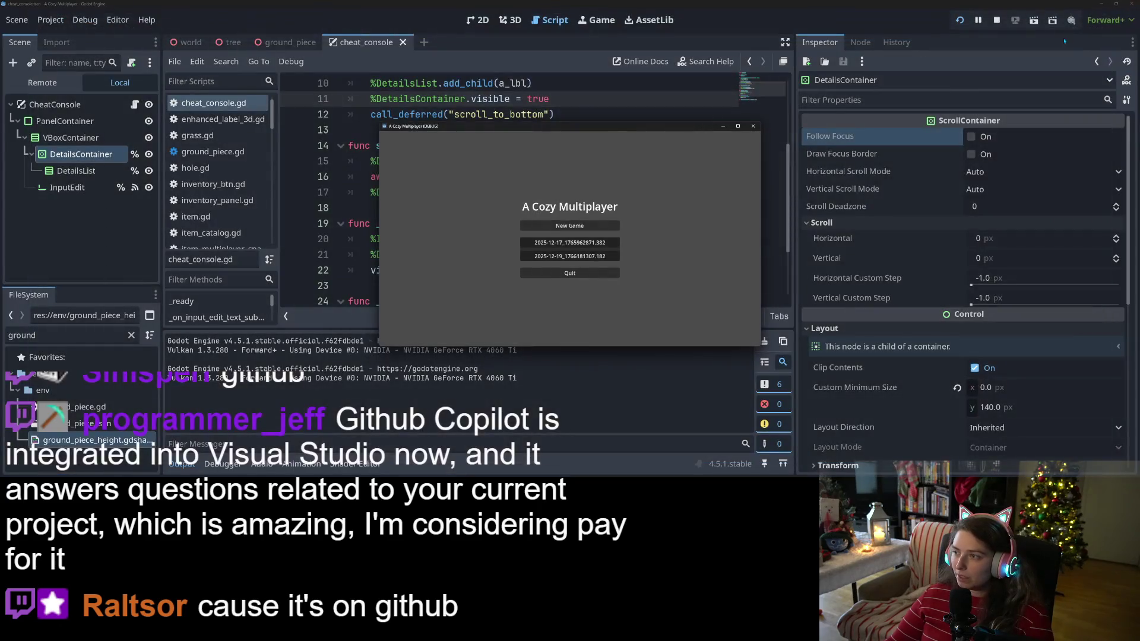
Step: Scroll cheat_console.gd back up to line 1, showing the text-submitted handler
{"action": "left_click", "coordinate": [588, 192]}
{"action": "scroll", "coordinate": [588, 193], "scroll_direction": "up", "scroll_amount": 3}
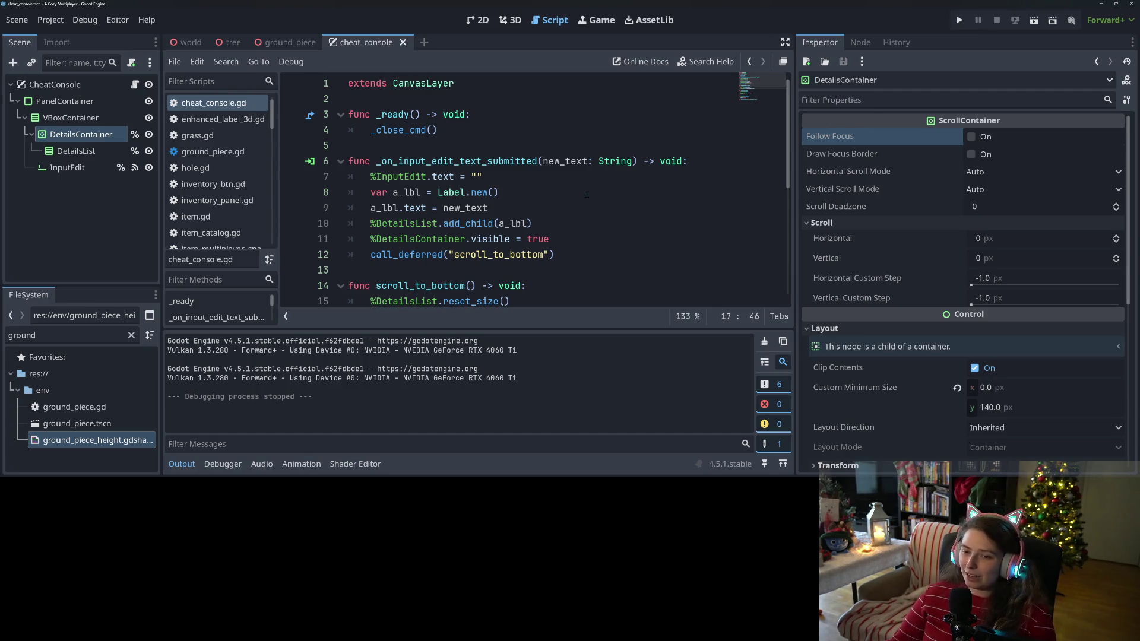
Step: Collapse the Output panel to give the script editor more room
{"action": "left_click", "coordinate": [599, 270]}
{"action": "left_click", "coordinate": [592, 254]}
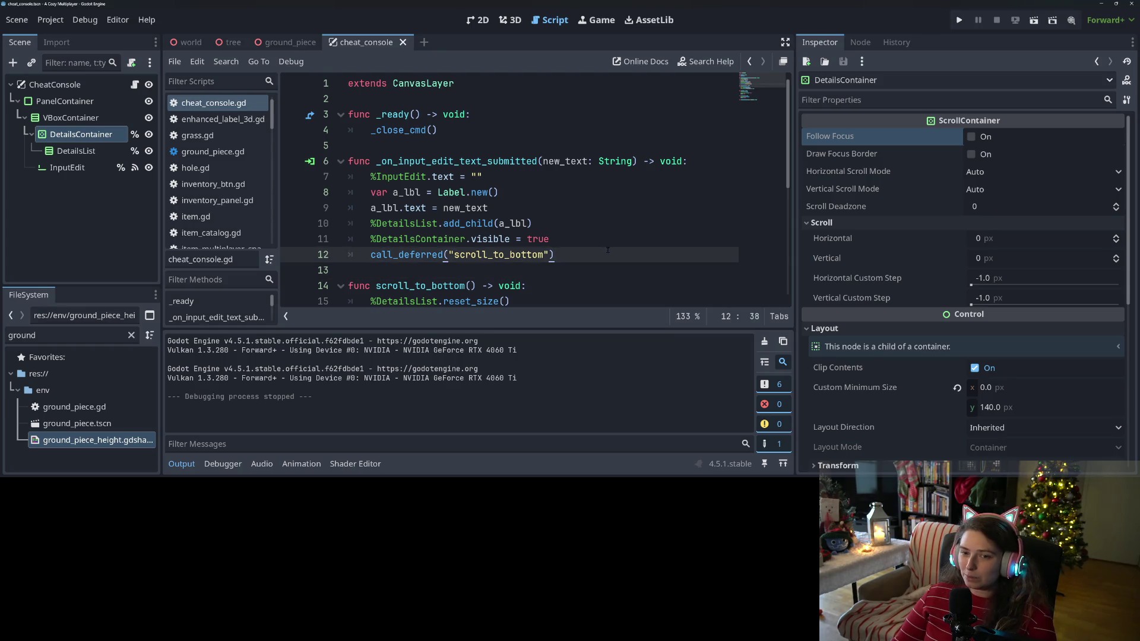
{"action": "scroll", "coordinate": [607, 249], "scroll_direction": "down", "scroll_amount": 3}
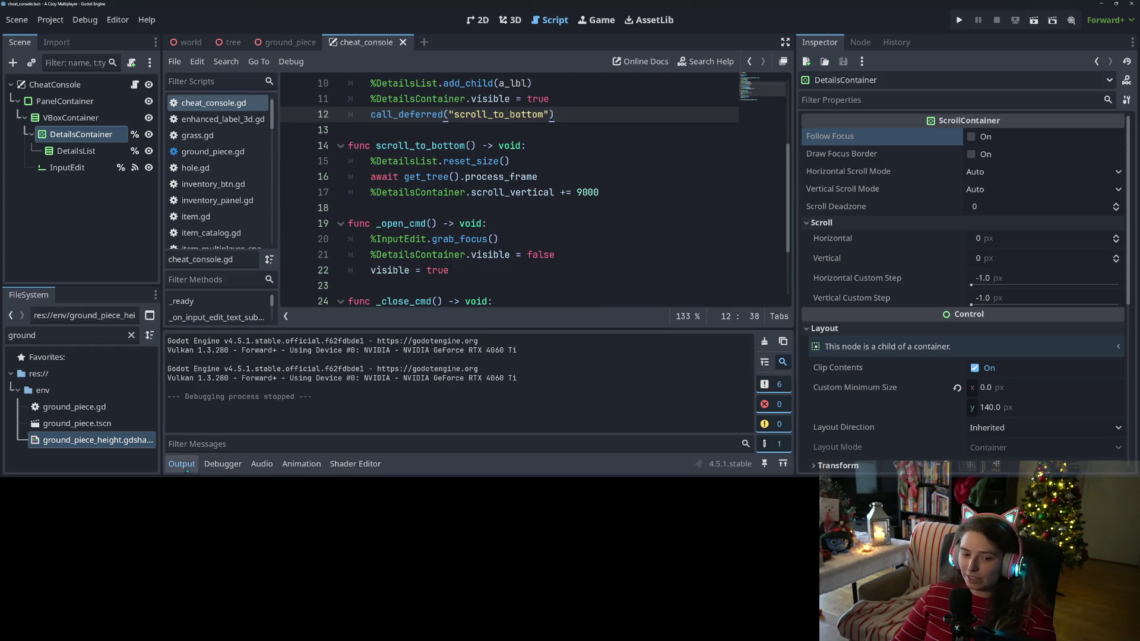
{"action": "left_click", "coordinate": [181, 464]}
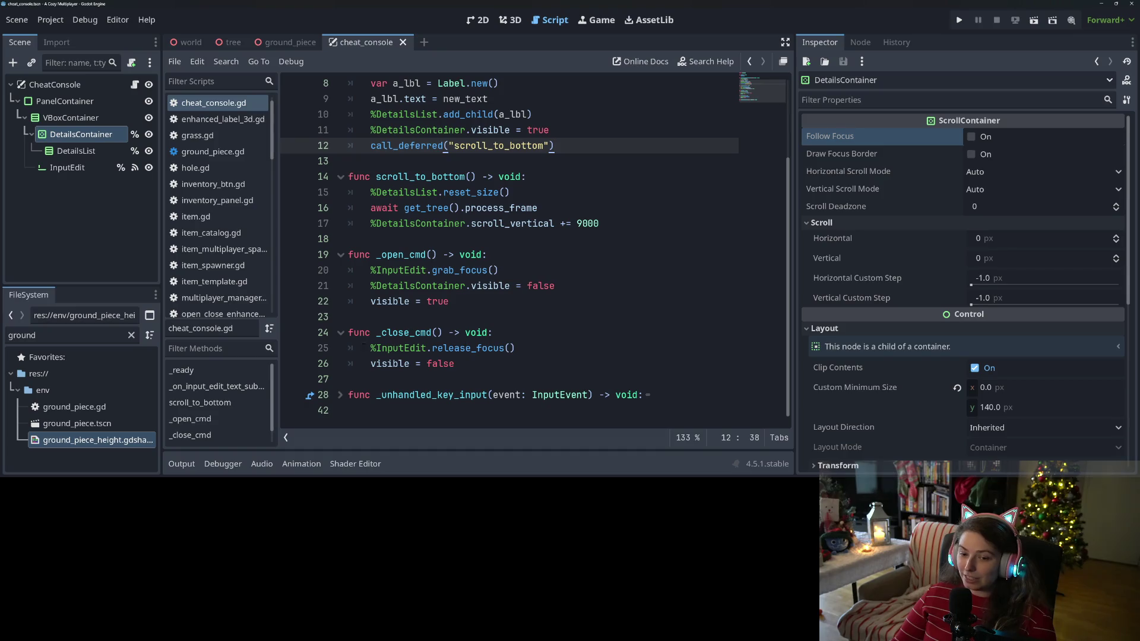
Step: Fold the _close_cmd, _open_cmd and scroll_to_bottom functions
{"action": "left_click", "coordinate": [344, 341]}
{"action": "left_click", "coordinate": [342, 333]}
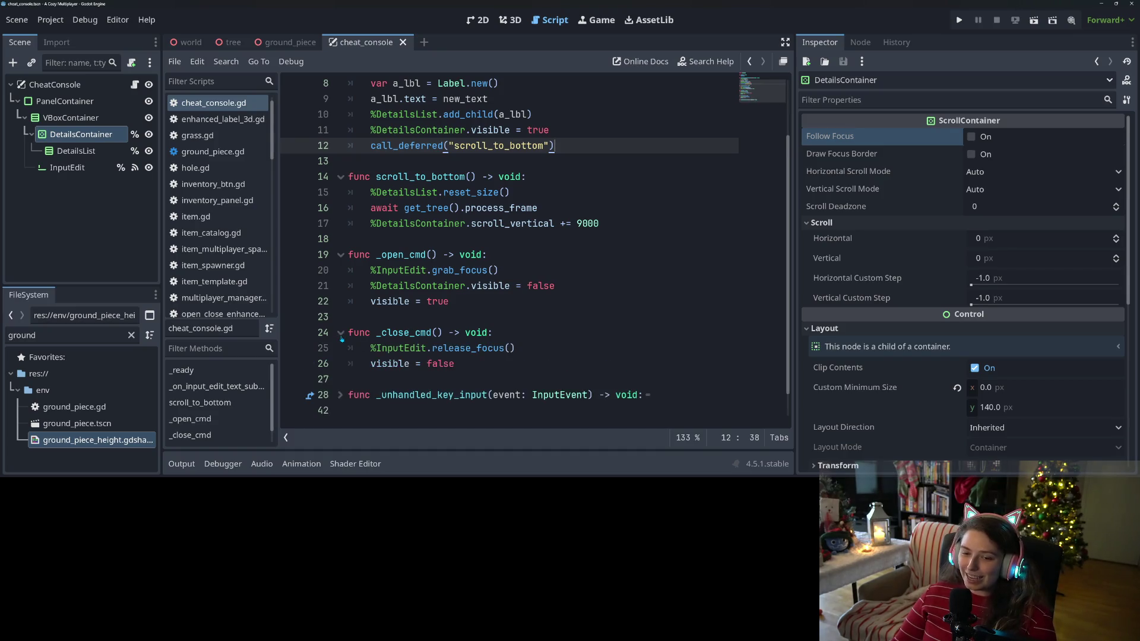
{"action": "left_click", "coordinate": [342, 333]}
{"action": "left_click", "coordinate": [341, 254]}
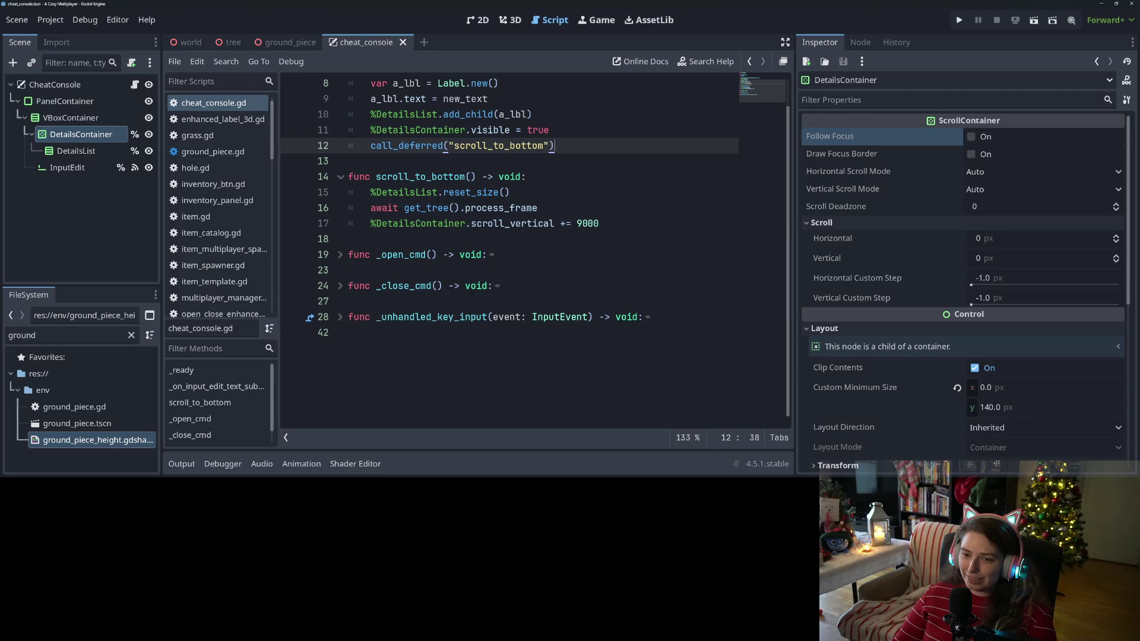
{"action": "scroll", "coordinate": [357, 279], "scroll_direction": "up", "scroll_amount": 3}
{"action": "left_click", "coordinate": [340, 286]}
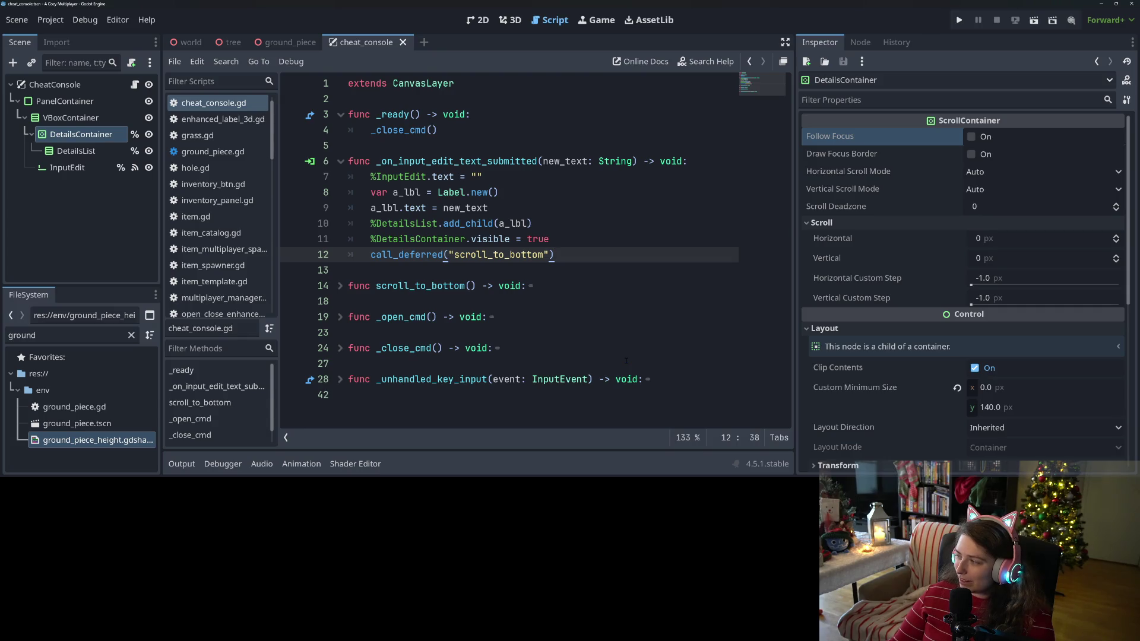
{"action": "left_click", "coordinate": [433, 151]}
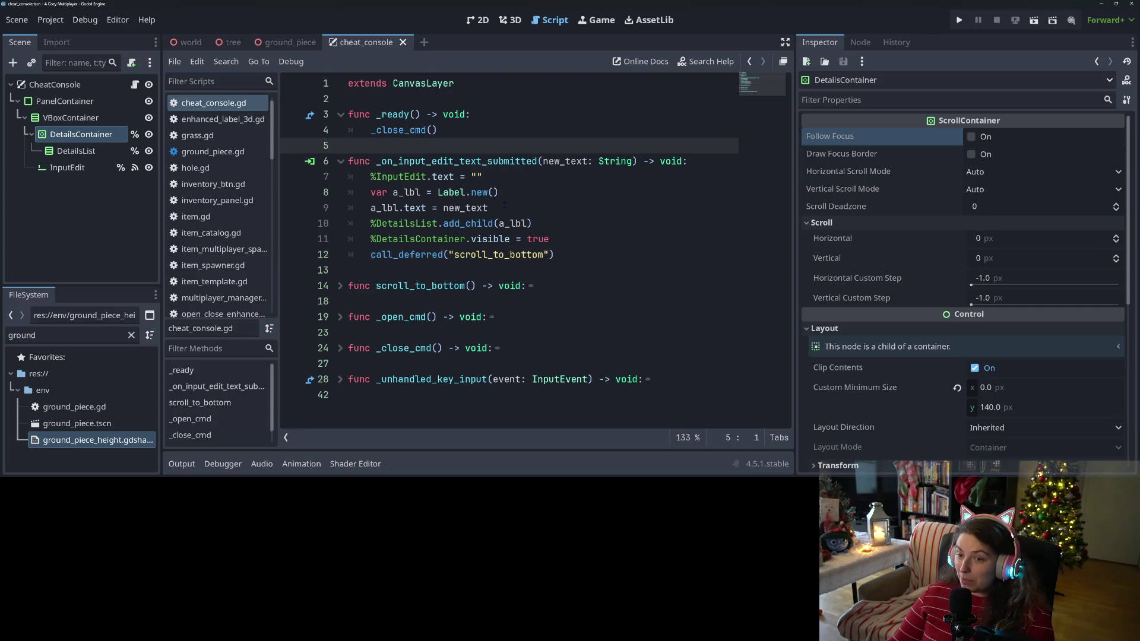
Step: Above the submit handler, write the header func _handle_commands(a_cmd_string: String) -> void:
{"action": "key", "text": "Return"}
{"action": "key", "text": "Return"}
{"action": "key", "text": "Up"}
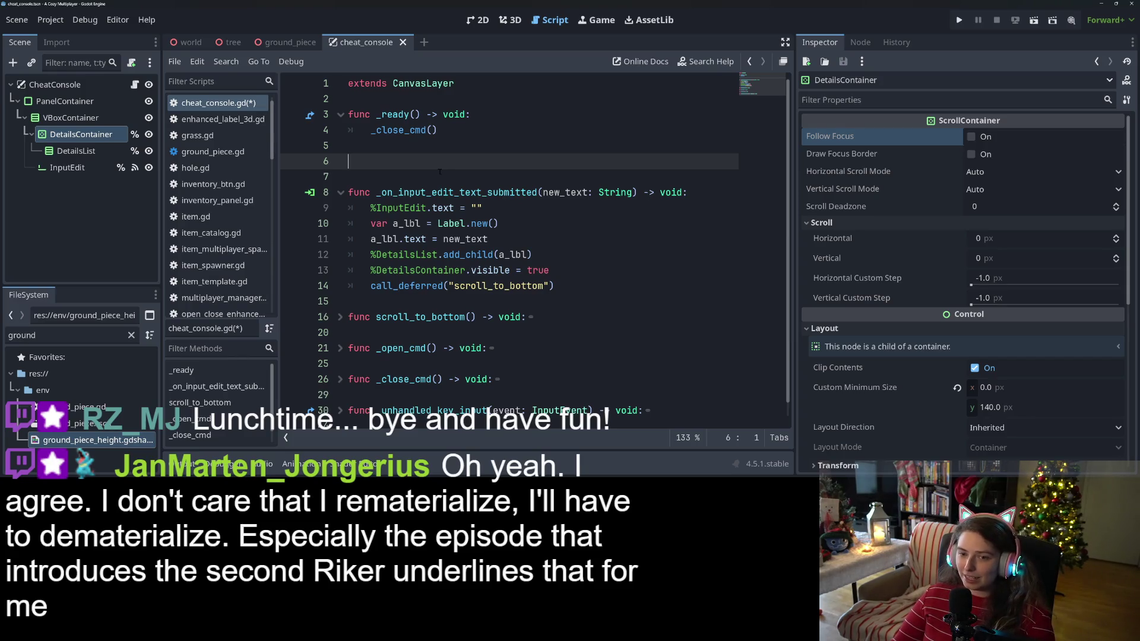
{"action": "type", "text": "func "}
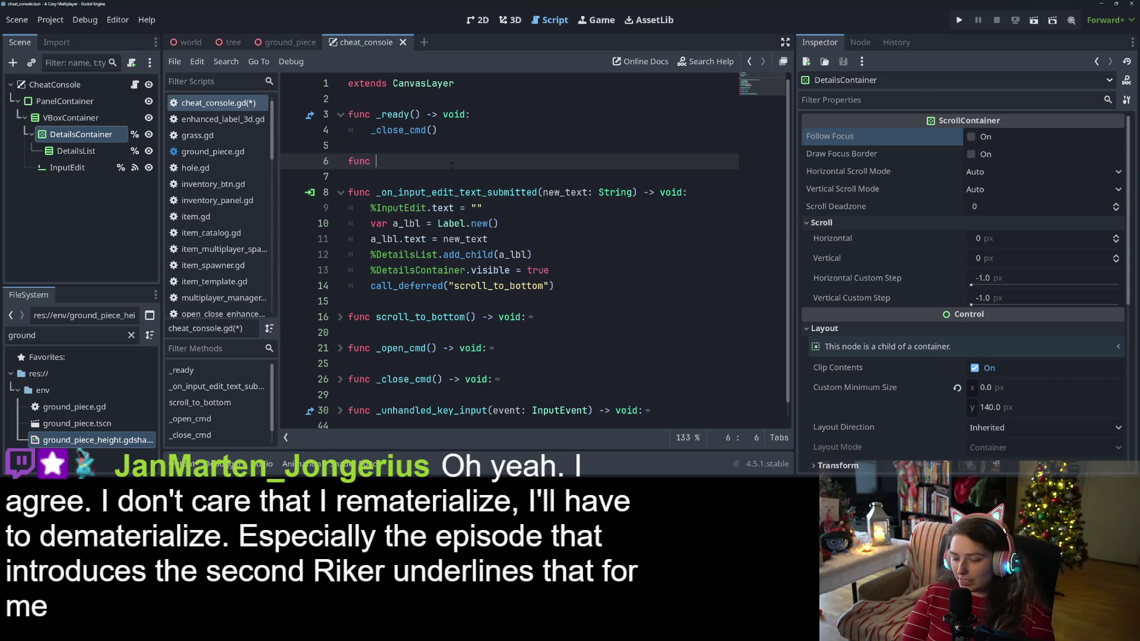
{"action": "type", "text": "_"}
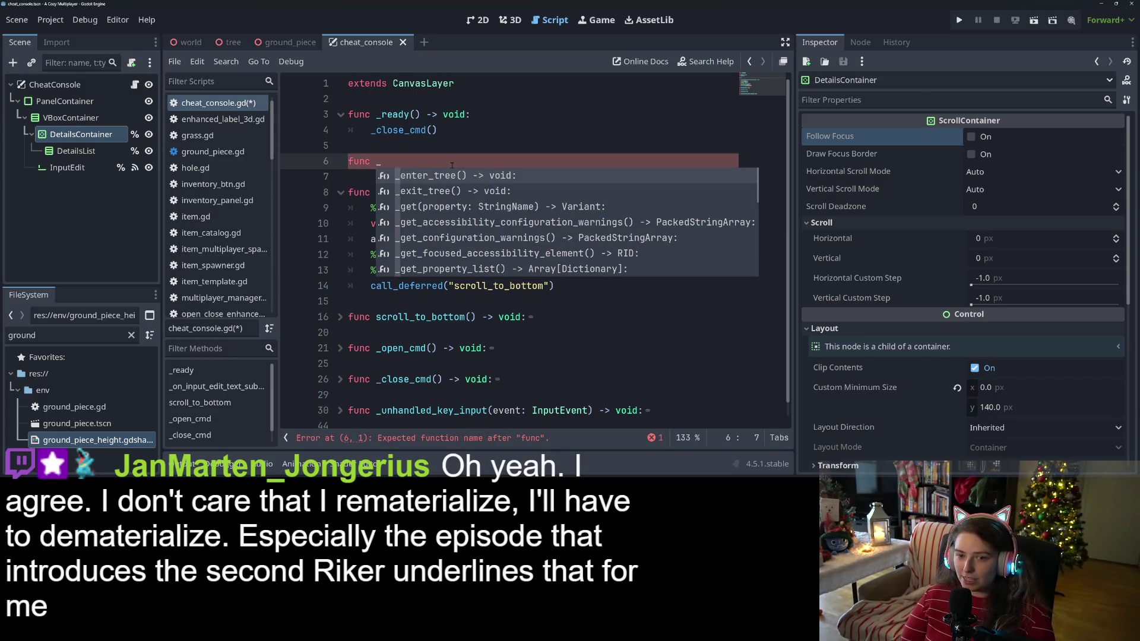
{"action": "key", "text": "Escape"}
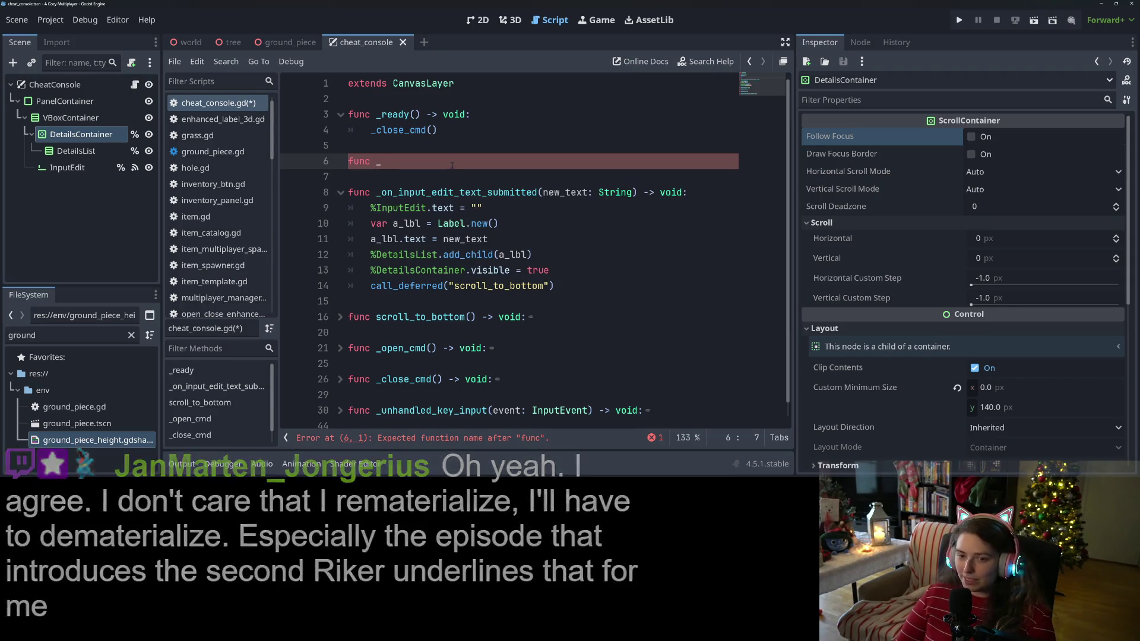
{"action": "type", "text": "proces"}
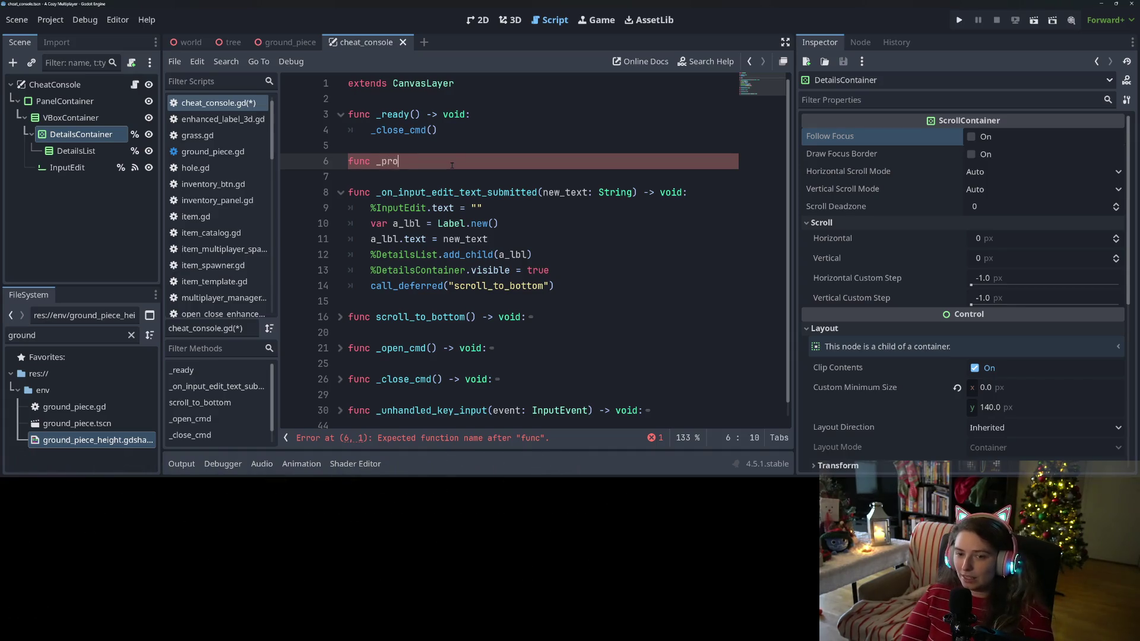
{"action": "key", "text": "BackSpace"}
{"action": "key", "text": "BackSpace"}
{"action": "key", "text": "BackSpace"}
{"action": "type", "text": "handle_comm"}
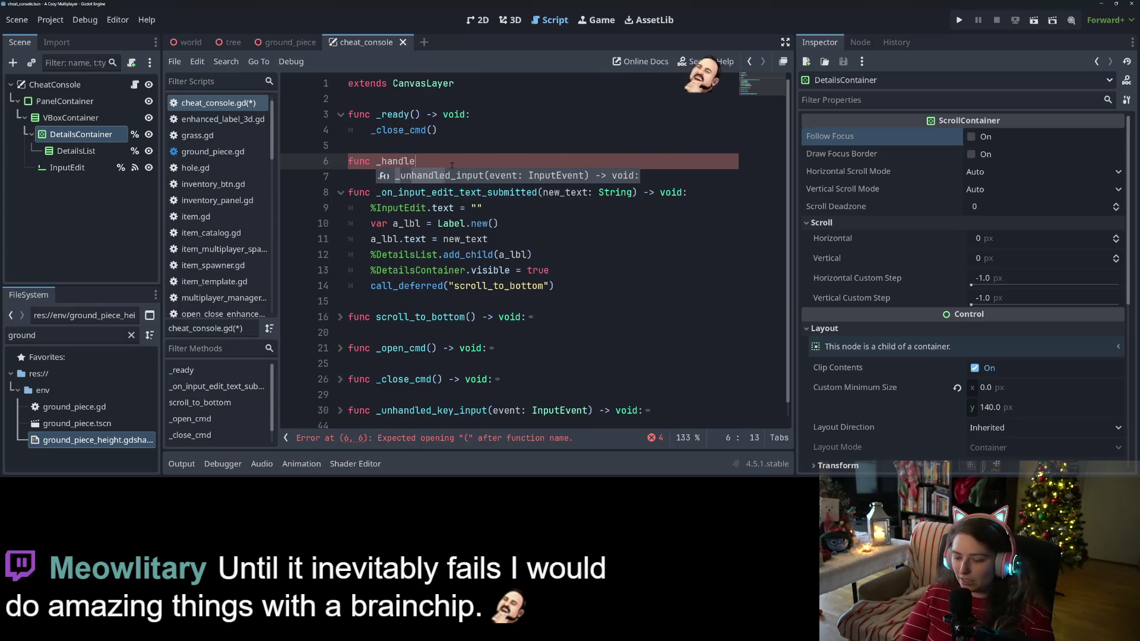
{"action": "type", "text": "ands"}
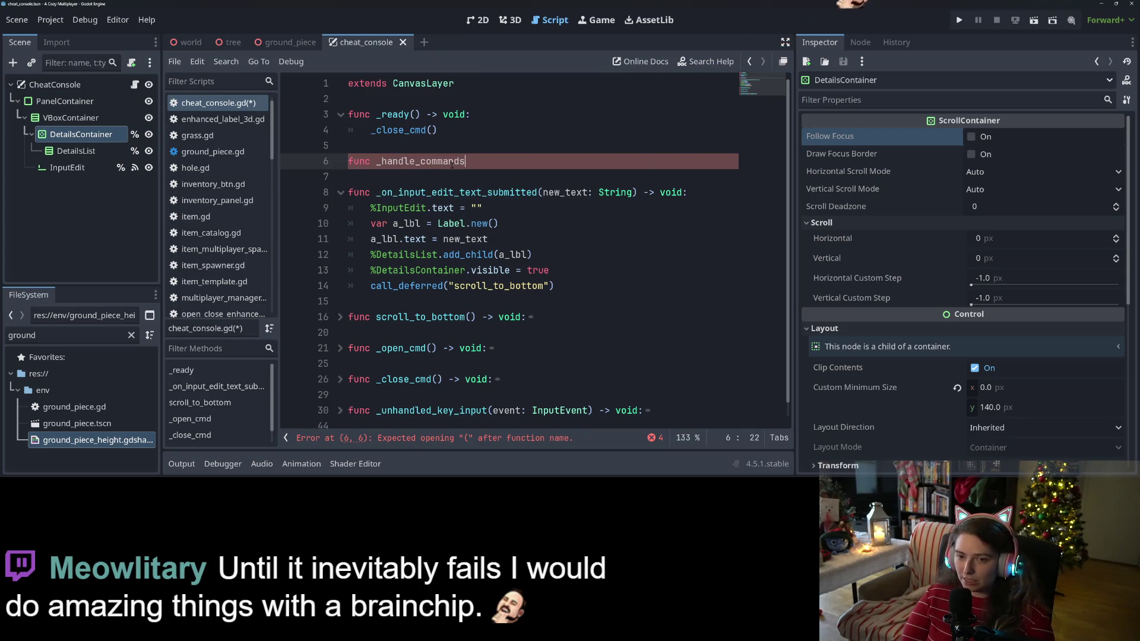
{"action": "type", "text": "(a_cmd_s"}
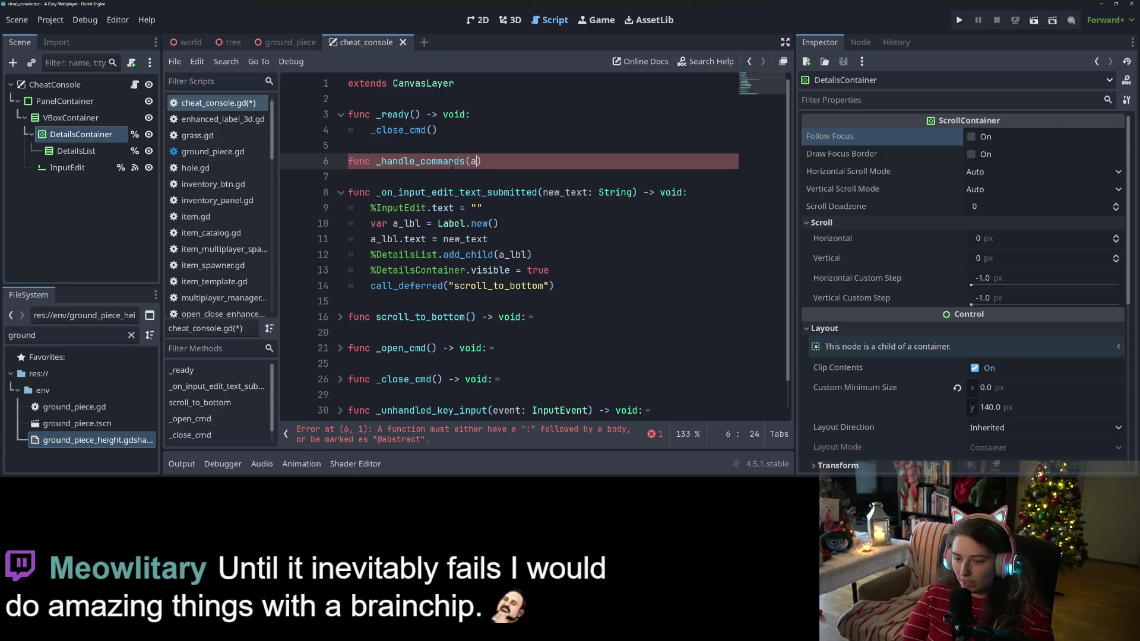
{"action": "type", "text": "tring"}
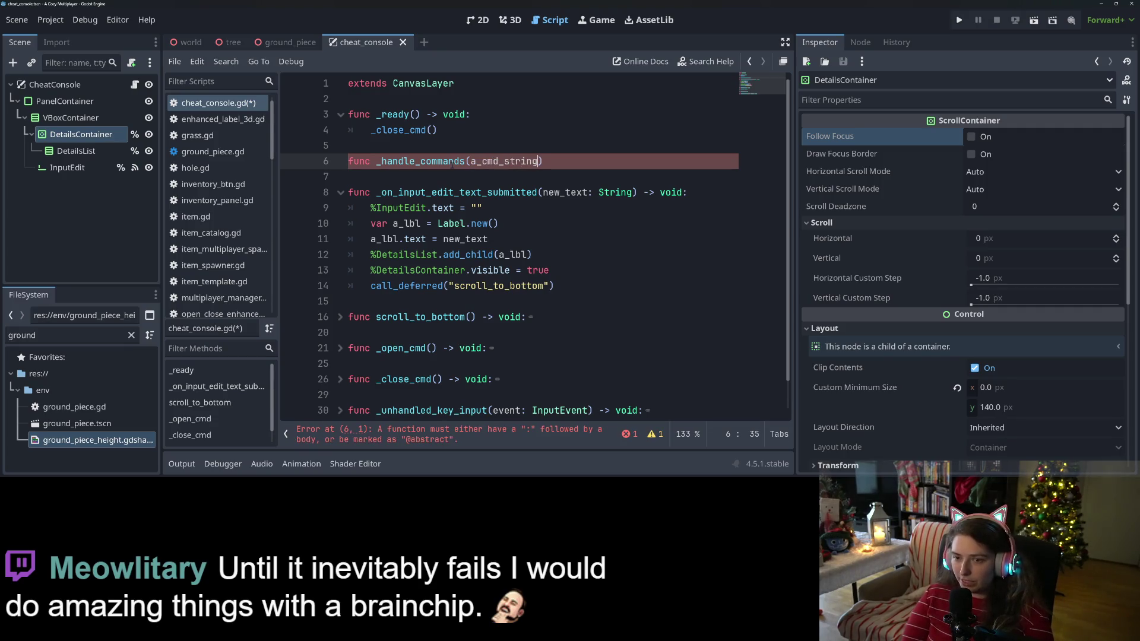
{"action": "type", "text": ": Stri"}
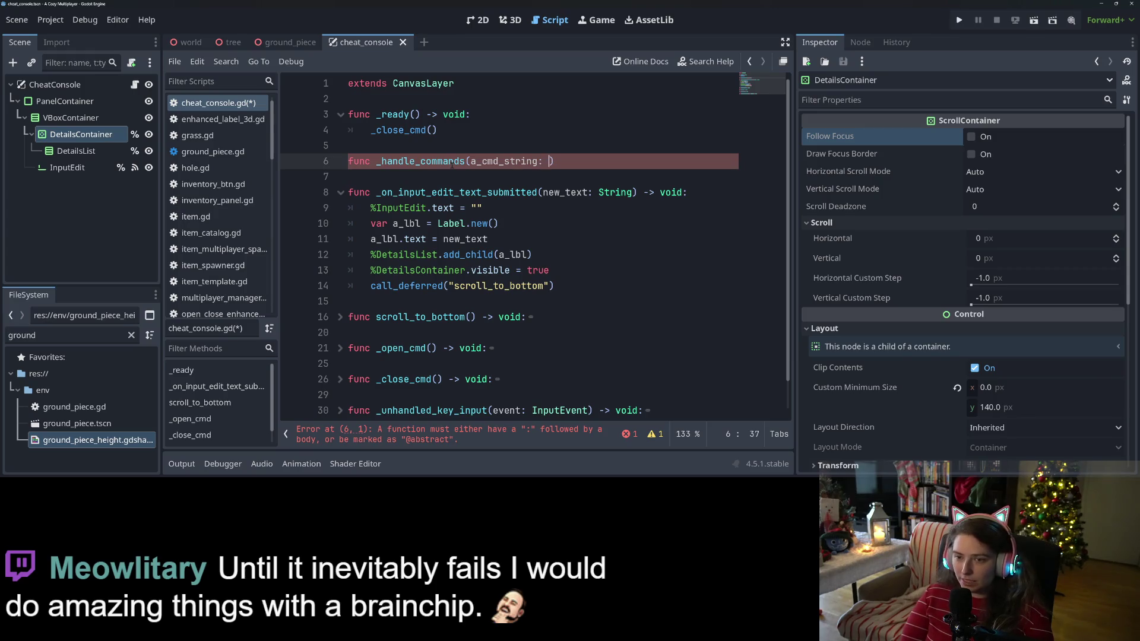
{"action": "type", "text": "ng) -"}
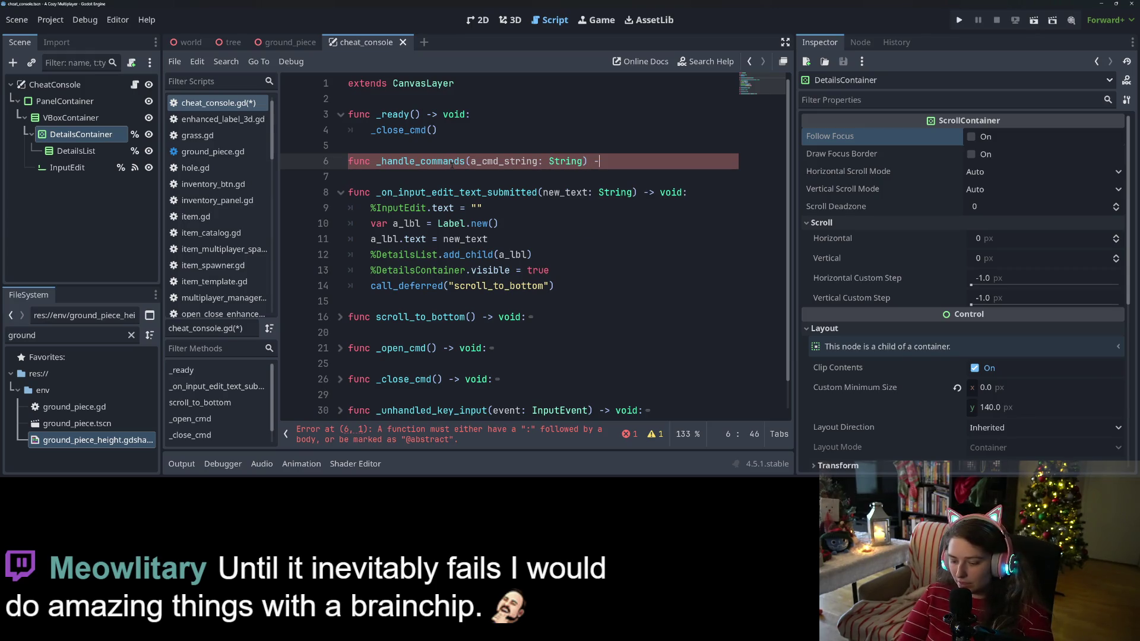
{"action": "type", "text": "> void:"}
Step: Give _handle_commands a pass body, then move to the submit handler's first line
{"action": "key", "text": "Return"}
{"action": "type", "text": "pass"}
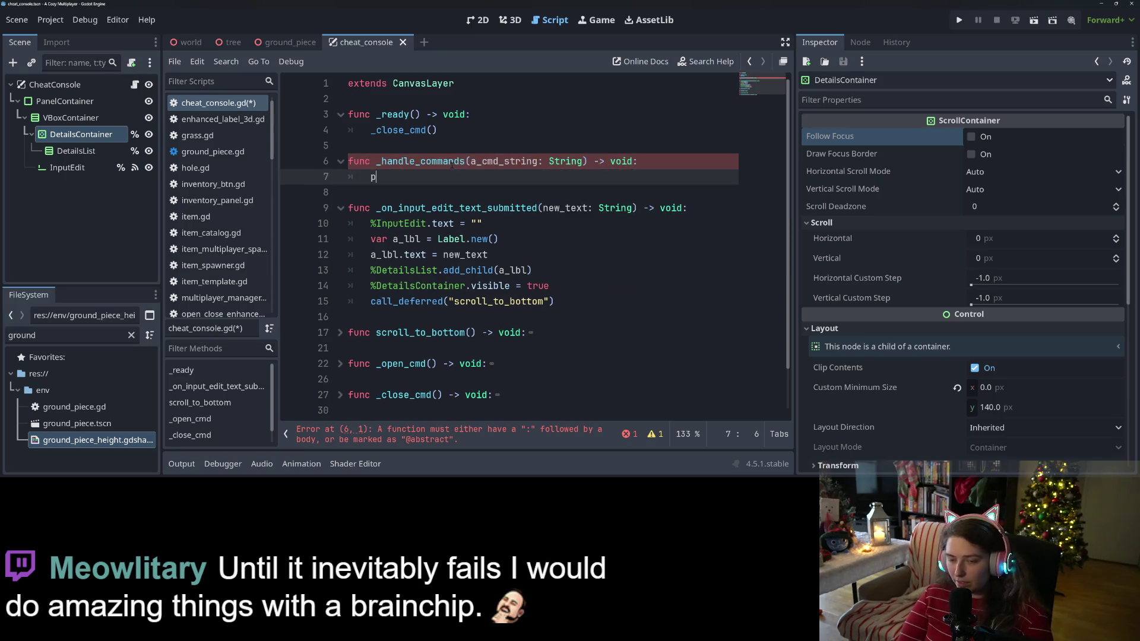
{"action": "double_click", "coordinate": [451, 165]}
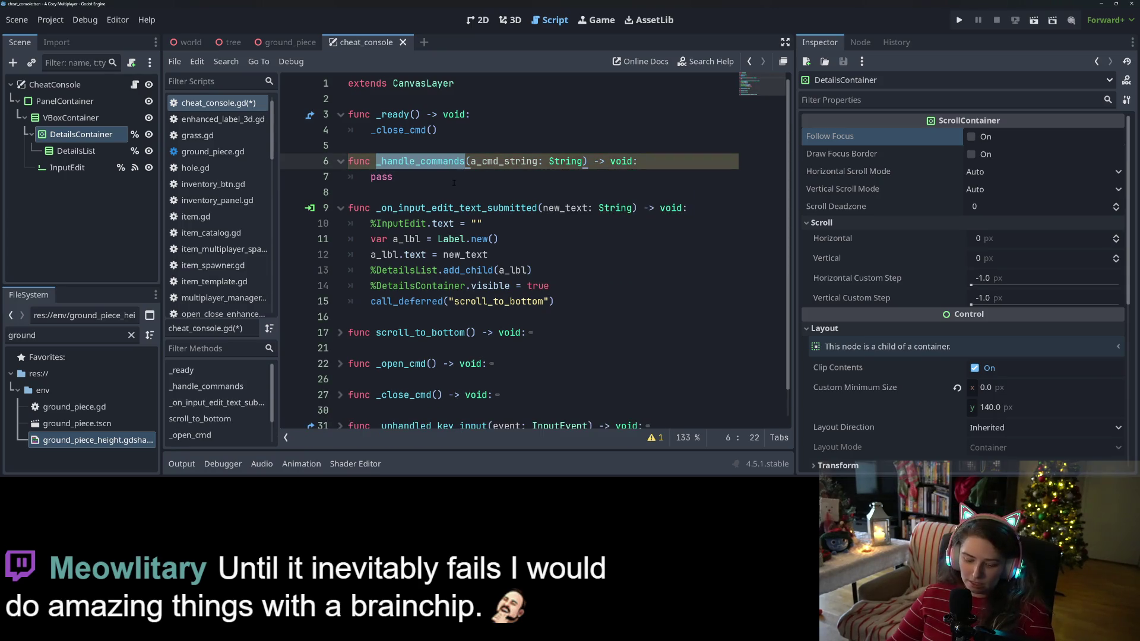
{"action": "left_click", "coordinate": [443, 224]}
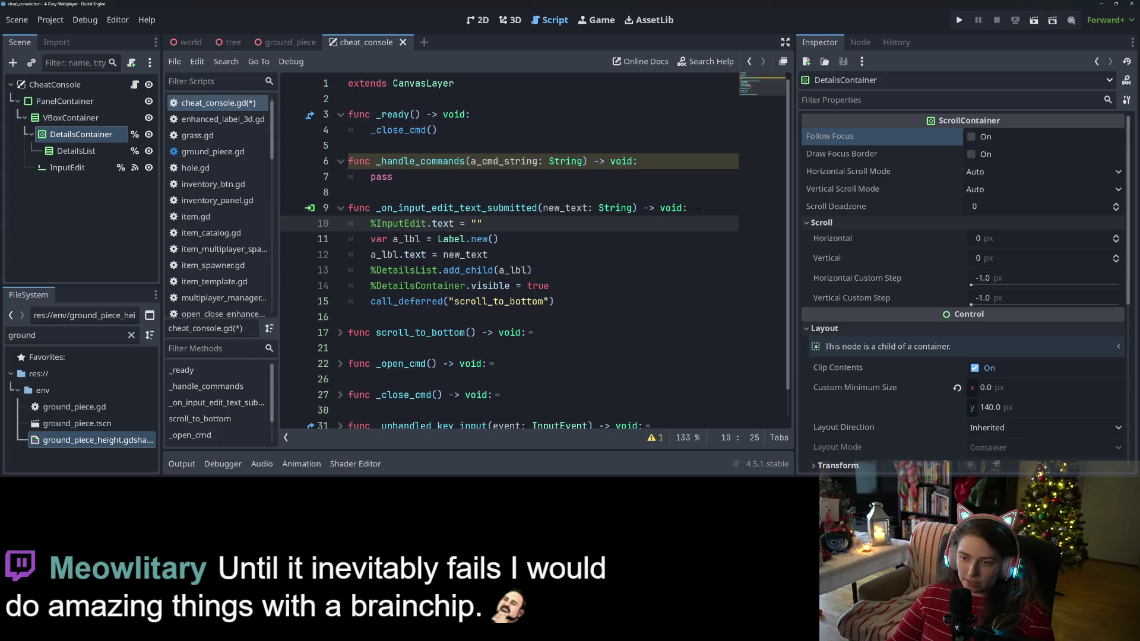
{"action": "left_click", "coordinate": [698, 208]}
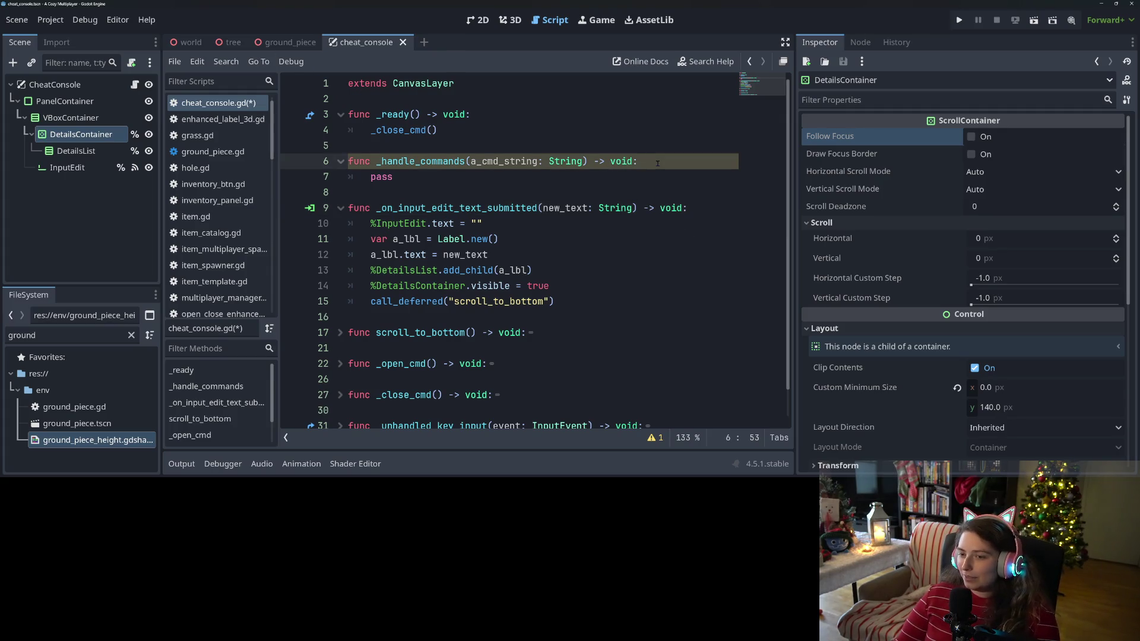
Step: Insert _handle_commands(new_text) as the first line of _on_input_edit_text_submitted via autocomplete
{"action": "key", "text": "Return"}
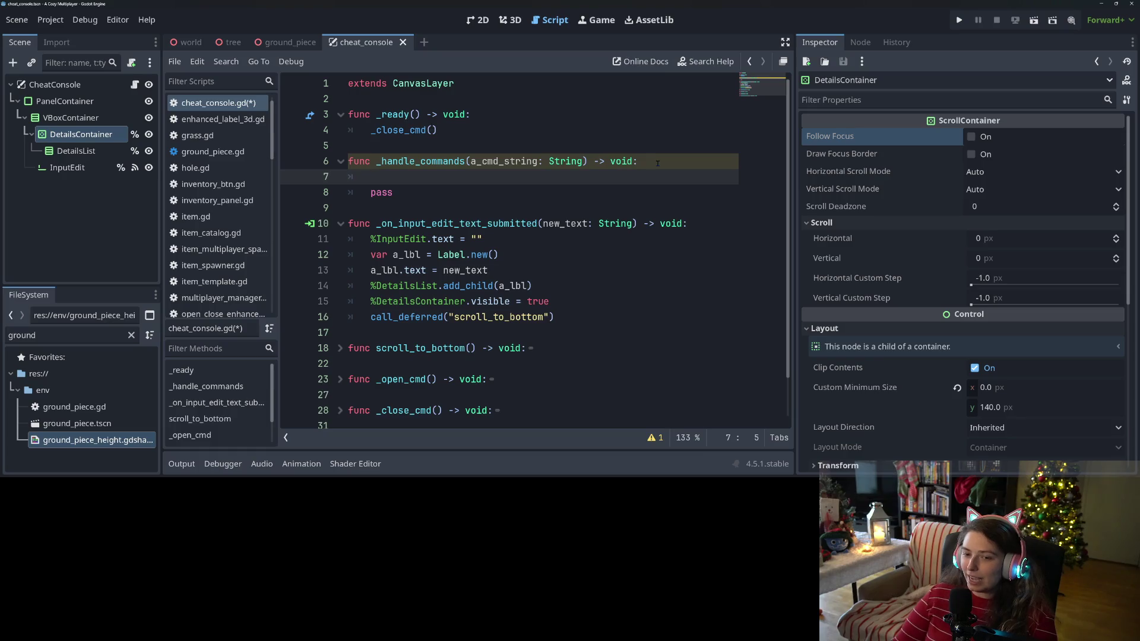
{"action": "left_click", "coordinate": [531, 246]}
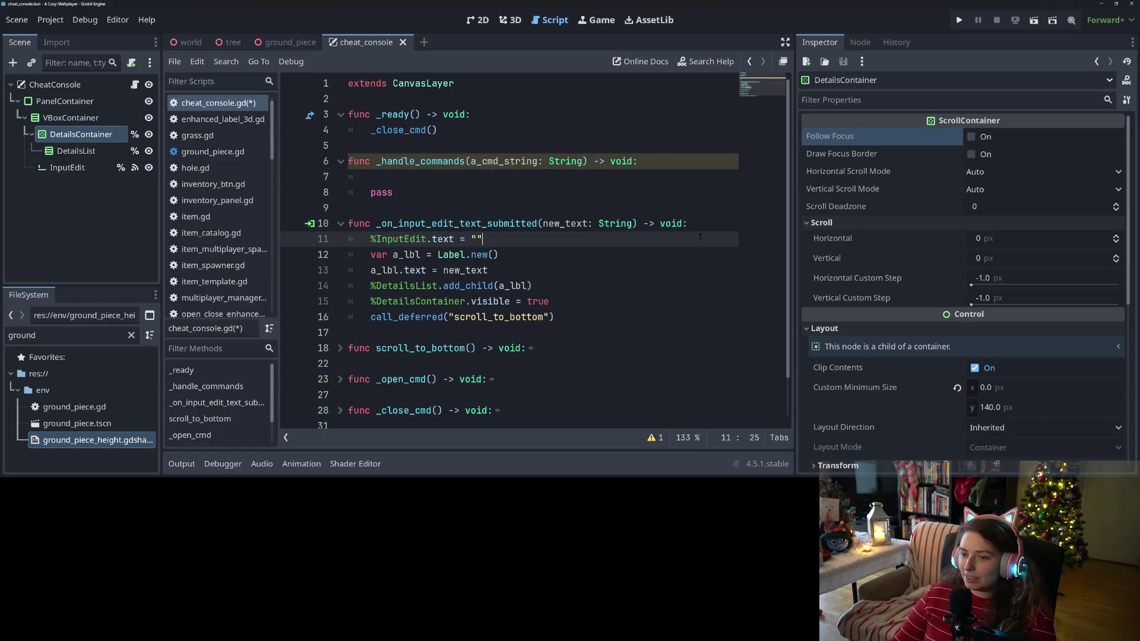
{"action": "left_click", "coordinate": [707, 224]}
{"action": "key", "text": "Return"}
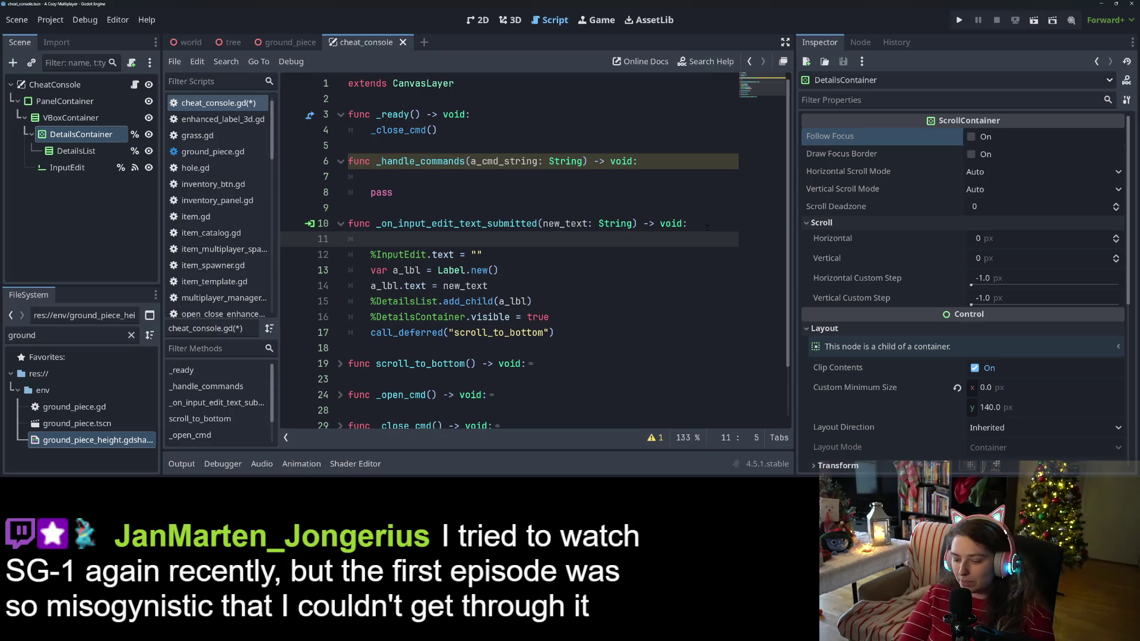
{"action": "type", "text": "_ha"}
{"action": "key", "text": "Return"}
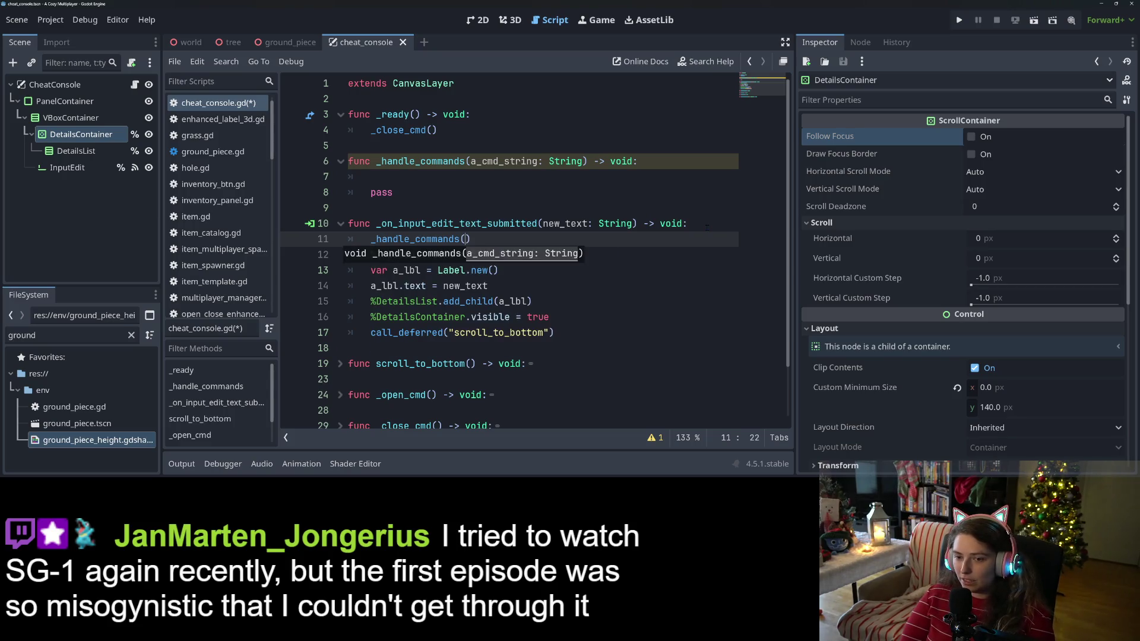
{"action": "type", "text": "new_text"}
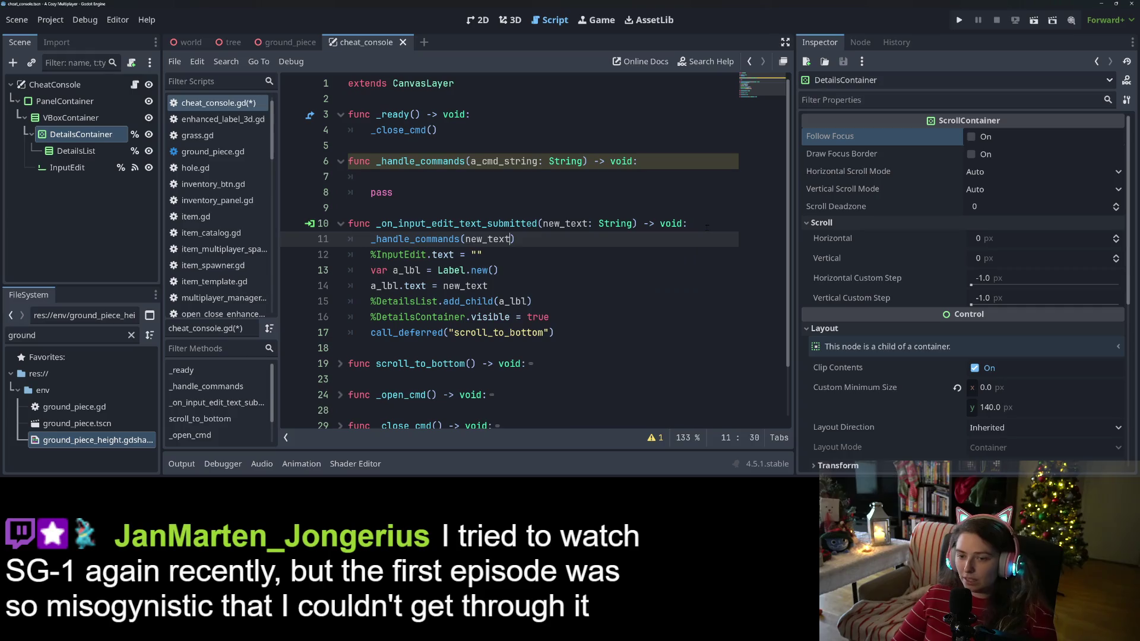
{"action": "left_click", "coordinate": [551, 316]}
{"action": "mouse_move", "coordinate": [555, 333]}
{"action": "left_mouse_down"}
{"action": "mouse_move", "coordinate": [551, 317]}
{"action": "mouse_move", "coordinate": [332, 288]}
{"action": "mouse_move", "coordinate": [322, 272]}
{"action": "left_mouse_up"}
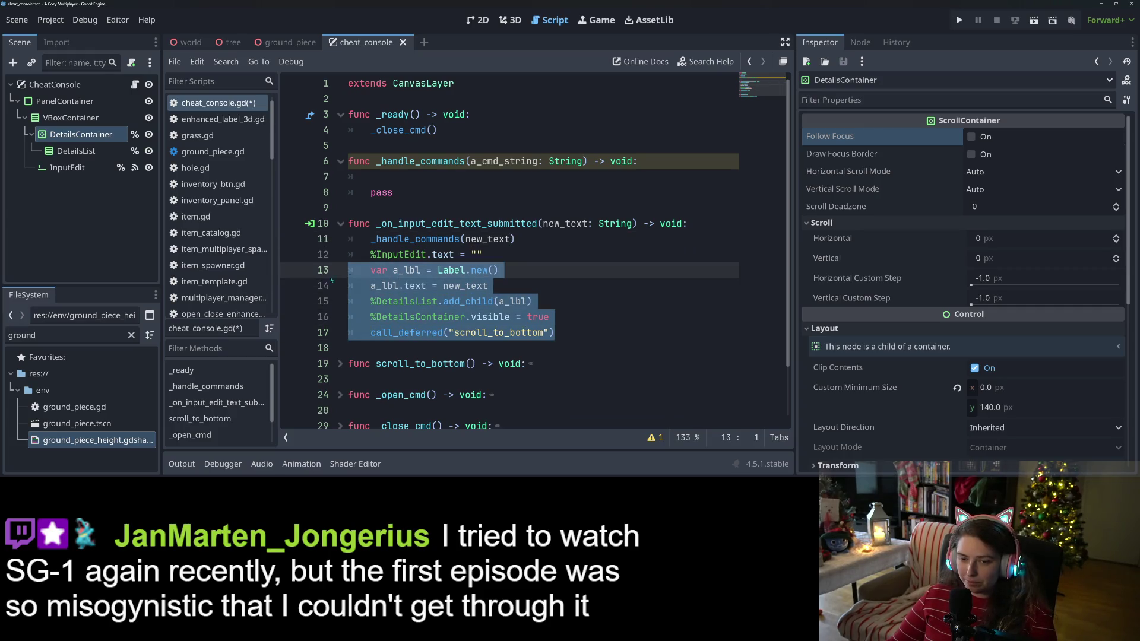
{"action": "left_click", "coordinate": [525, 260]}
Step: Declare func _add_info_text(a_msg: String) -> void: above the label-creating code
{"action": "key", "text": "Return"}
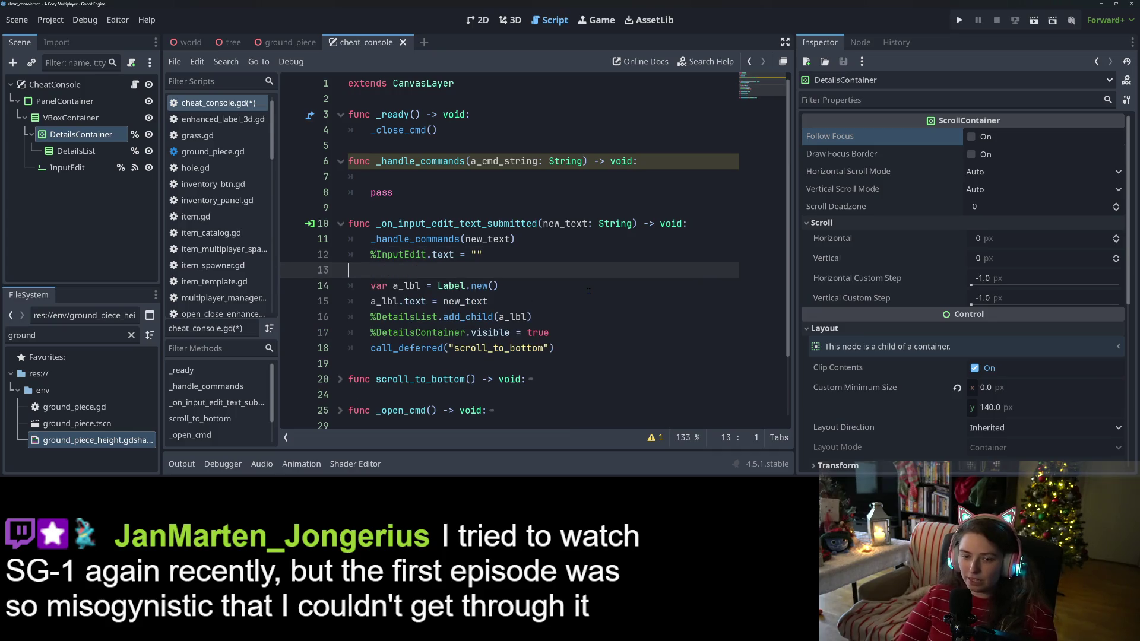
{"action": "key", "text": "Return"}
{"action": "type", "text": "func "}
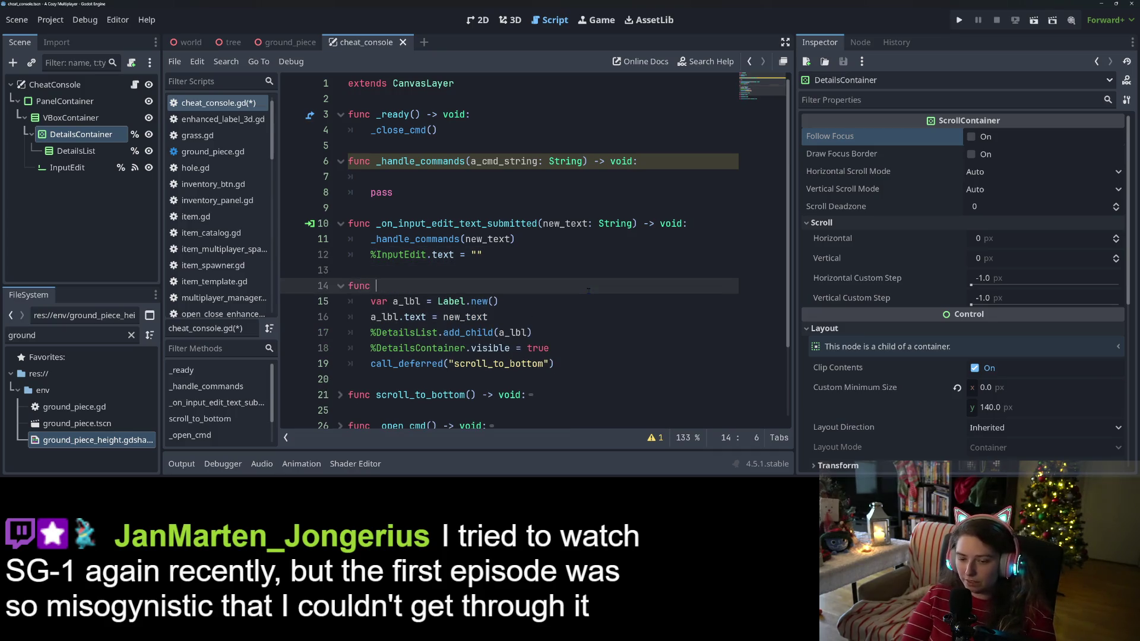
{"action": "type", "text": "make_"}
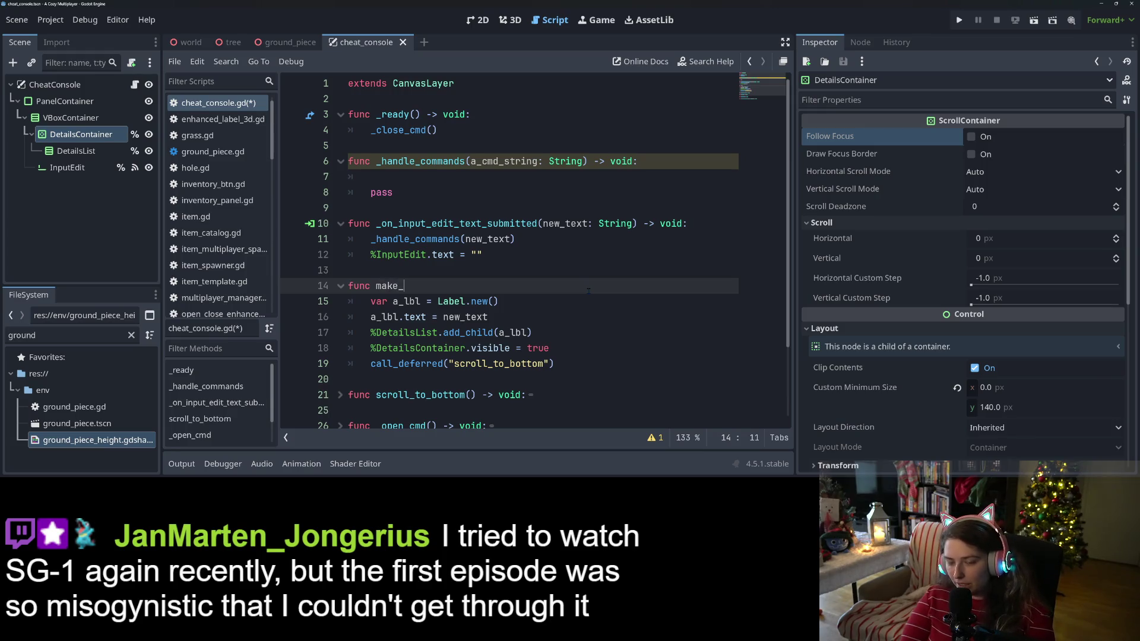
{"action": "key", "text": "BackSpace"}
{"action": "key", "text": "BackSpace"}
{"action": "key", "text": "BackSpace"}
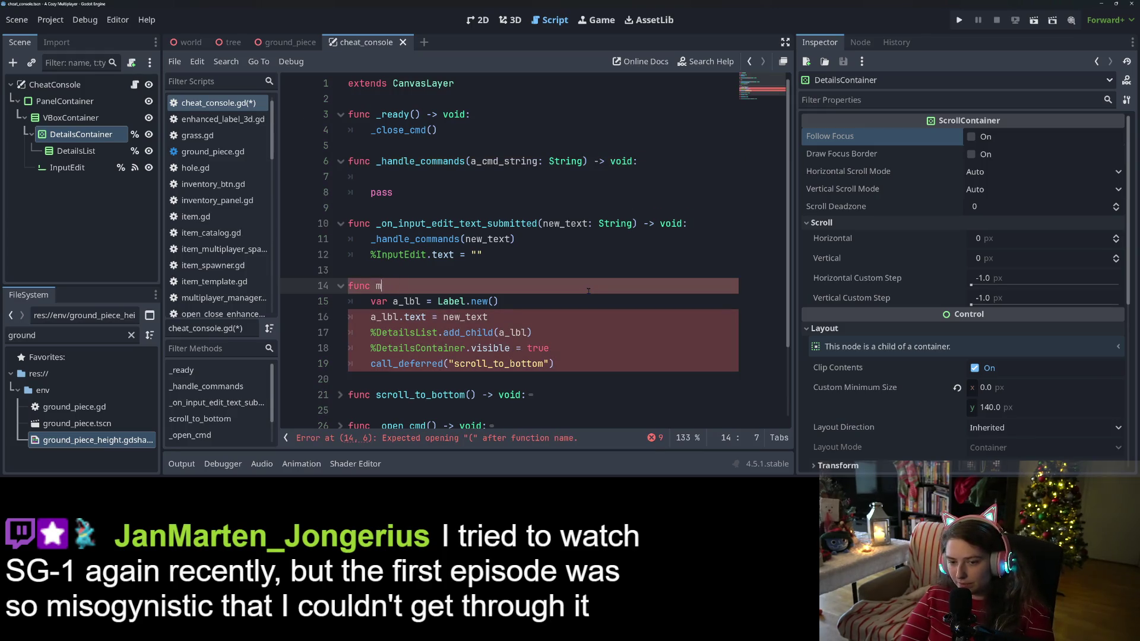
{"action": "type", "text": "_a"}
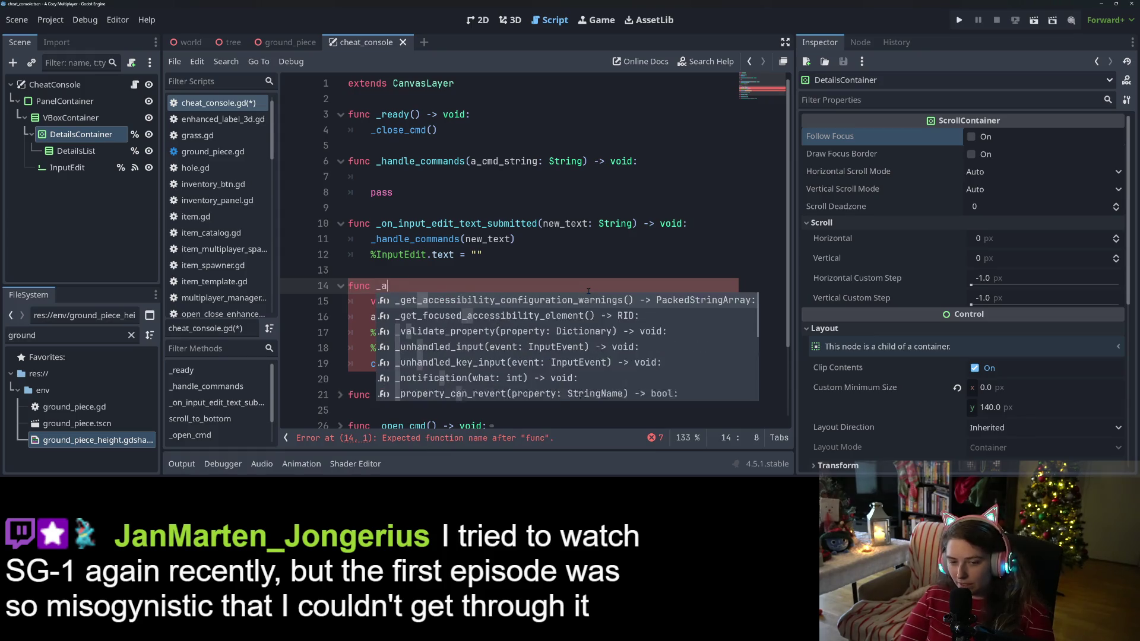
{"action": "type", "text": "dd_text"}
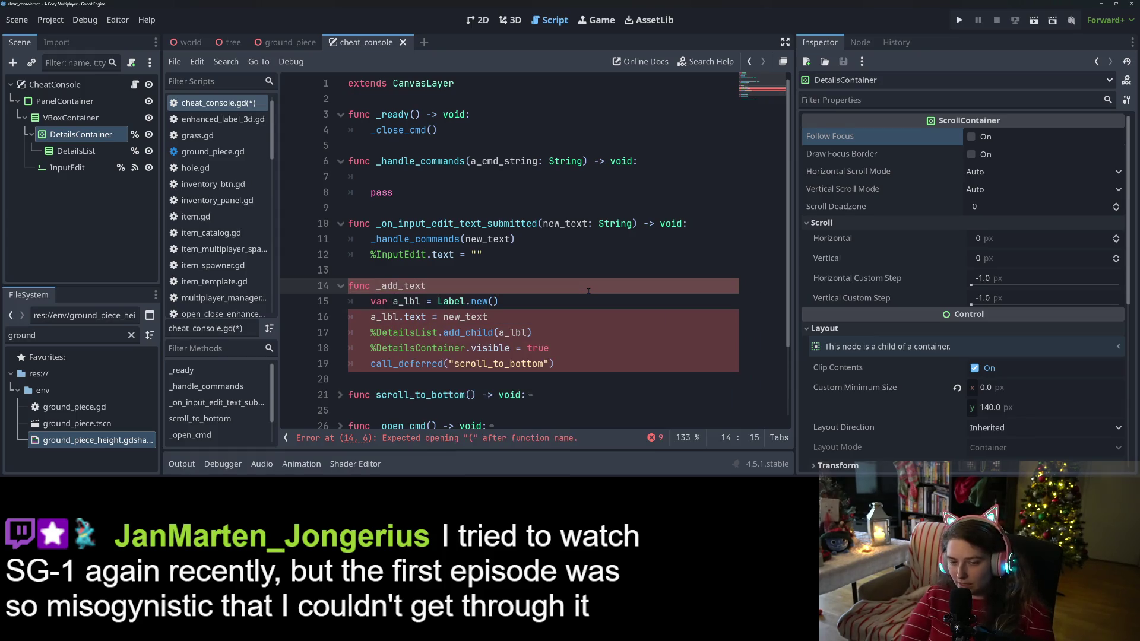
{"action": "key", "text": "BackSpace"}
{"action": "key", "text": "BackSpace"}
{"action": "key", "text": "BackSpace"}
{"action": "type", "text": "info"}
{"action": "type", "text": "_text"}
{"action": "type", "text": "(new"}
{"action": "key", "text": "BackSpace"}
{"action": "key", "text": "BackSpace"}
{"action": "key", "text": "BackSpace"}
{"action": "type", "text": "a_msg"}
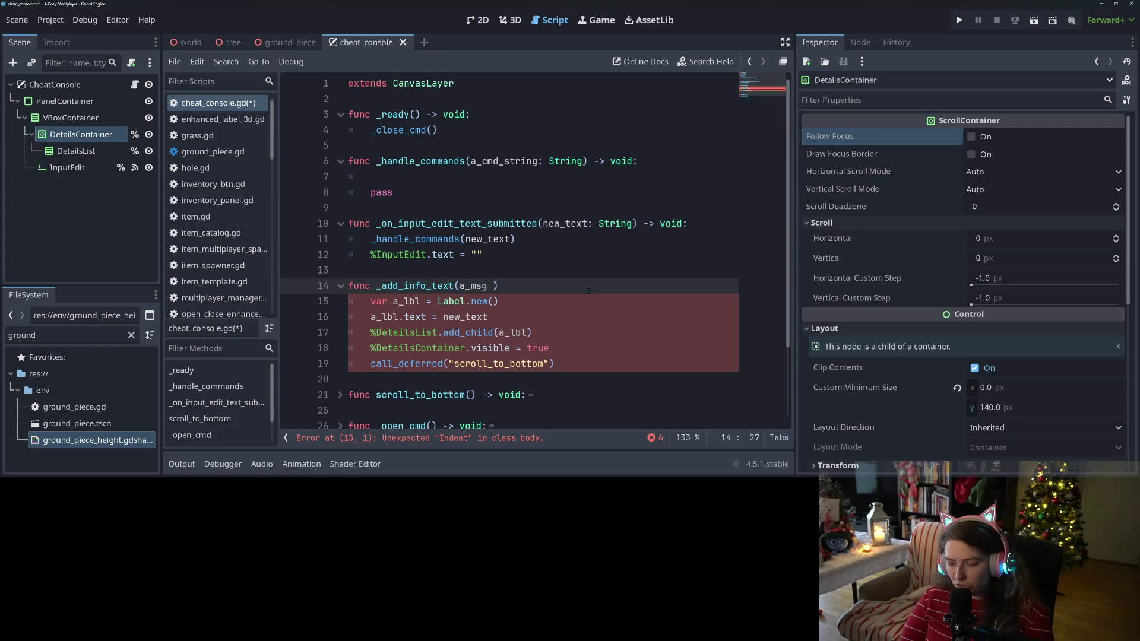
{"action": "key", "text": "BackSpace"}
{"action": "type", "text": ": String) -> void:"}
Step: Replace new_text with a_msg in the label code and save the script
{"action": "double_click", "coordinate": [466, 285]}
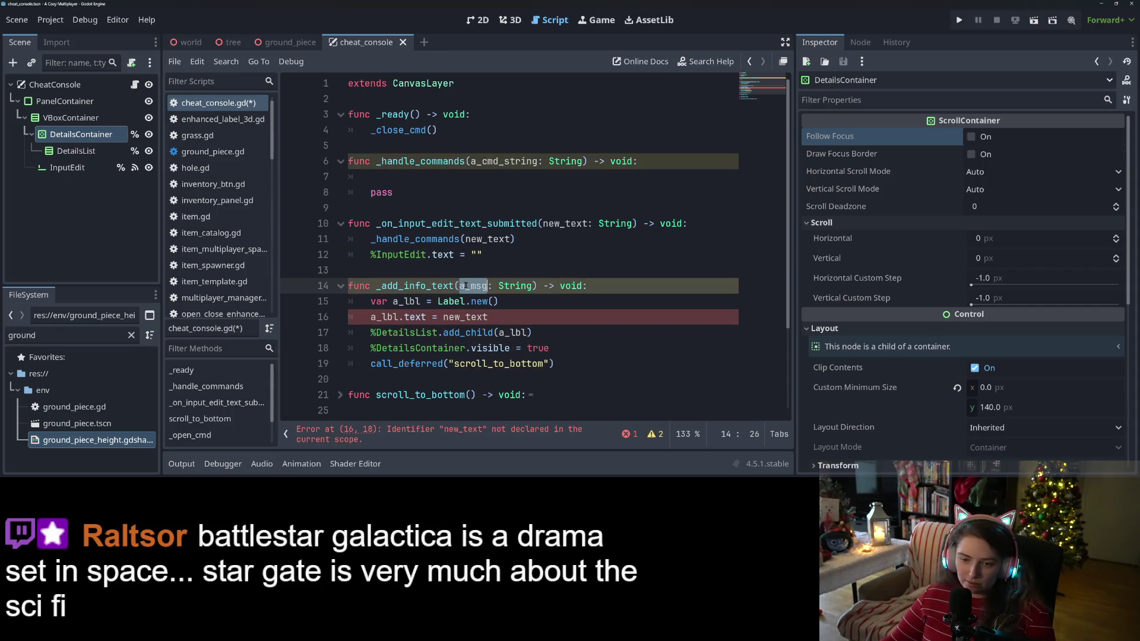
{"action": "key", "text": "ctrl+c"}
{"action": "double_click", "coordinate": [478, 316]}
{"action": "key", "text": "ctrl+v"}
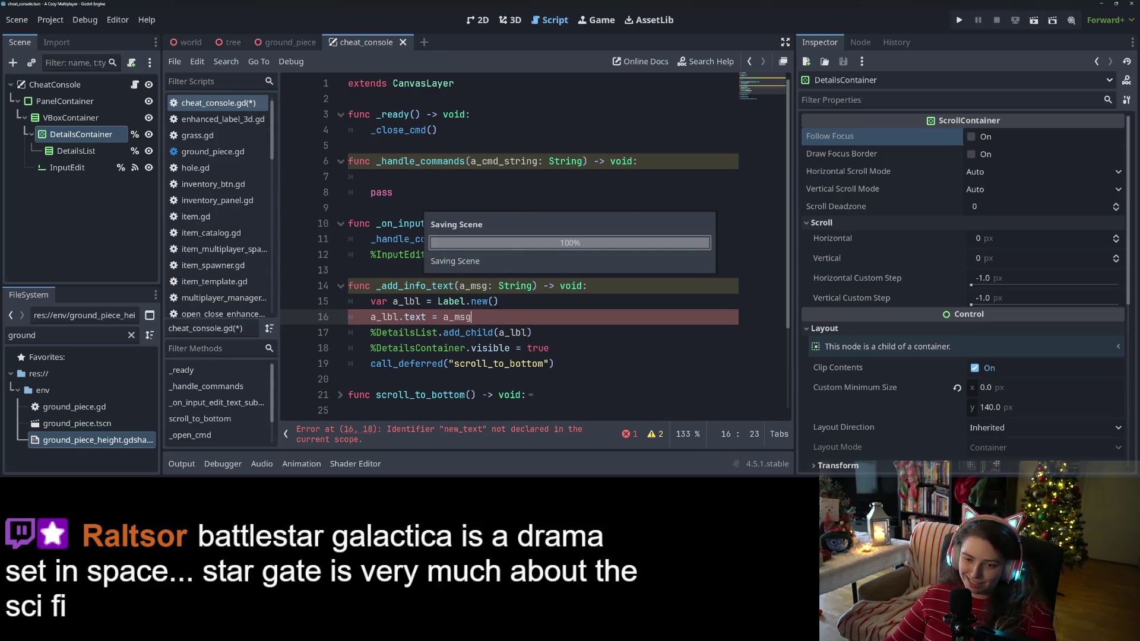
{"action": "key", "text": "ctrl+s"}
Step: Call _add_info_text(new_text) after the input-clearing line in the submit handler and save
{"action": "double_click", "coordinate": [419, 286]}
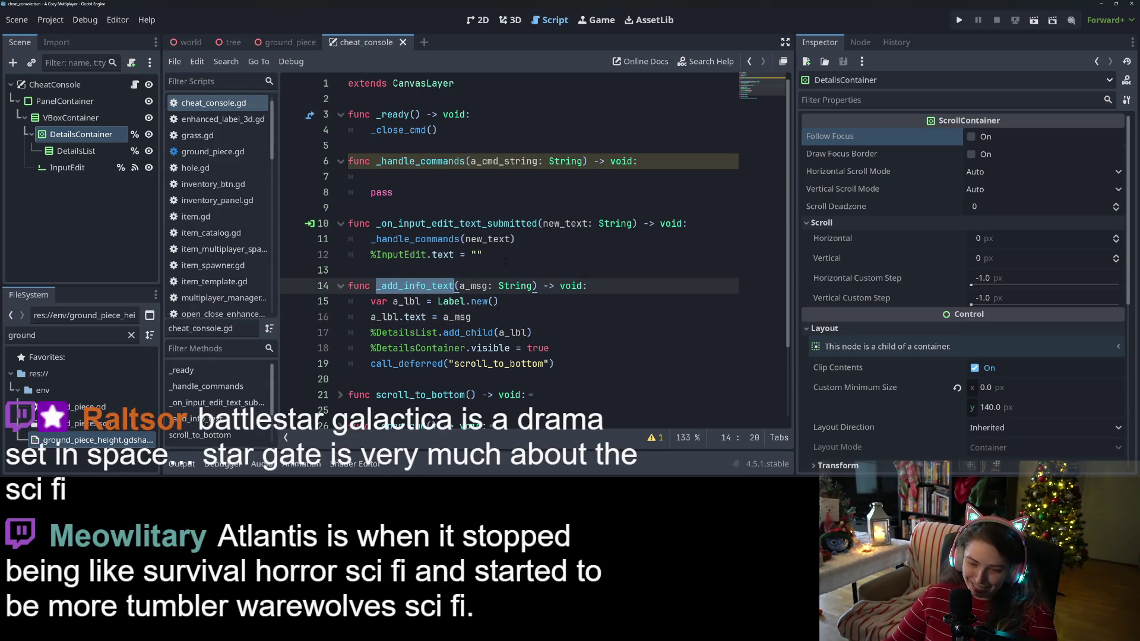
{"action": "key", "text": "ctrl+c"}
{"action": "left_click", "coordinate": [505, 257]}
{"action": "key", "text": "Return"}
{"action": "key", "text": "ctrl+v"}
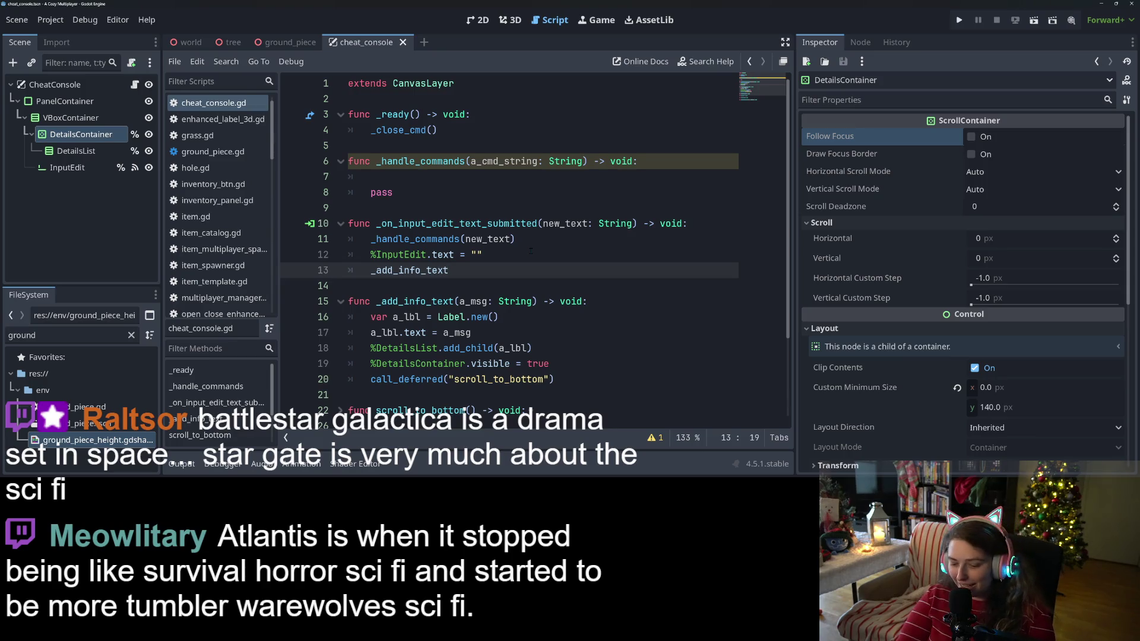
{"action": "type", "text": "("}
{"action": "type", "text": "new_text"}
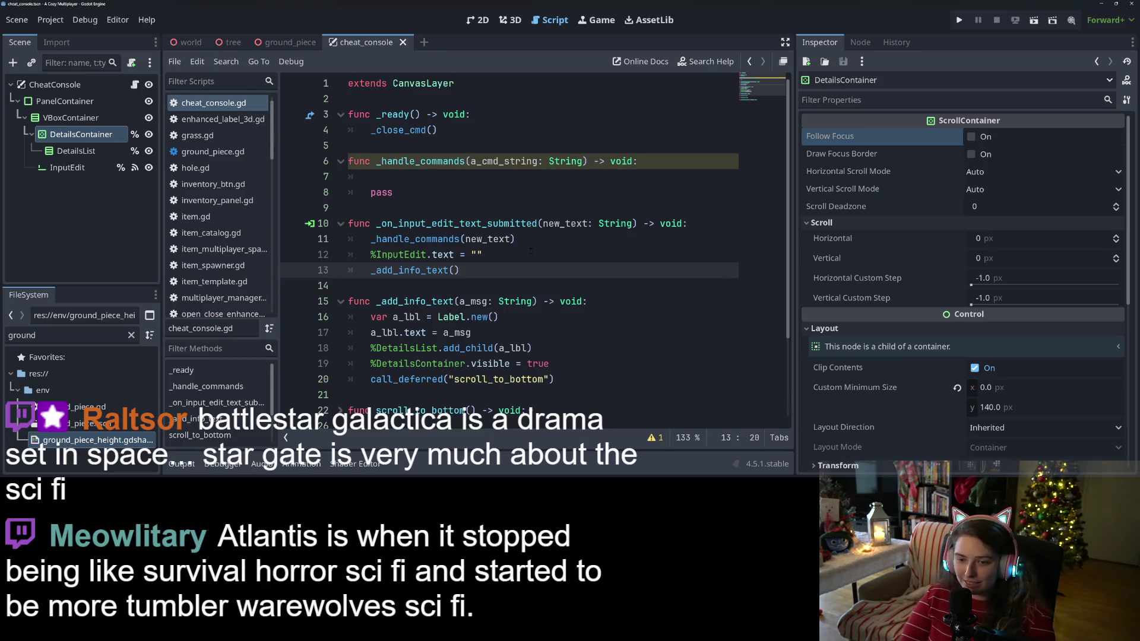
{"action": "key", "text": "ctrl+s"}
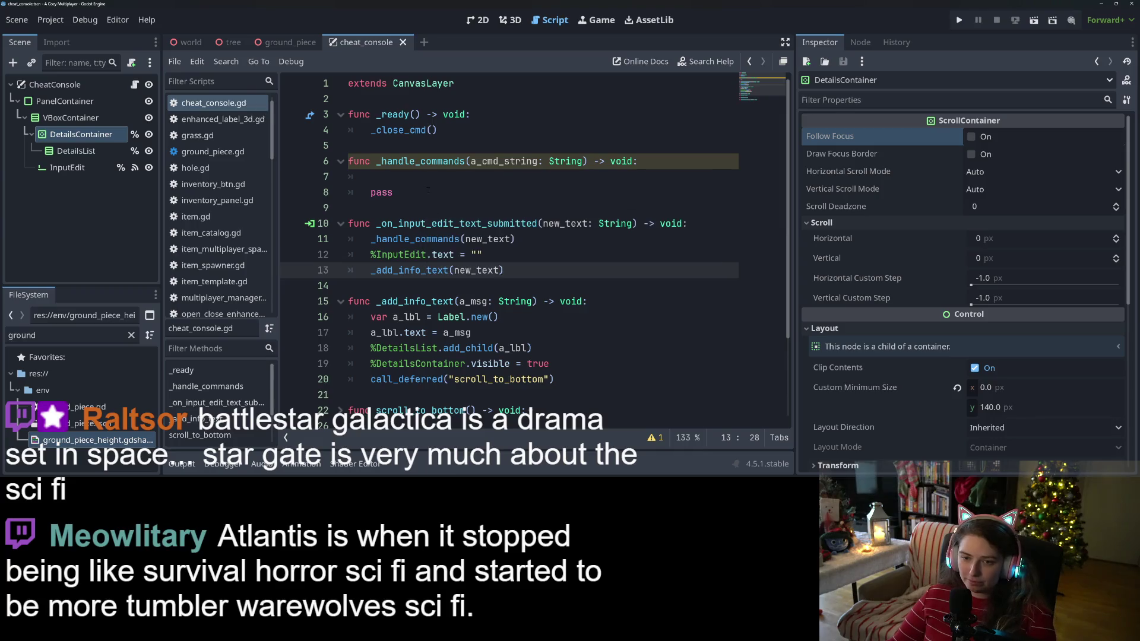
{"action": "left_click", "coordinate": [437, 178]}
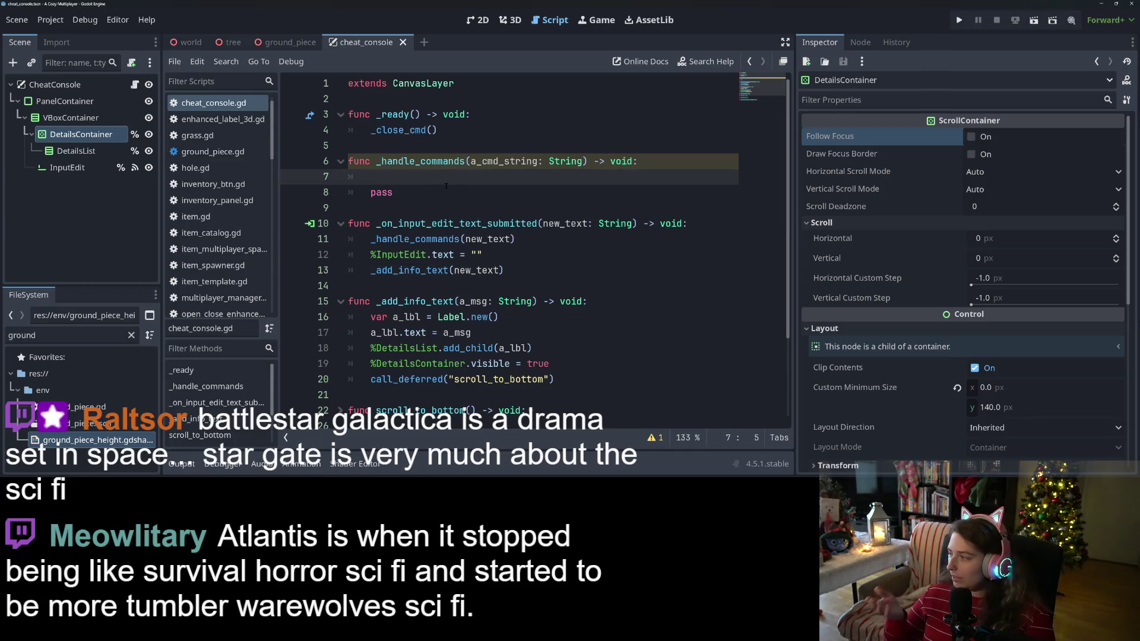